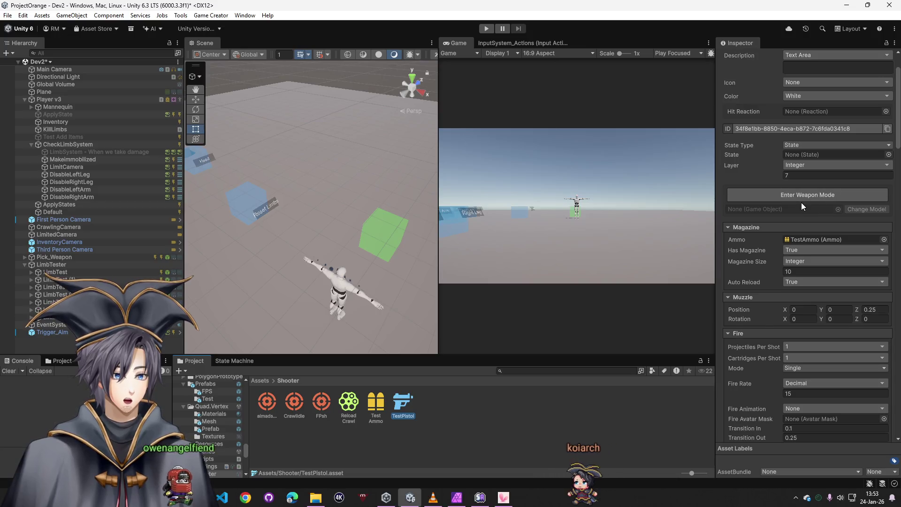
Step: Scroll through TestPistol's settings down to its Random Range recoil (X -1 to 1, Y 1 to 2)
scroll(801, 202, "down", 3)
scroll(812, 163, "down", 10)
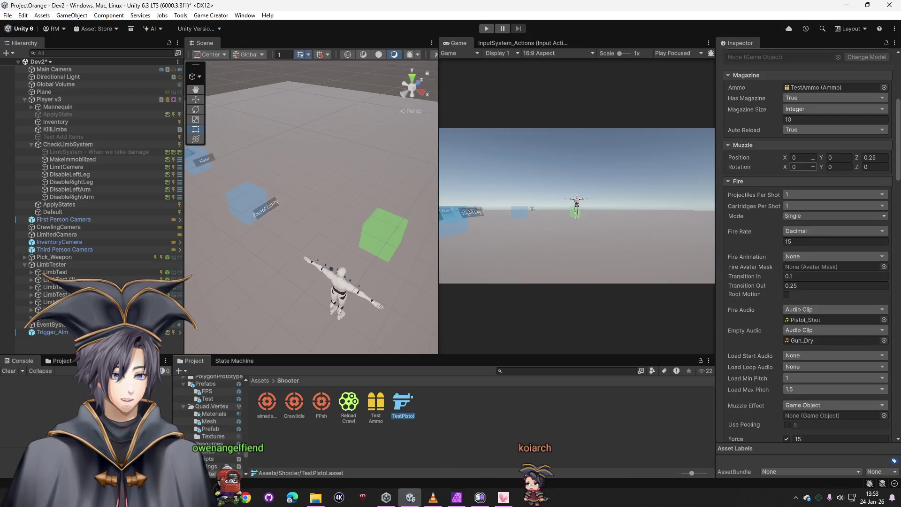
scroll(812, 163, "down", 3)
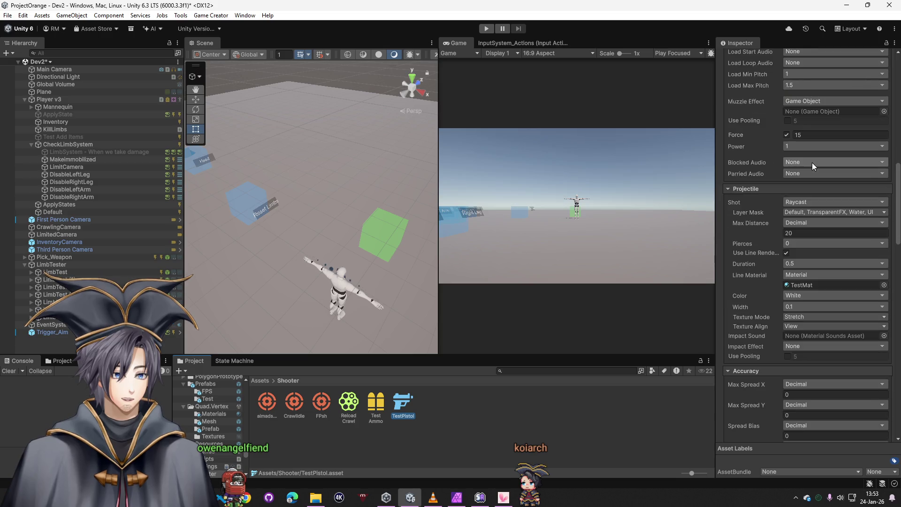
scroll(812, 163, "down", 3)
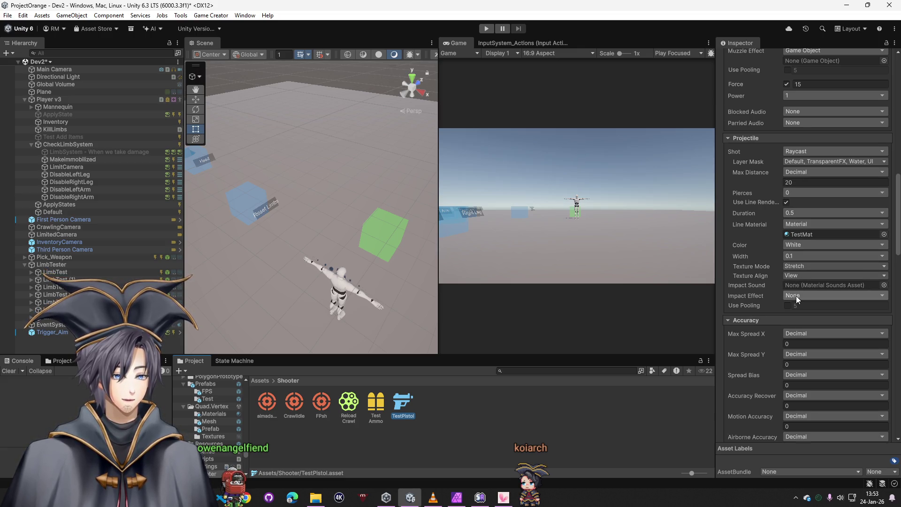
scroll(797, 295, "down", 8)
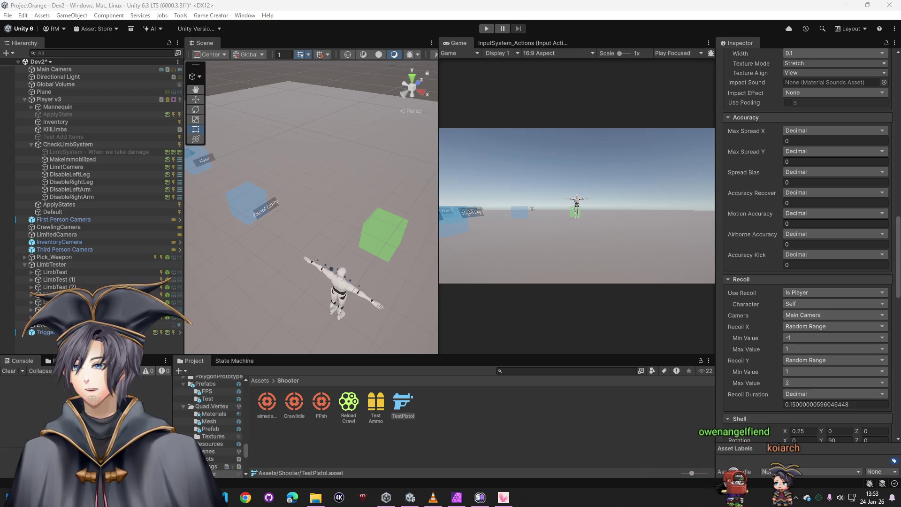
Step: Deselect TestPistol and locate the Shooter Weapons package folder from Game Creator's Install window
left_click(469, 440)
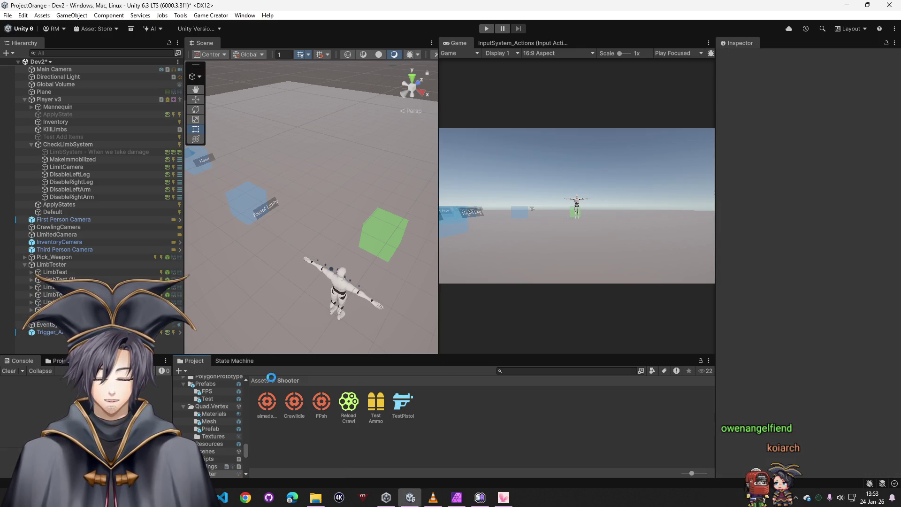
left_click(209, 16)
left_click(228, 73)
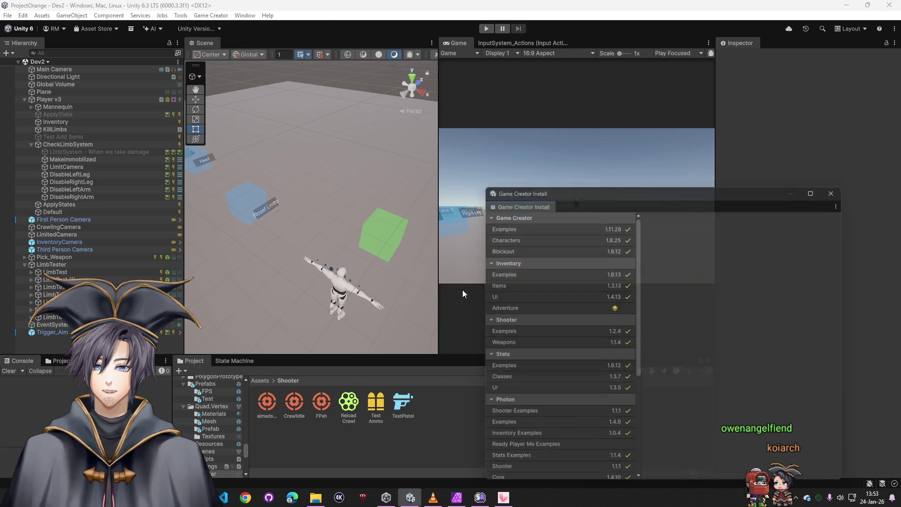
left_click(610, 344)
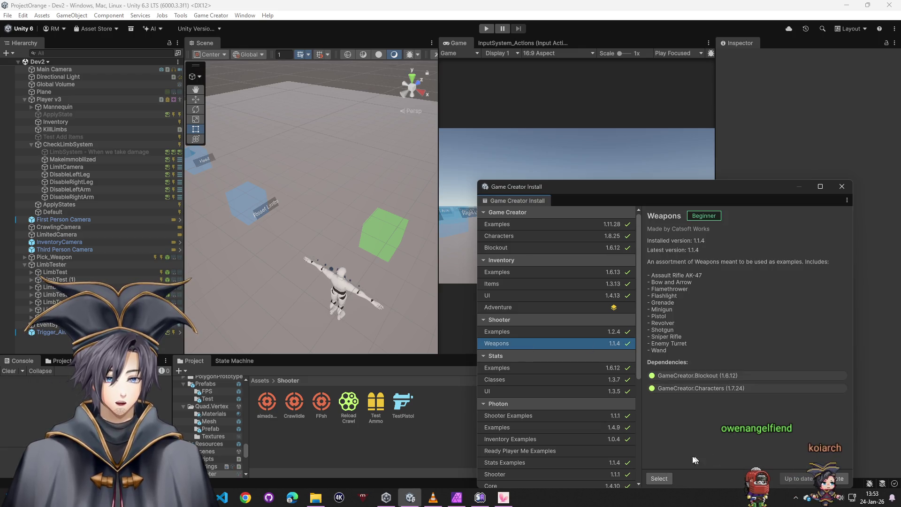
left_click(659, 478)
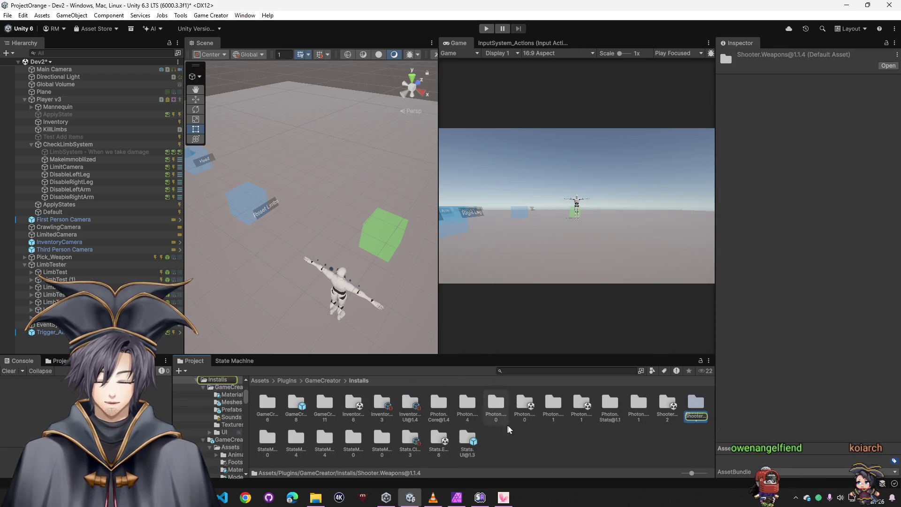
double_click(697, 404)
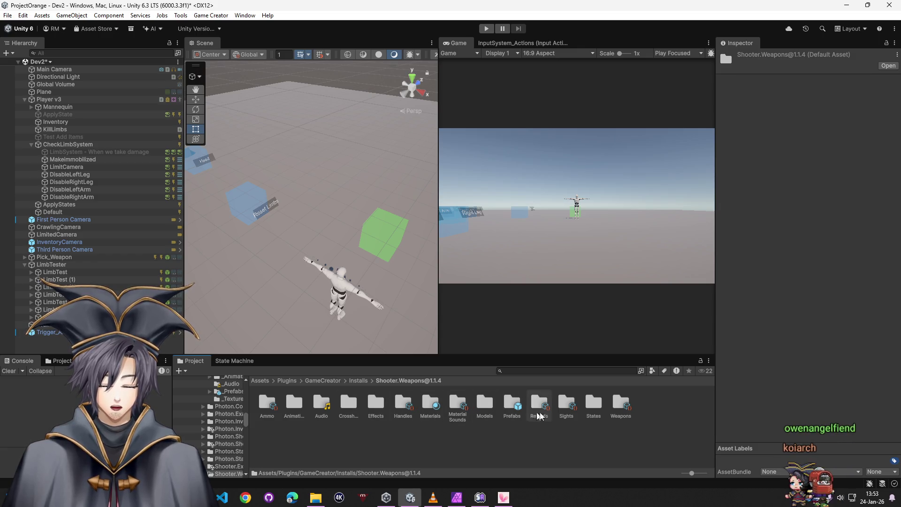
left_click(621, 403)
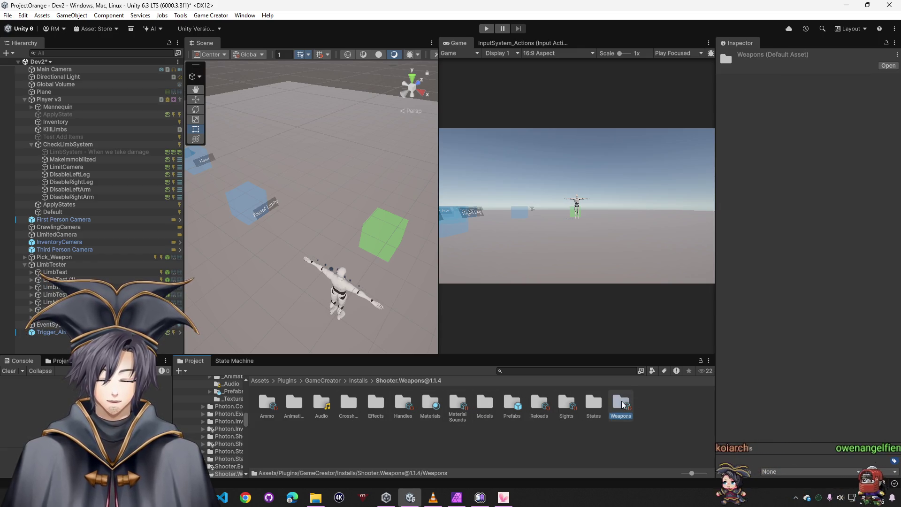
double_click(621, 404)
left_click(430, 404)
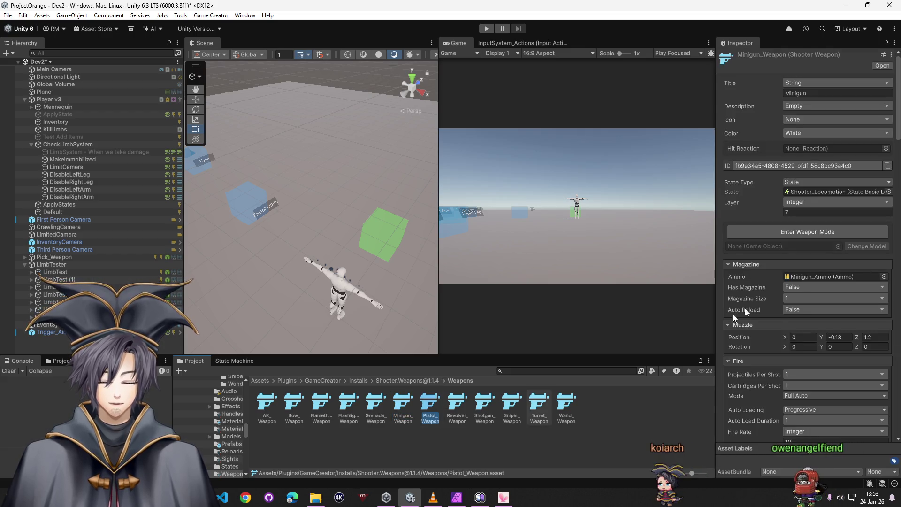
Step: Scroll Pistol_Weapon's settings past Weapon Animations down to its On Shoot shell ejection
scroll(764, 286, "down", 10)
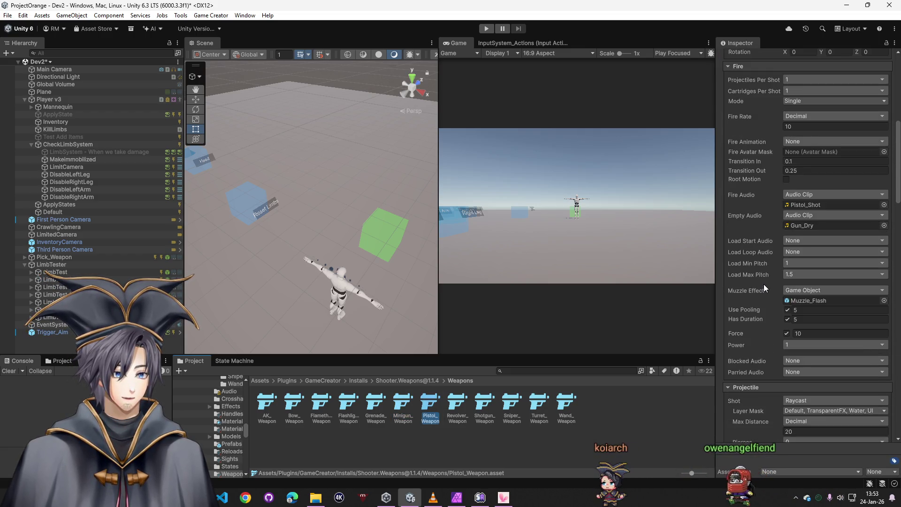
scroll(765, 283, "down", 10)
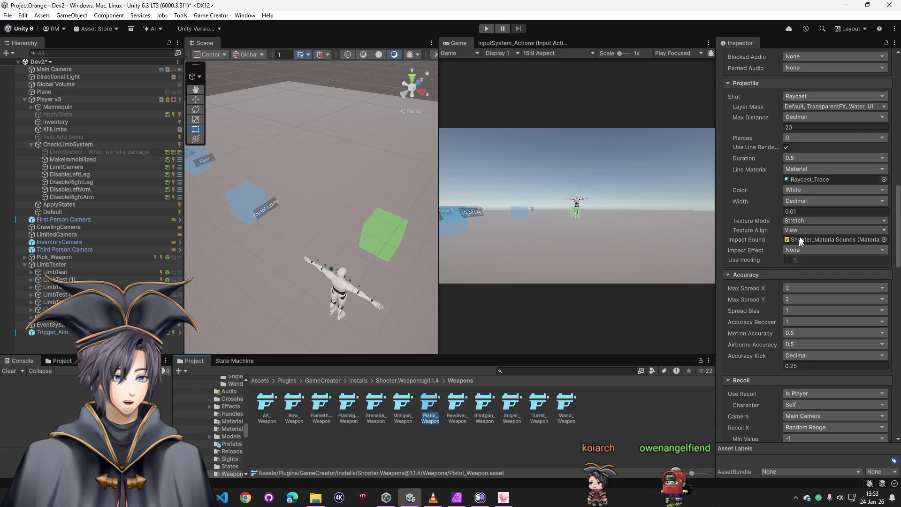
scroll(777, 311, "down", 10)
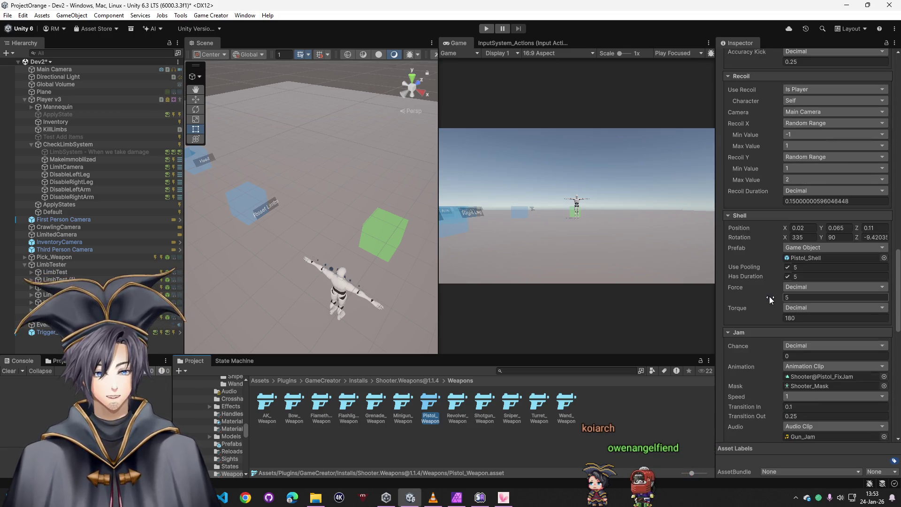
scroll(770, 296, "down", 10)
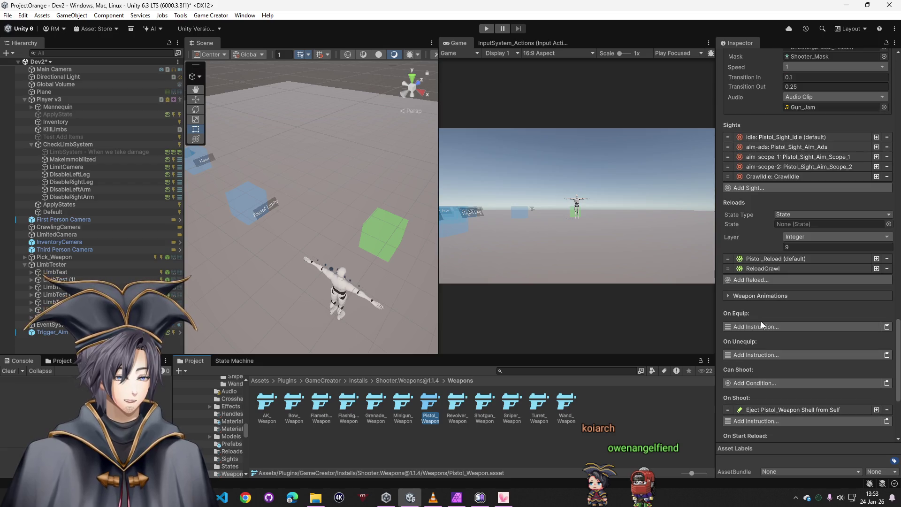
scroll(764, 305, "down", 1)
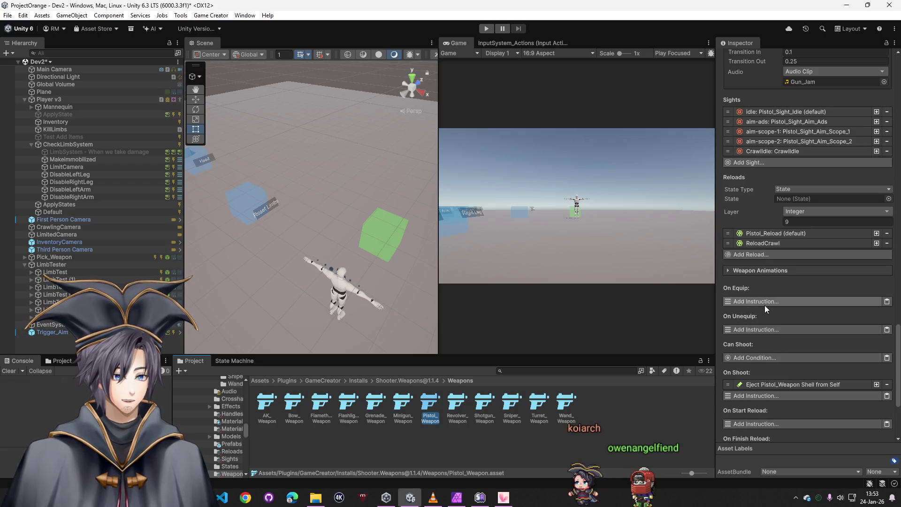
left_click(771, 272)
left_click(771, 272)
scroll(769, 284, "down", 3)
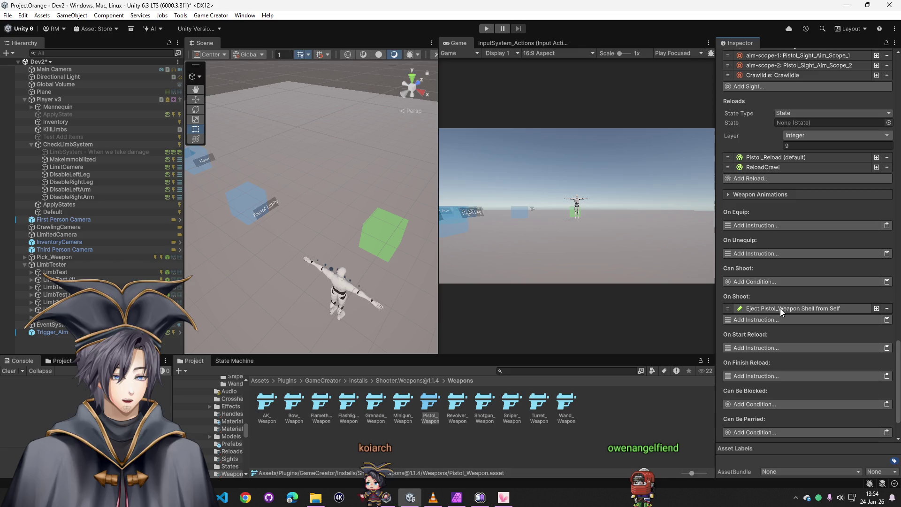
Step: Return to Assets, open the Shooter folder and select TestPistol
left_click(266, 380)
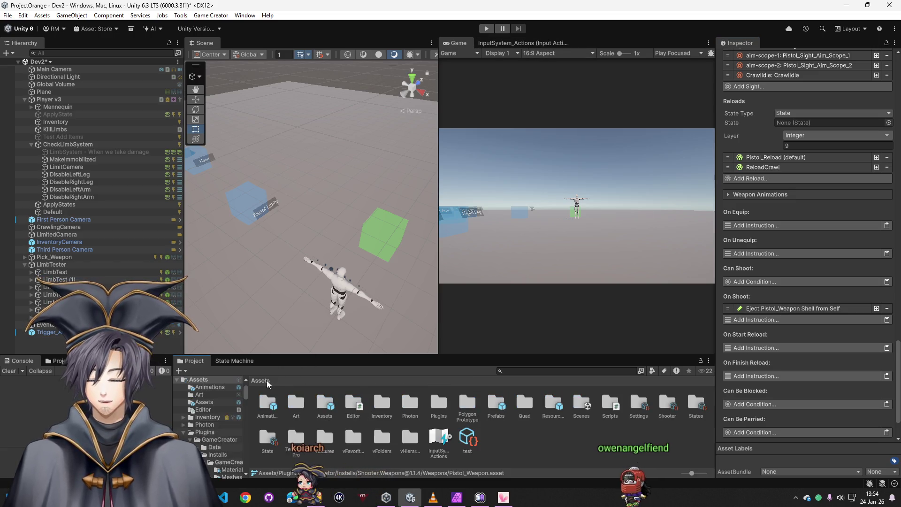
left_click(671, 405)
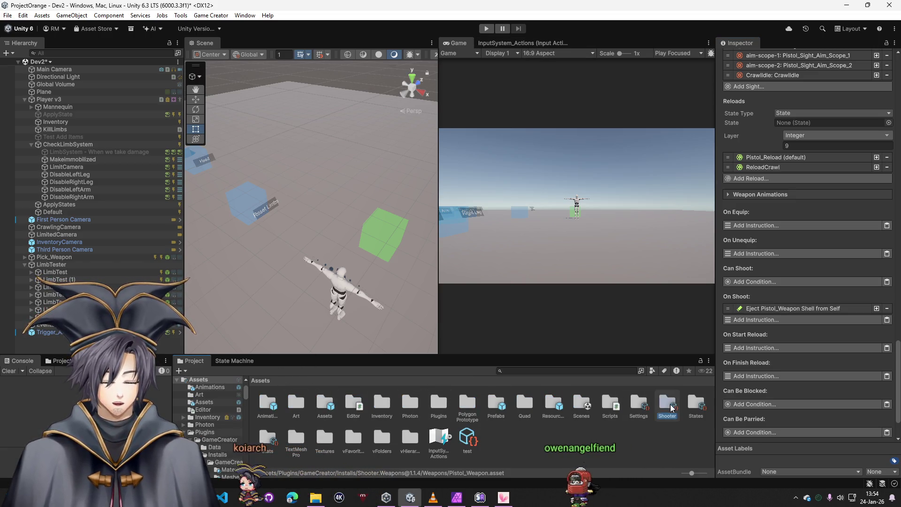
double_click(670, 404)
left_click(403, 404)
Step: Check TestPistol's empty On Shoot instruction list without adding anything, then deselect it
scroll(838, 292, "down", 10)
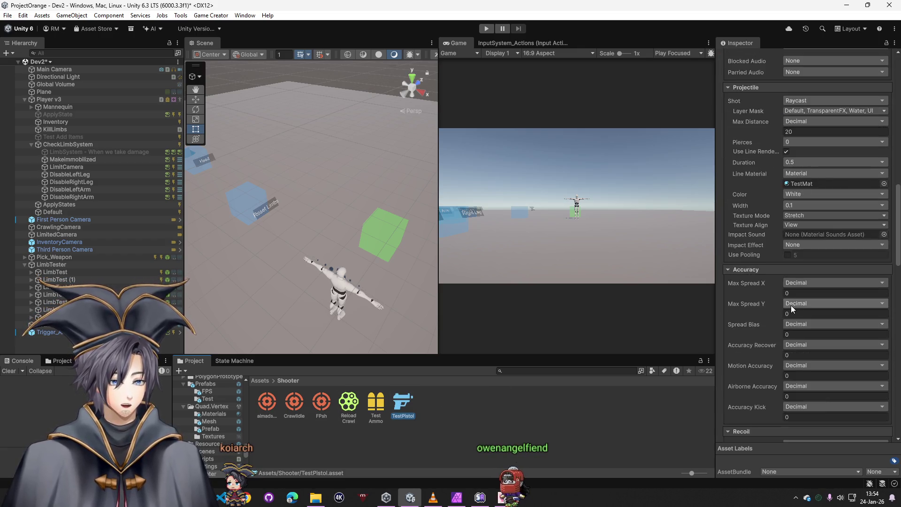
scroll(789, 305, "down", 10)
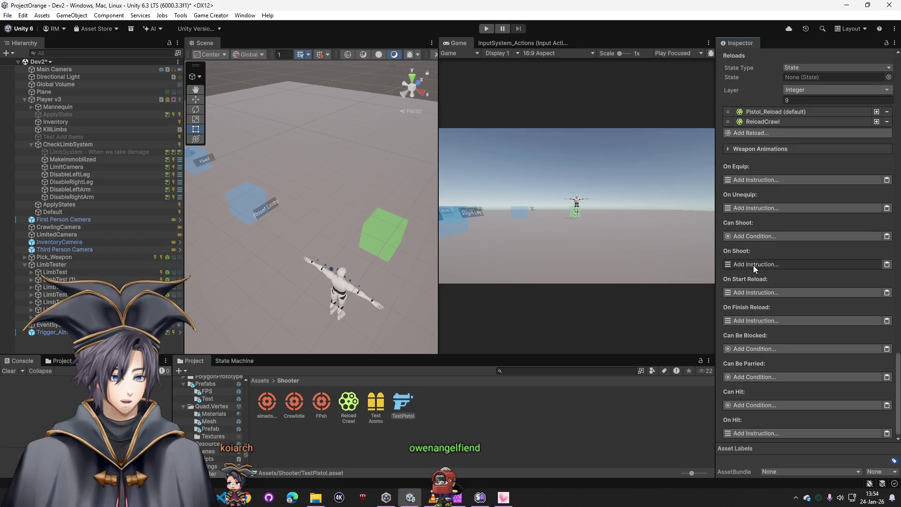
left_click(755, 268)
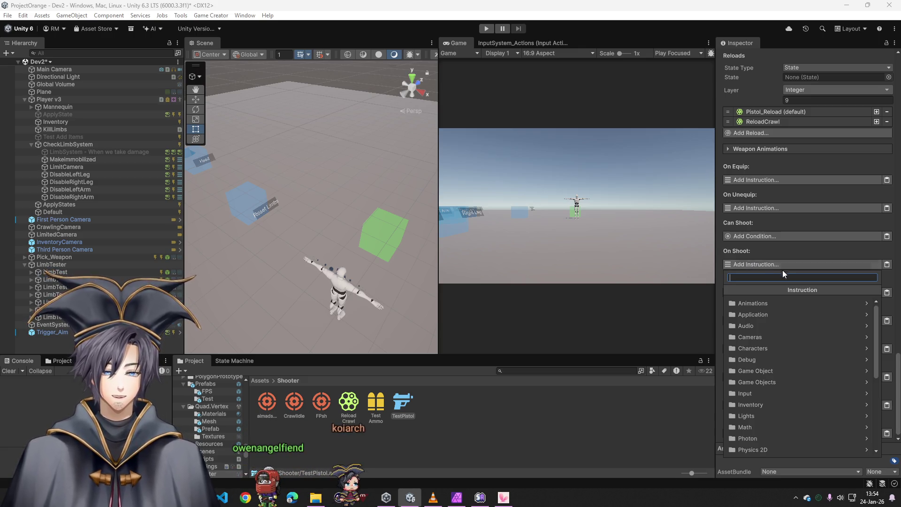
left_click(781, 253)
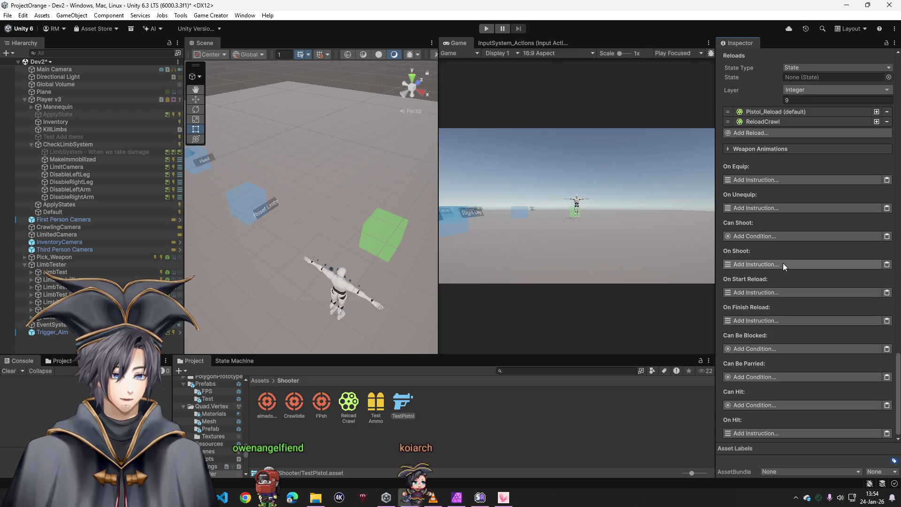
left_click(785, 264)
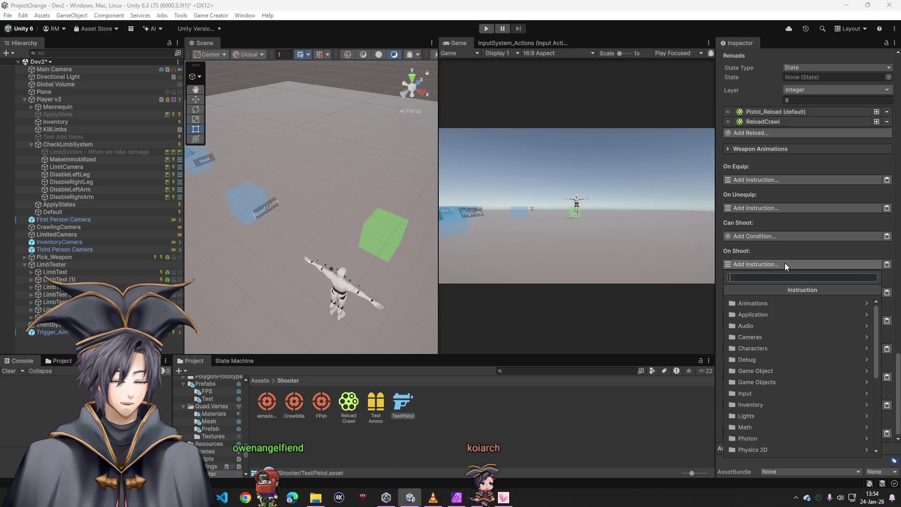
left_click(417, 437)
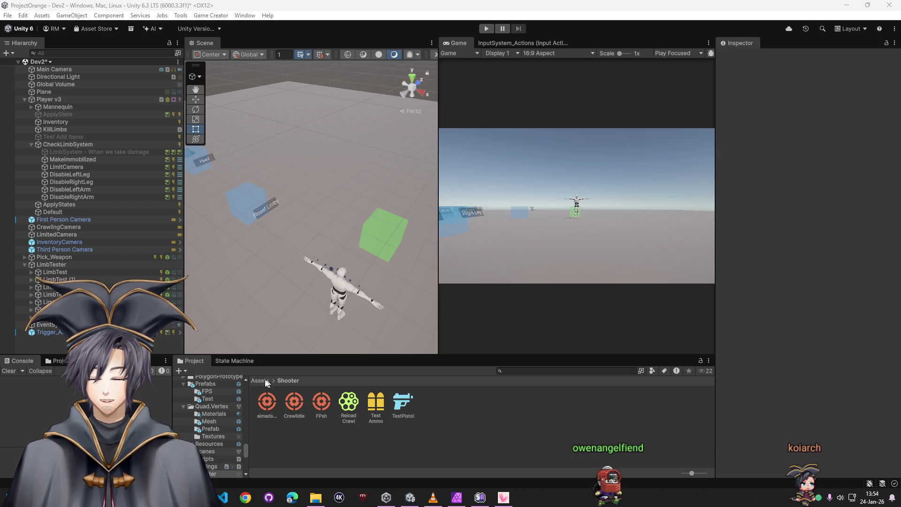
left_click(245, 15)
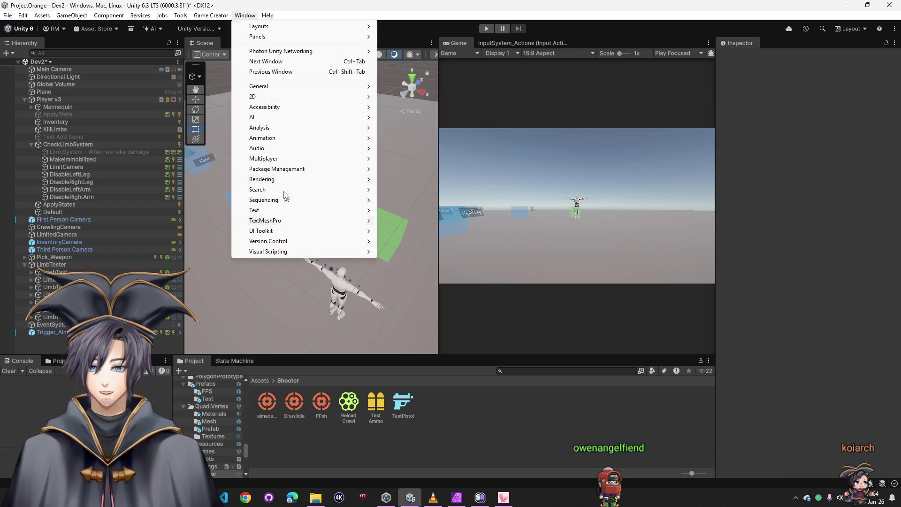
mouse_move(210, 16)
left_click(221, 71)
scroll(564, 331, "down", 2)
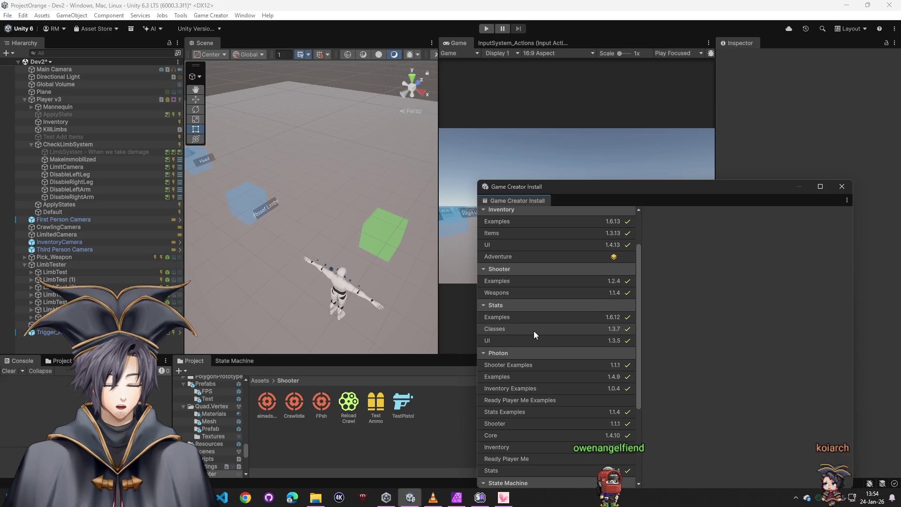
left_click(508, 294)
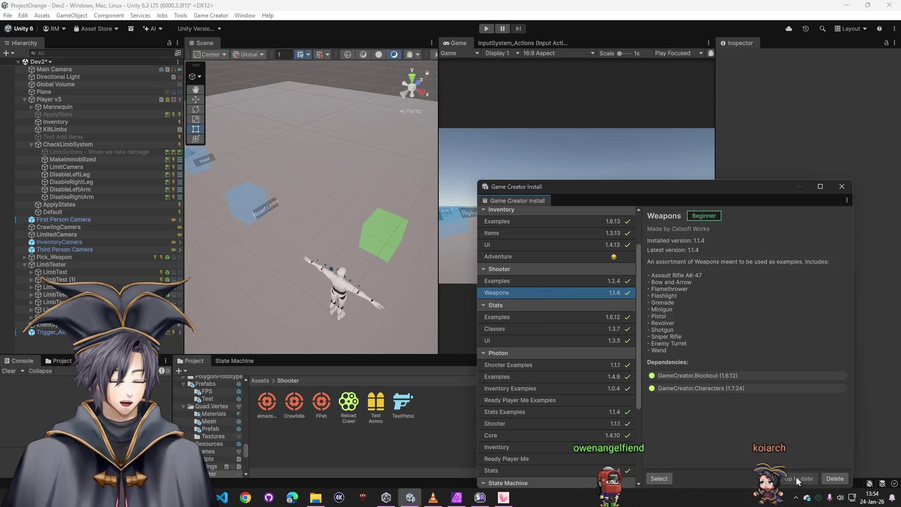
left_click(659, 478)
left_click(693, 410)
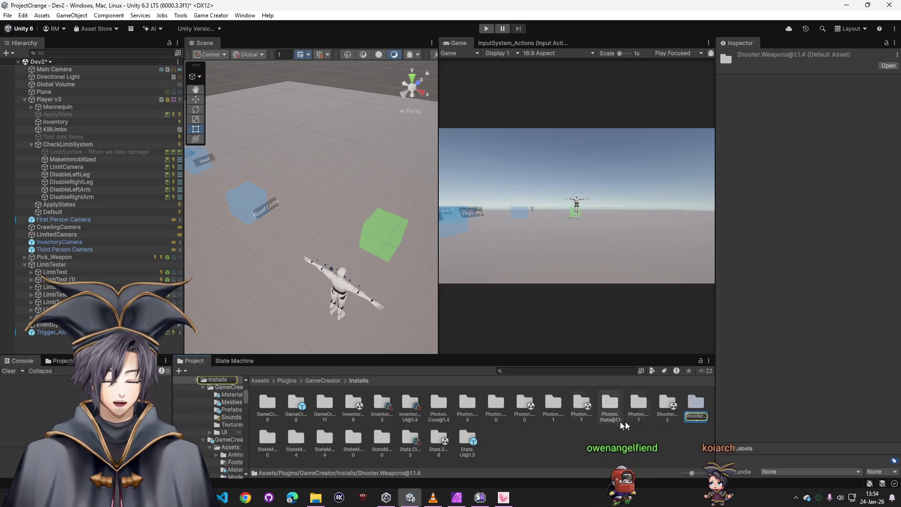
double_click(694, 411)
double_click(621, 406)
Step: Compare the Pistol, Minigun, Revolver and Shotgun weapon examples, settling on Revolver_Weapon
left_click(433, 407)
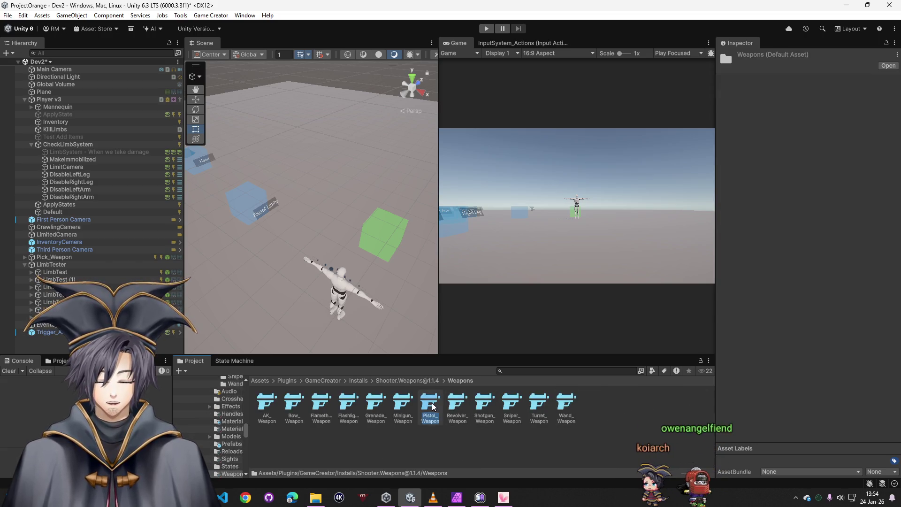
scroll(882, 377, "down", 10)
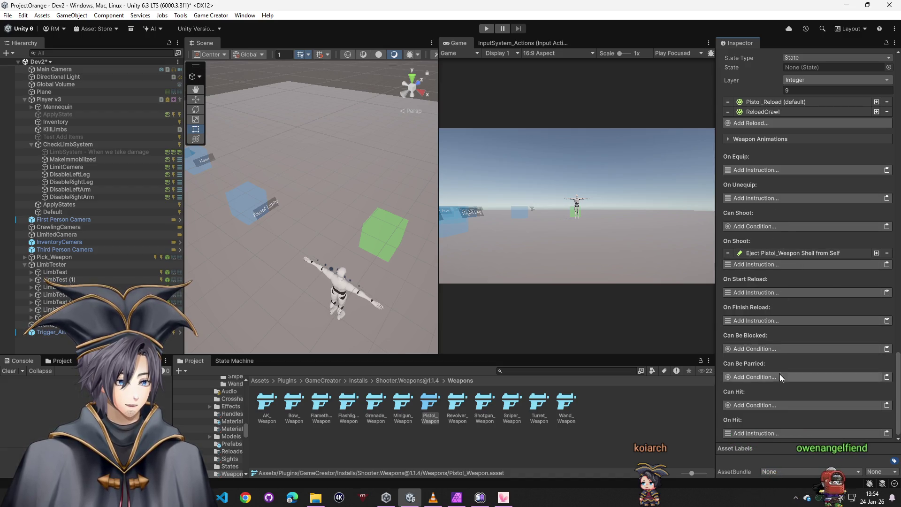
left_click(413, 407)
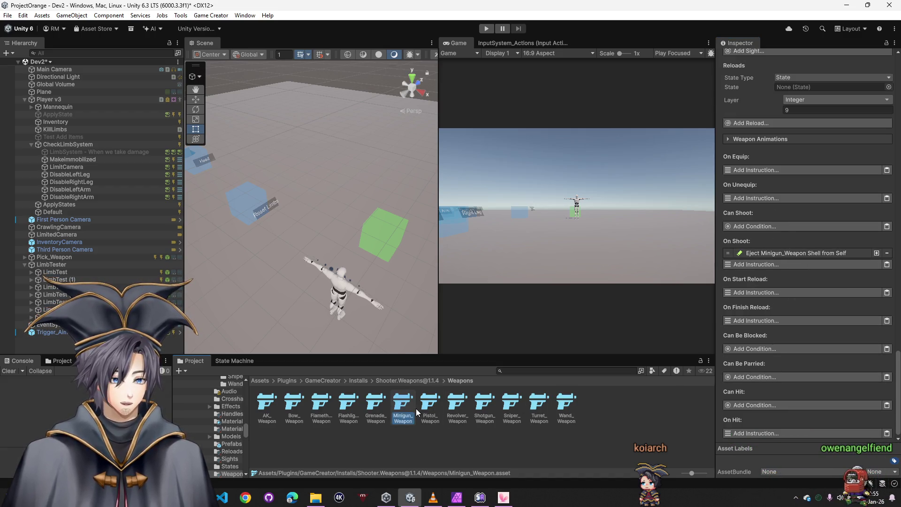
left_click(431, 407)
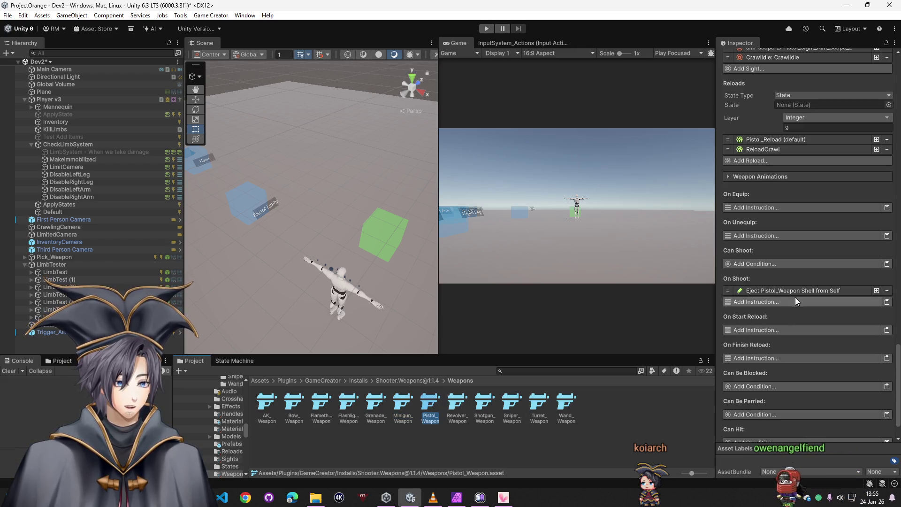
left_click(457, 408)
left_click(485, 408)
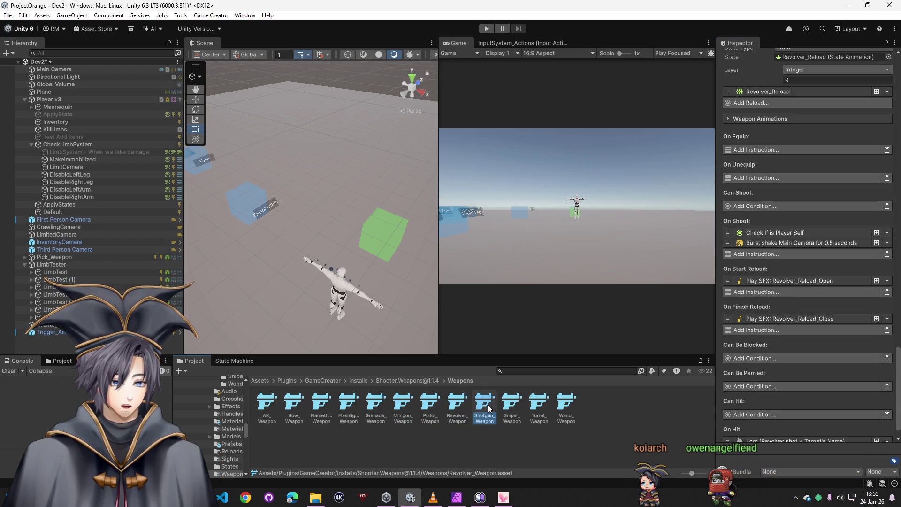
left_click(465, 406)
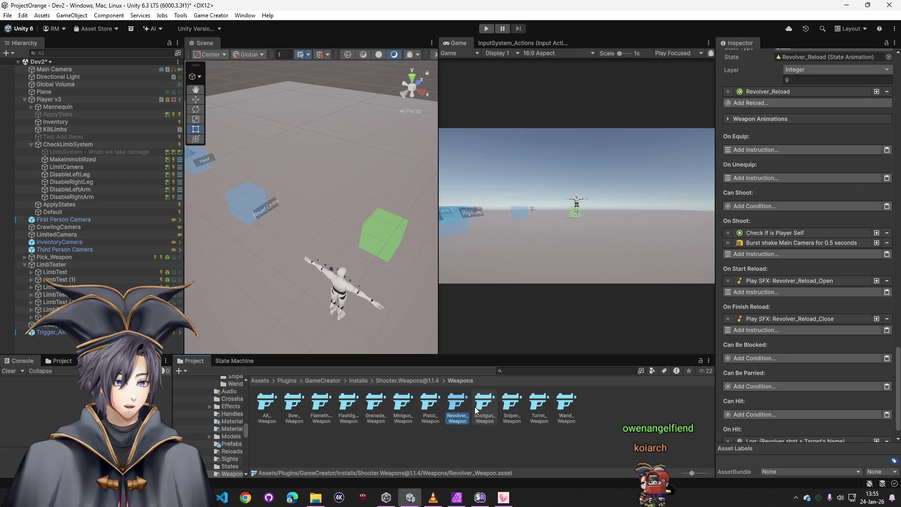
Step: Inspect Revolver_Weapon's On Shoot self check and expand its On Hit Log message
left_click(785, 236)
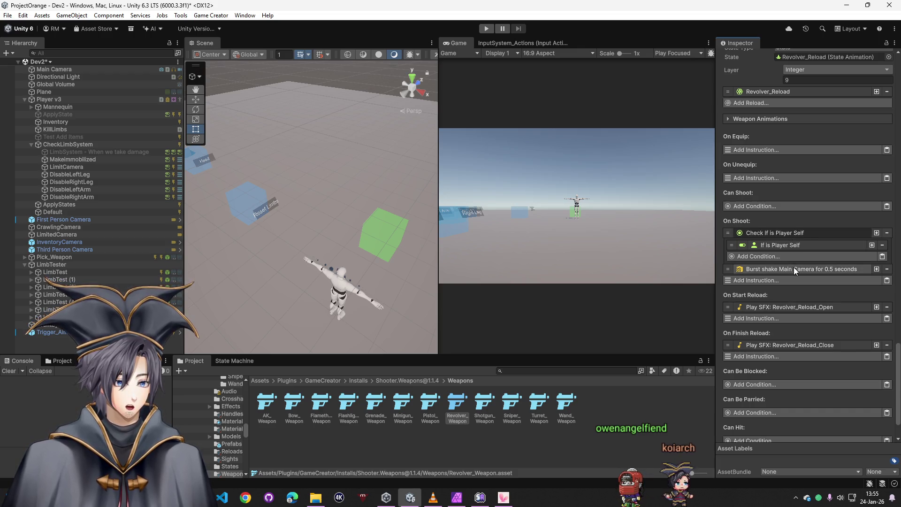
left_click(794, 237)
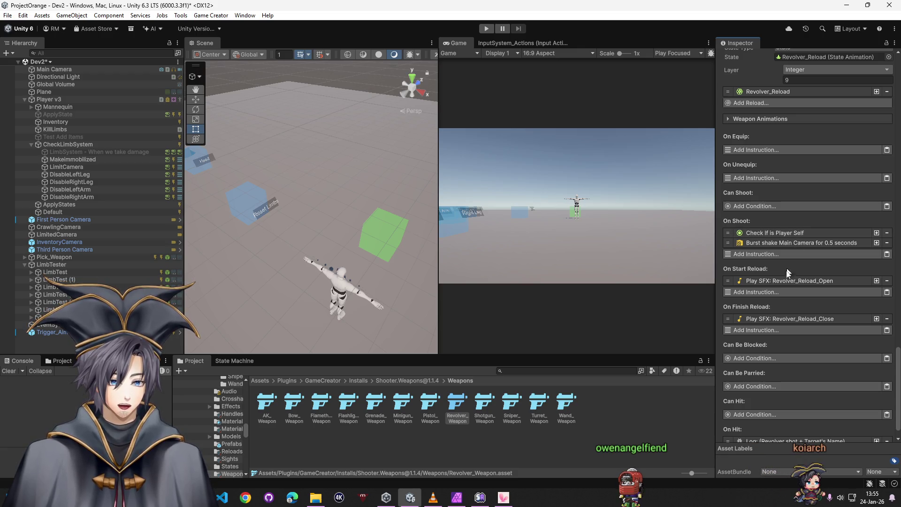
scroll(752, 410, "down", 1)
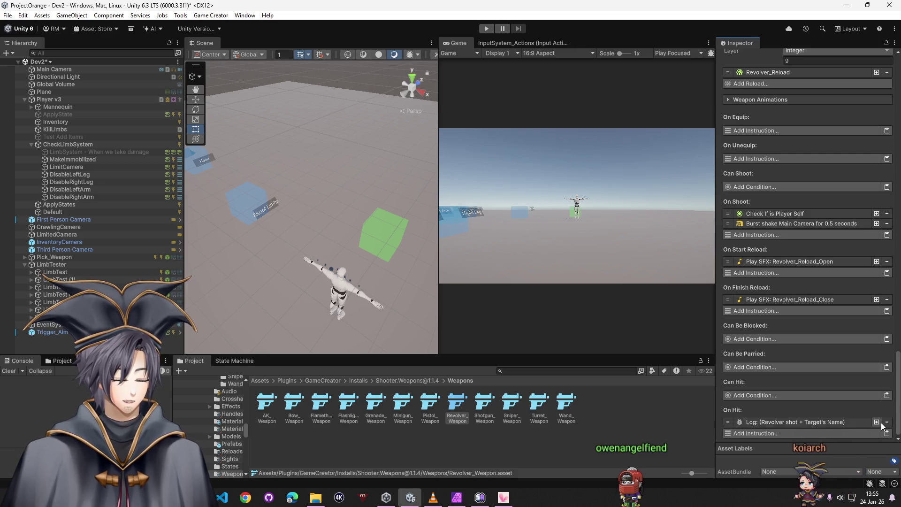
right_click(750, 420)
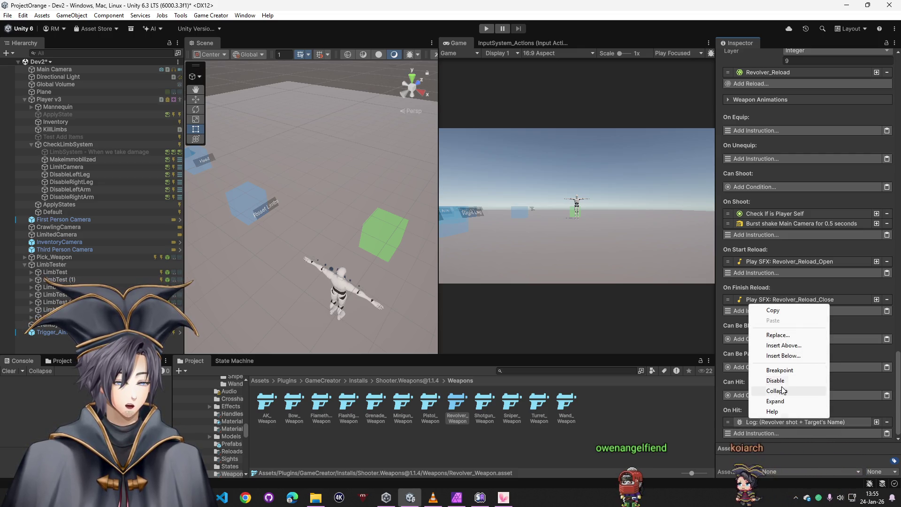
left_click(775, 401)
scroll(757, 422, "down", 3)
scroll(757, 420, "down", 1)
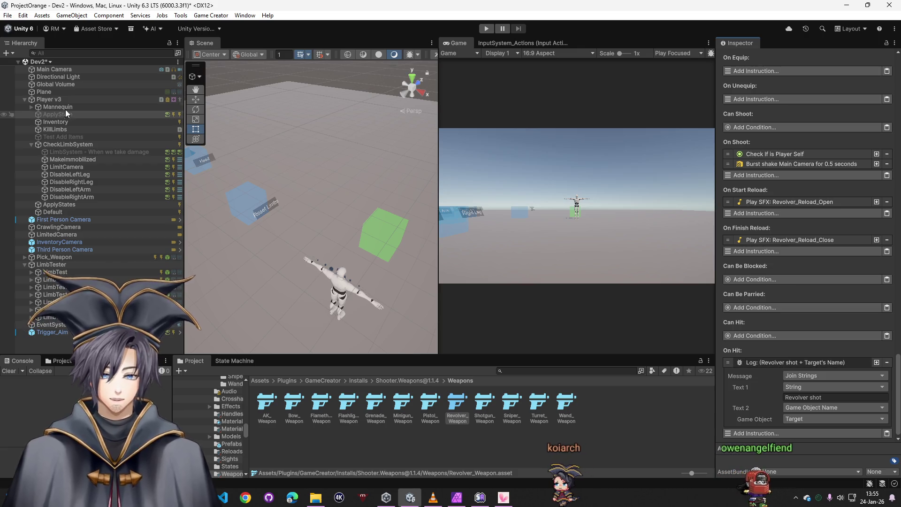
Step: Go to Assets > Shooter and select the project's TestPistol weapon
left_click(261, 381)
double_click(667, 403)
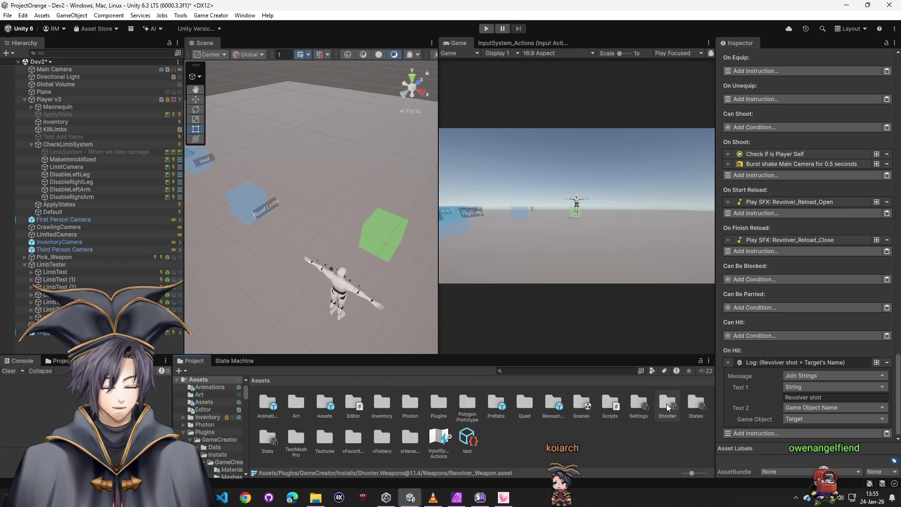
left_click(403, 403)
scroll(802, 310, "down", 5)
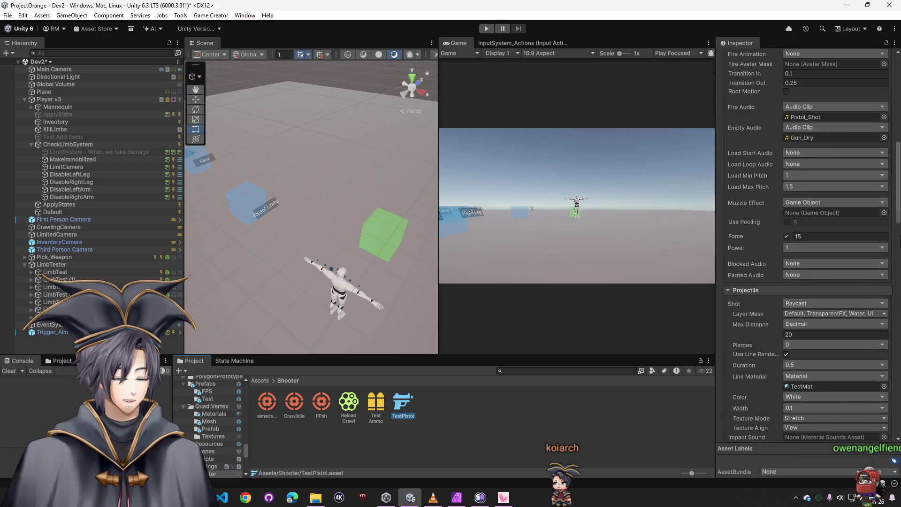
left_click_drag(899, 191, 899, 403)
left_click(763, 433)
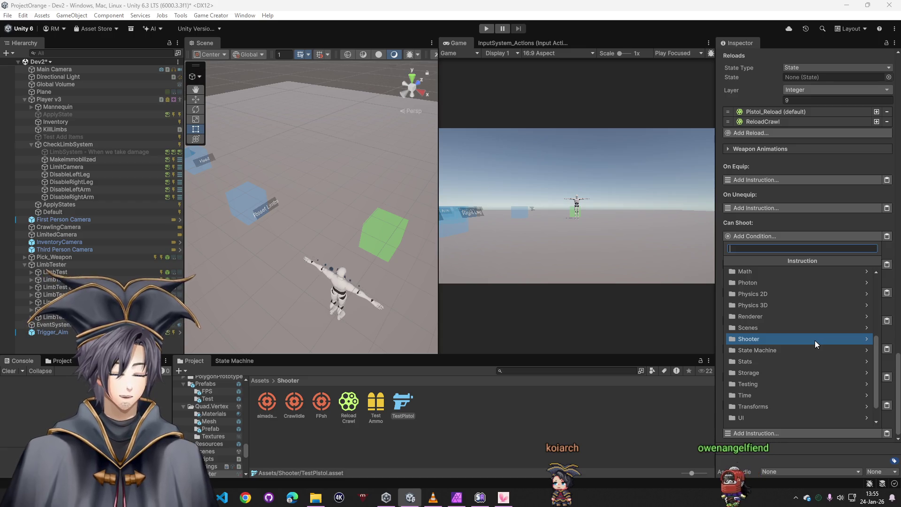
type("comm")
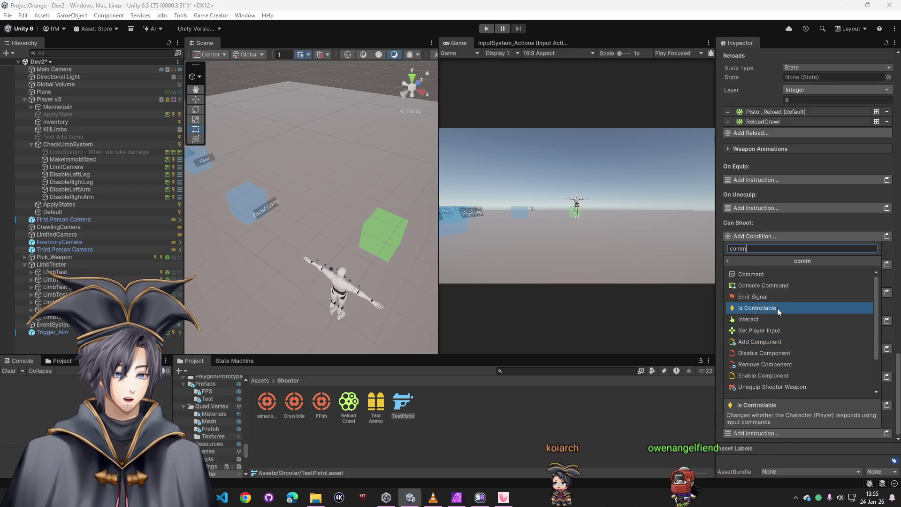
key("BackSpace")
key("BackSpace")
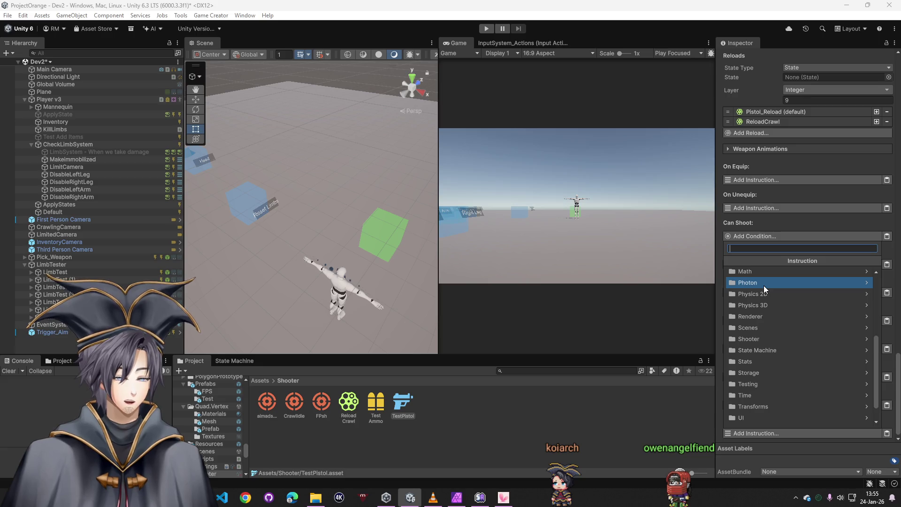
type("co")
key("BackSpace")
key("BackSpace")
type("log")
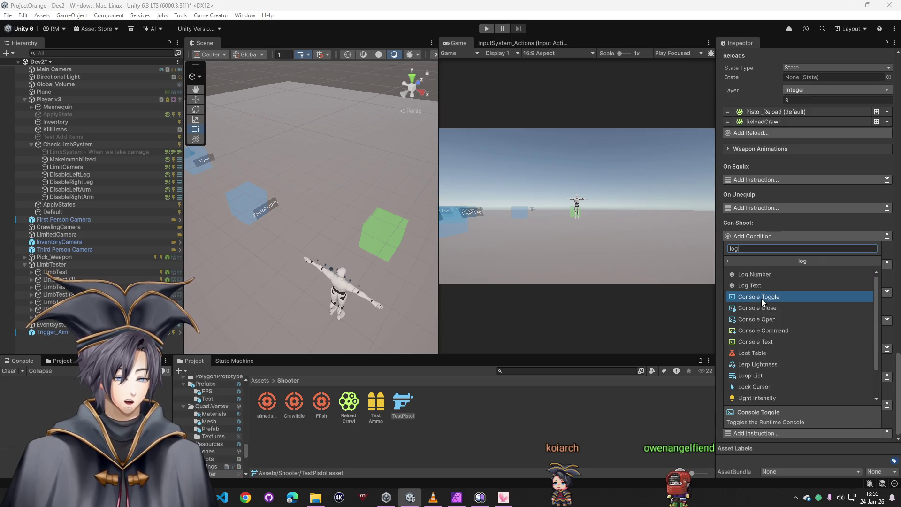
left_click(767, 342)
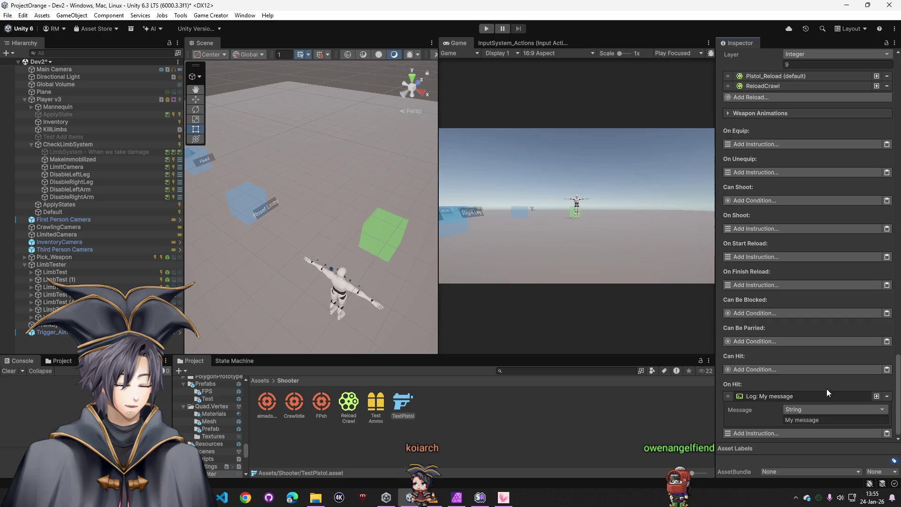
left_click(881, 399)
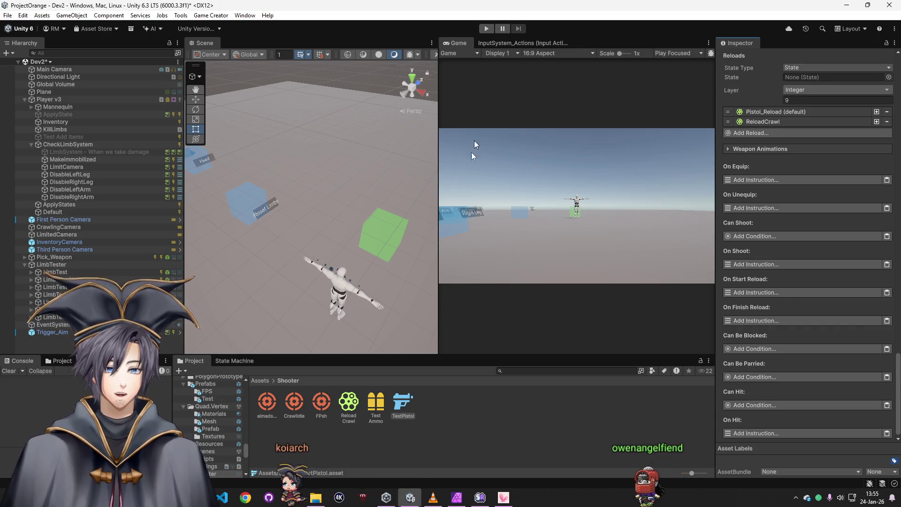
Step: Review the installed Game Creator modules and versions in the Install window, then close it
left_click(256, 18)
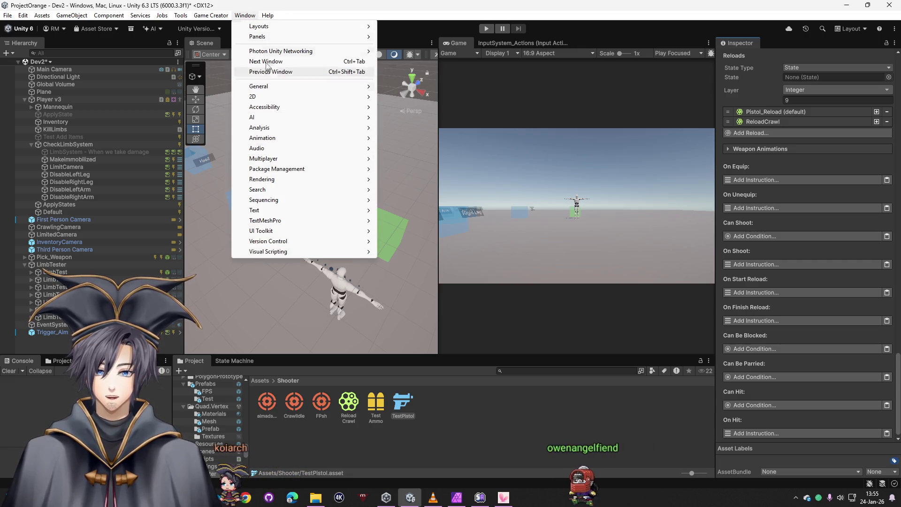
left_click(245, 72)
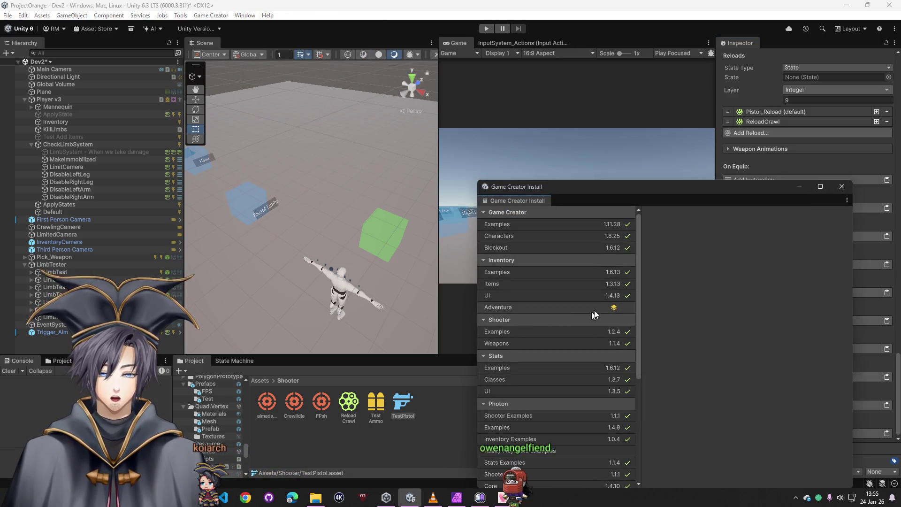
scroll(610, 398, "down", 5)
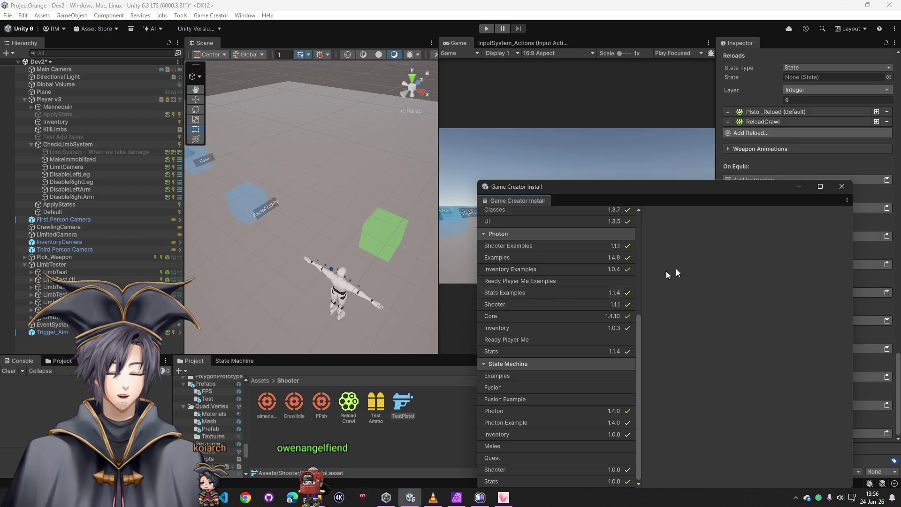
left_click(842, 187)
Step: Add a Change Attribute instruction (searched 'attri') to On Hit, affecting the hit Target
left_click(767, 433)
type("attri")
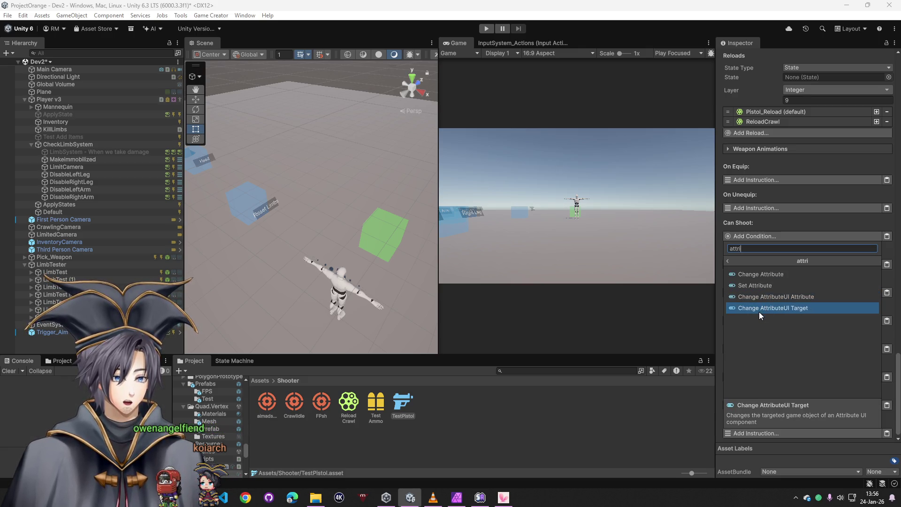
left_click(768, 276)
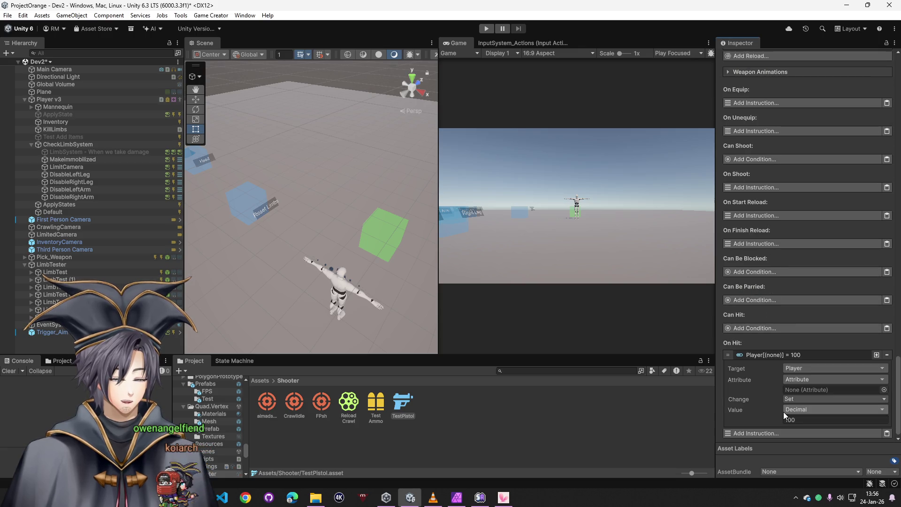
left_click(802, 368)
left_click(809, 210)
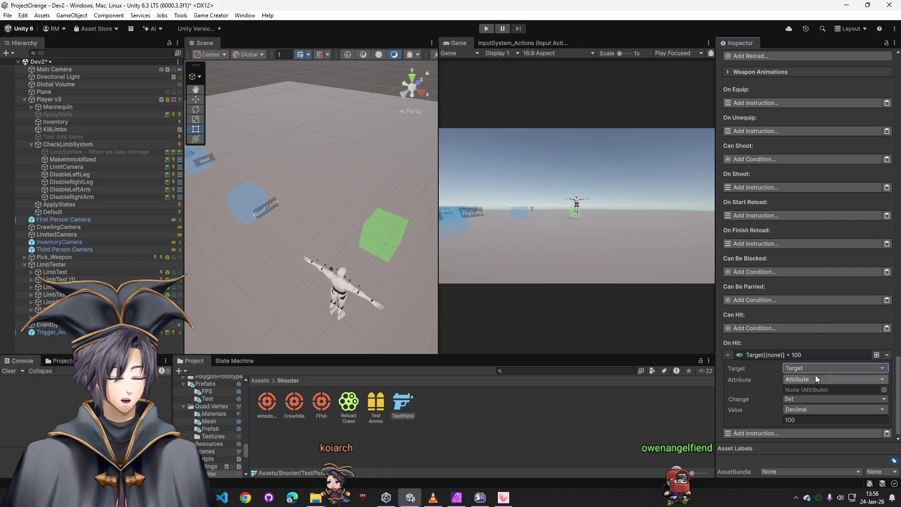
Step: Check the Shooter Weapons package details in Game Creator's Install window
left_click(245, 15)
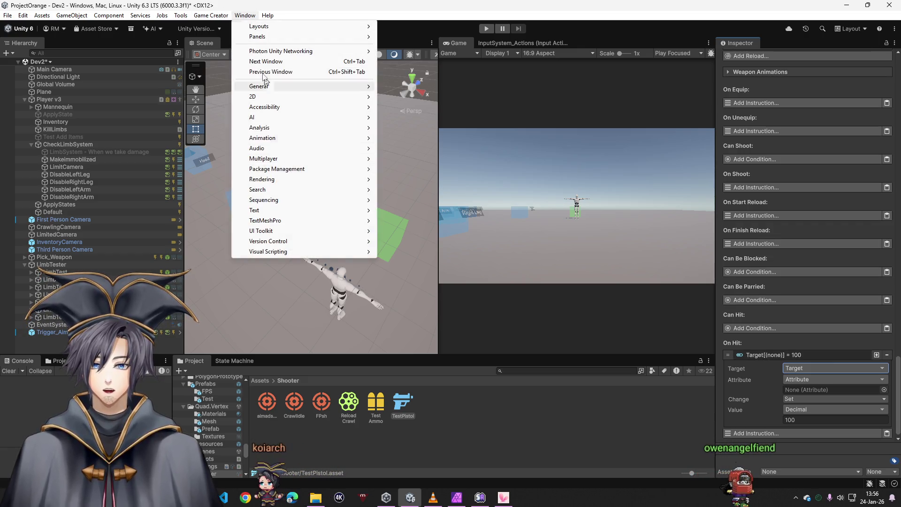
left_click(218, 72)
scroll(584, 338, "down", 10)
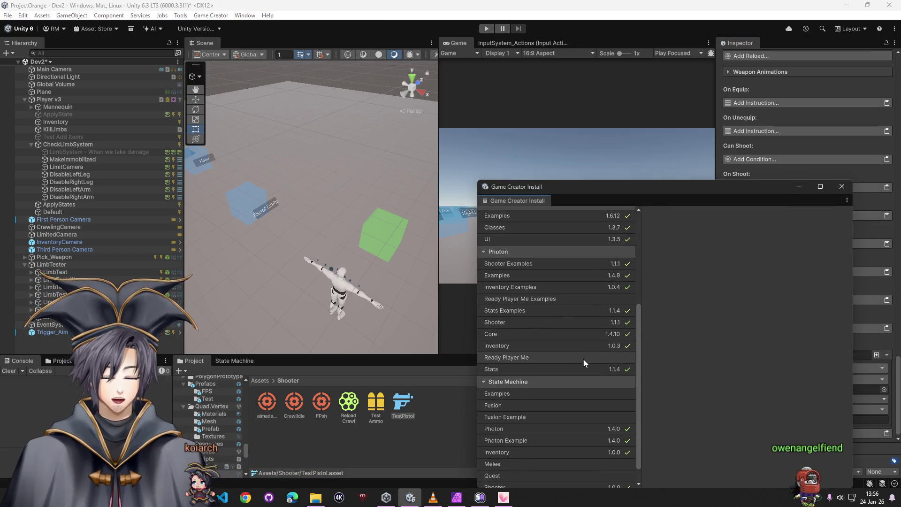
scroll(523, 271, "up", 3)
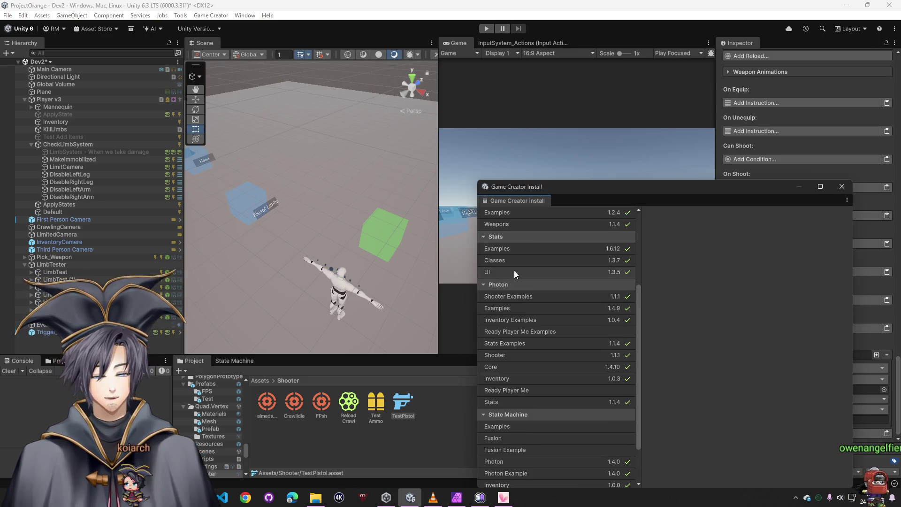
scroll(510, 263, "up", 2)
left_click(506, 249)
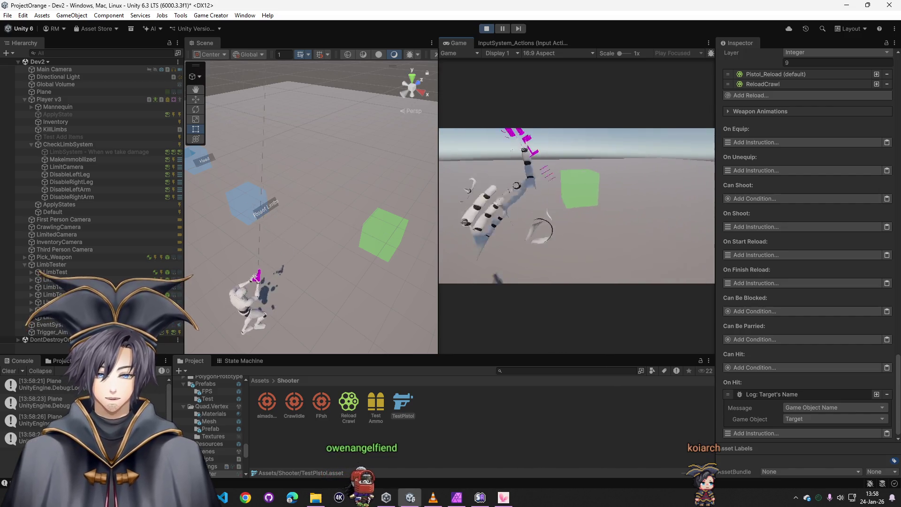
key("super")
Step: Stop play mode and upgrade the 29 built-in materials to URP with the Render Pipeline Converter
left_click(486, 29)
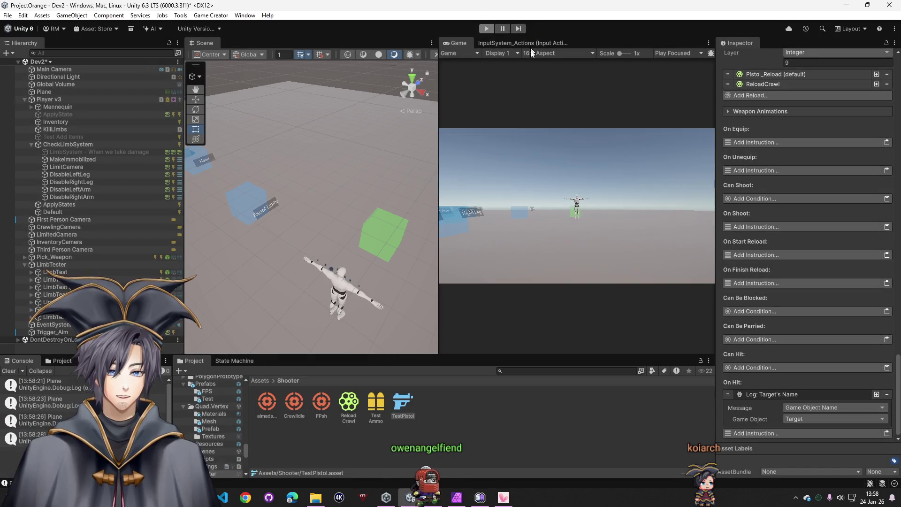
left_click(245, 16)
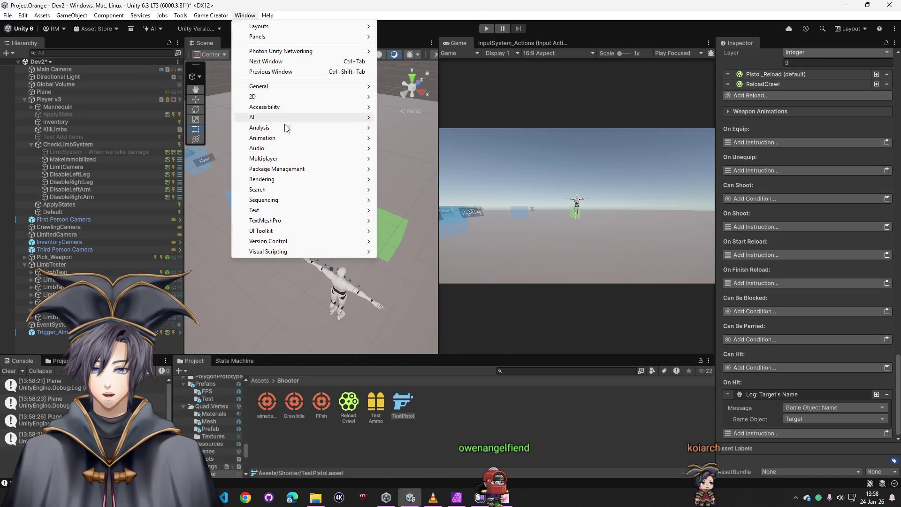
mouse_move(281, 179)
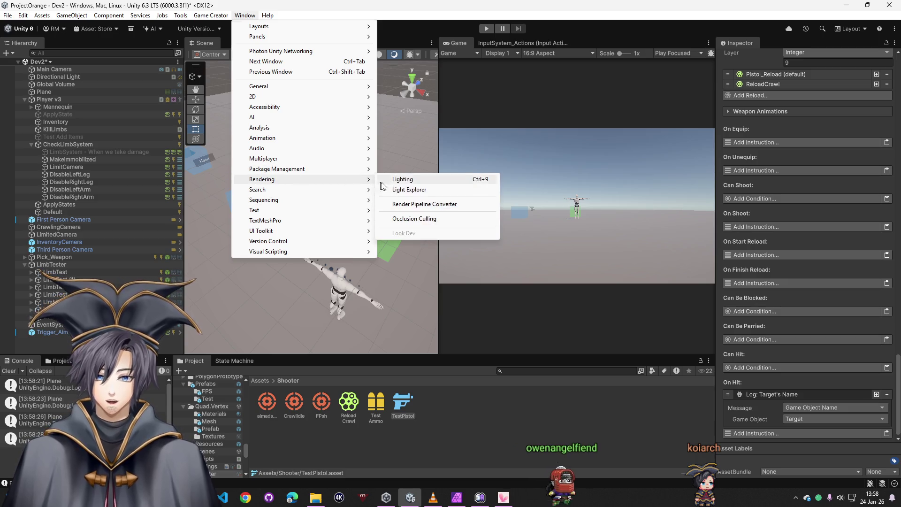
left_click(416, 204)
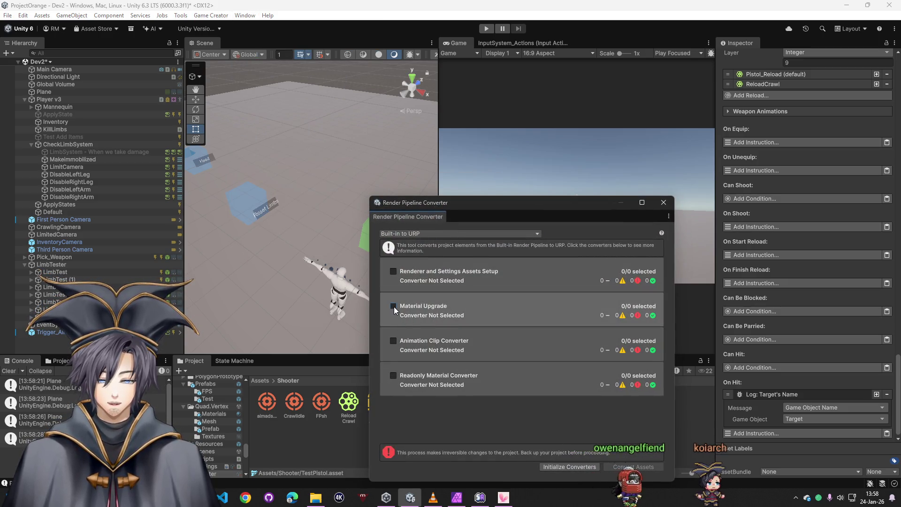
left_click(393, 306)
left_click(568, 466)
left_click(467, 266)
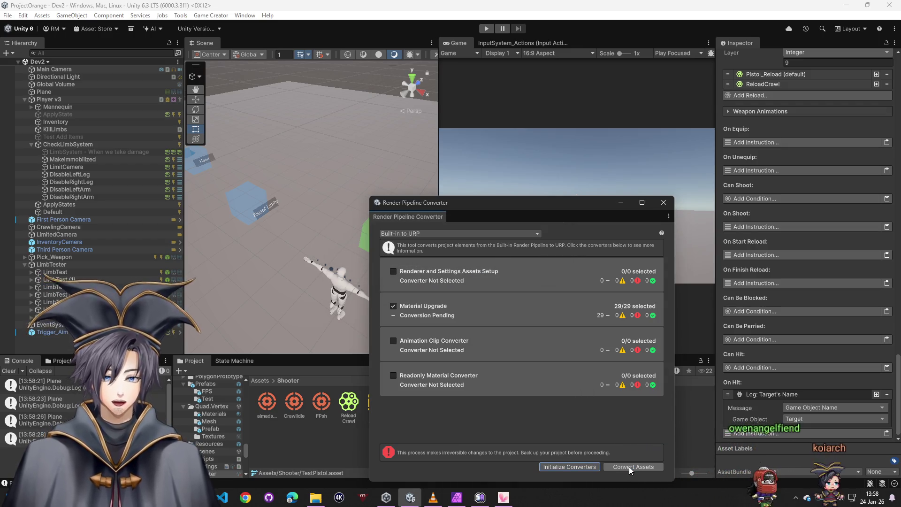
left_click(629, 467)
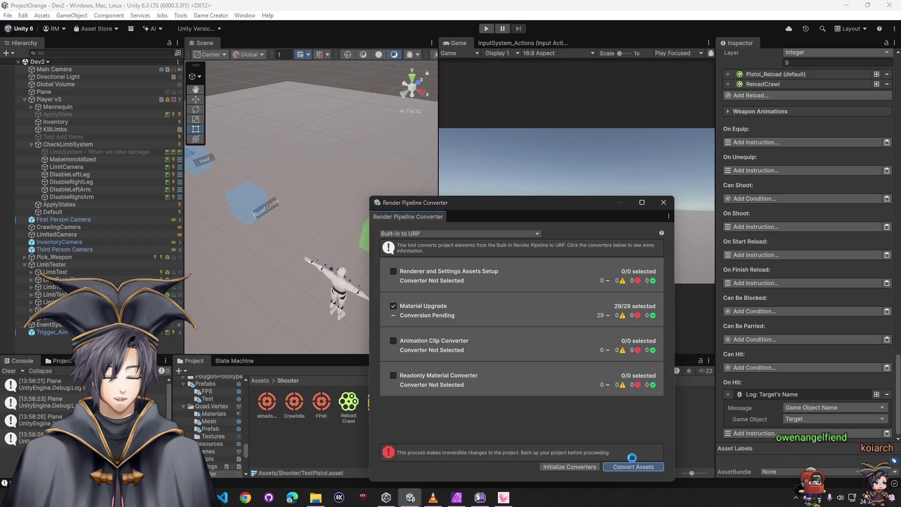
left_click(664, 202)
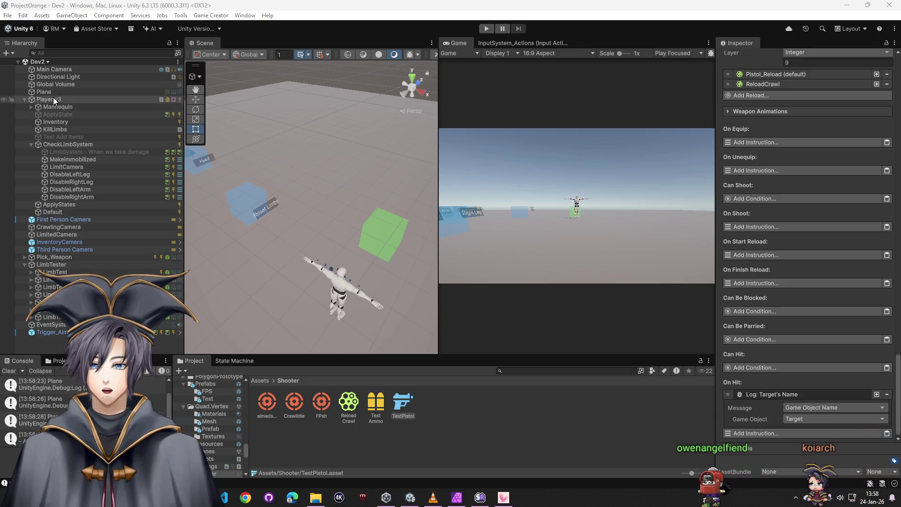
Step: Select Player v3 and expand its Character component's player and motion values
left_click(52, 99)
left_click(722, 125)
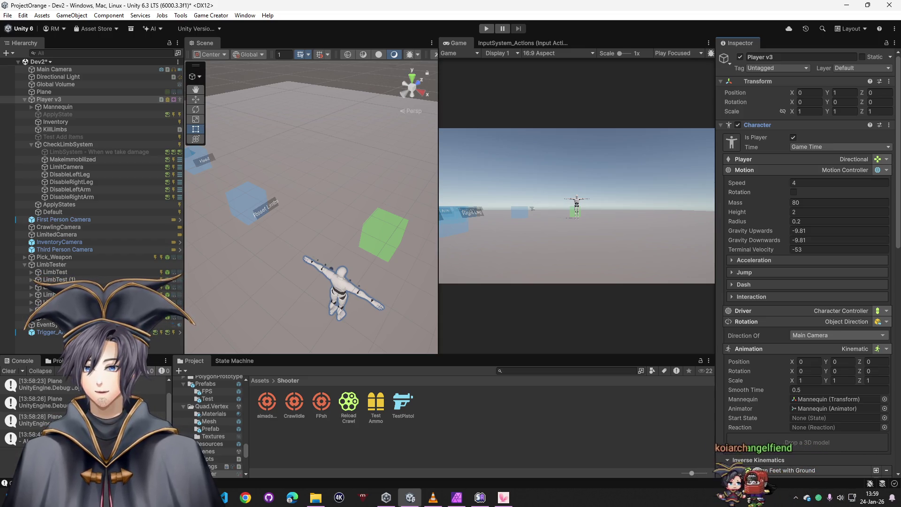
Step: Create an empty GameObject as the Mannequin's first child and name it Hitbox
mouse_move(234, 188)
left_mouse_down()
mouse_move(52, 197)
mouse_move(186, 209)
mouse_move(301, 204)
mouse_move(295, 185)
left_mouse_up()
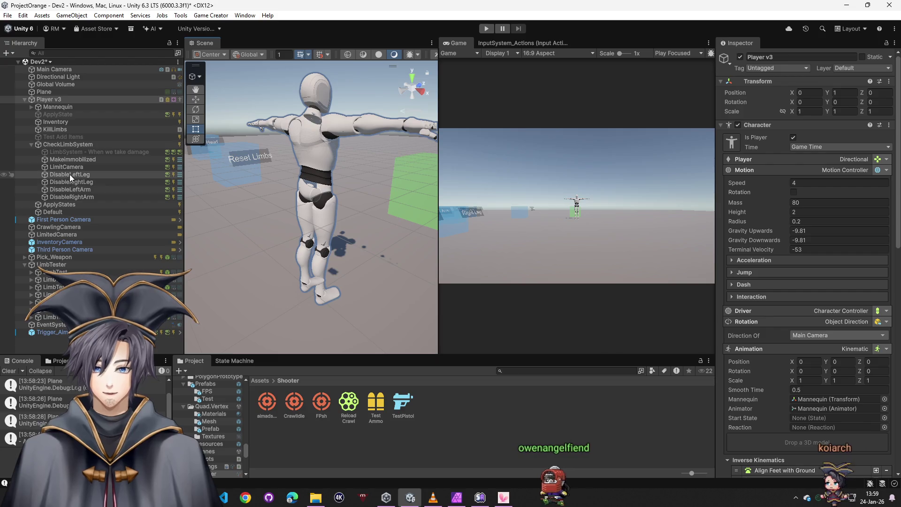
left_click(312, 141)
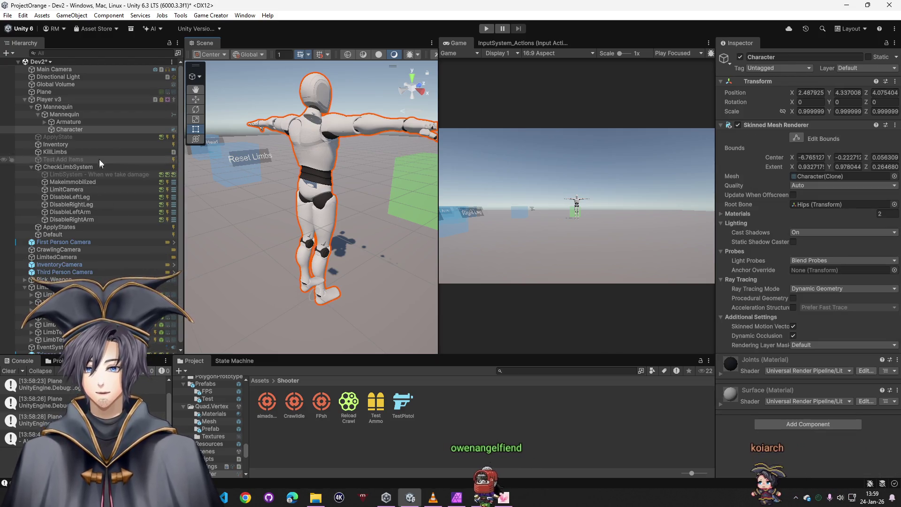
left_click(63, 113)
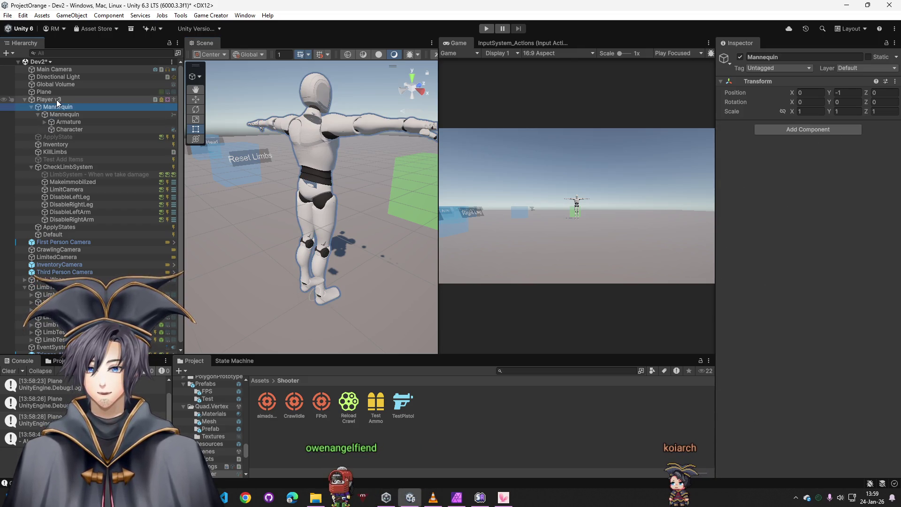
right_click(58, 100)
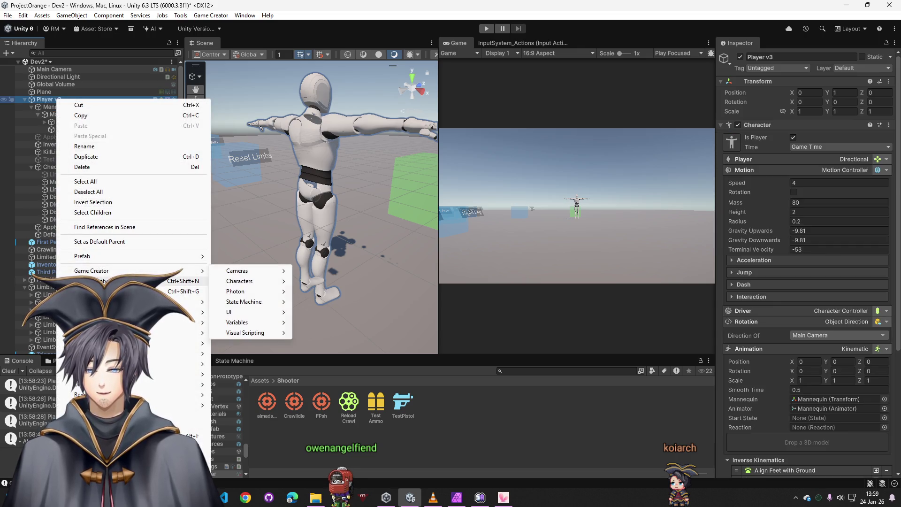
key("Escape")
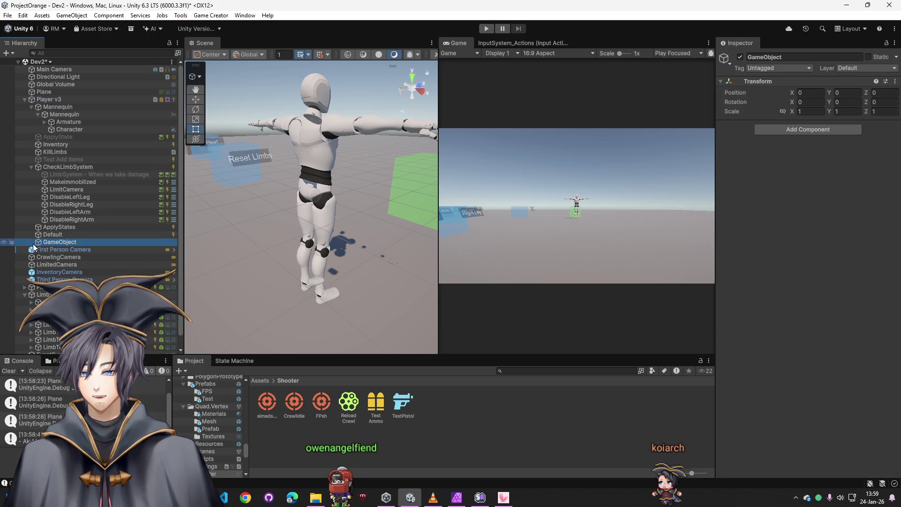
mouse_move(53, 122)
left_mouse_down()
mouse_move(52, 109)
mouse_move(60, 116)
left_mouse_up()
left_click(777, 57)
type("Hit")
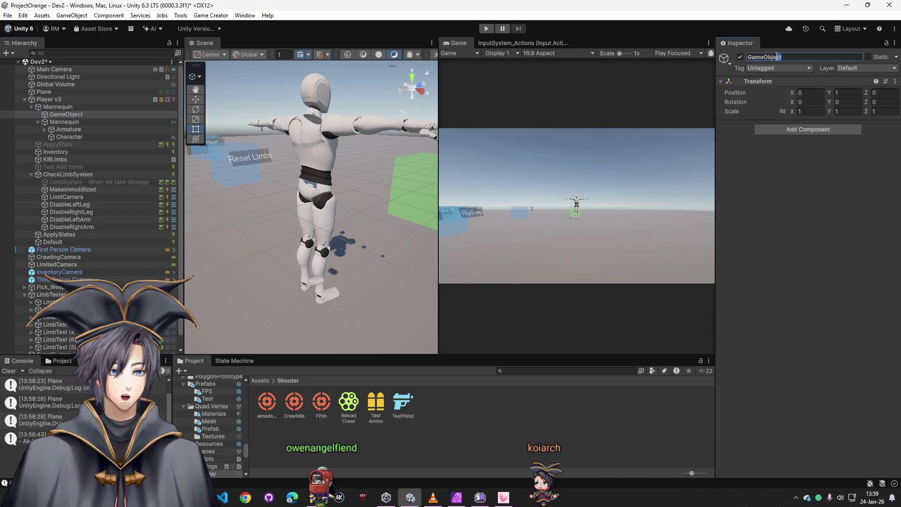
type("box")
key("Return")
Step: Search 'trigg' to add a Trigger component to Hitbox
left_click(788, 129)
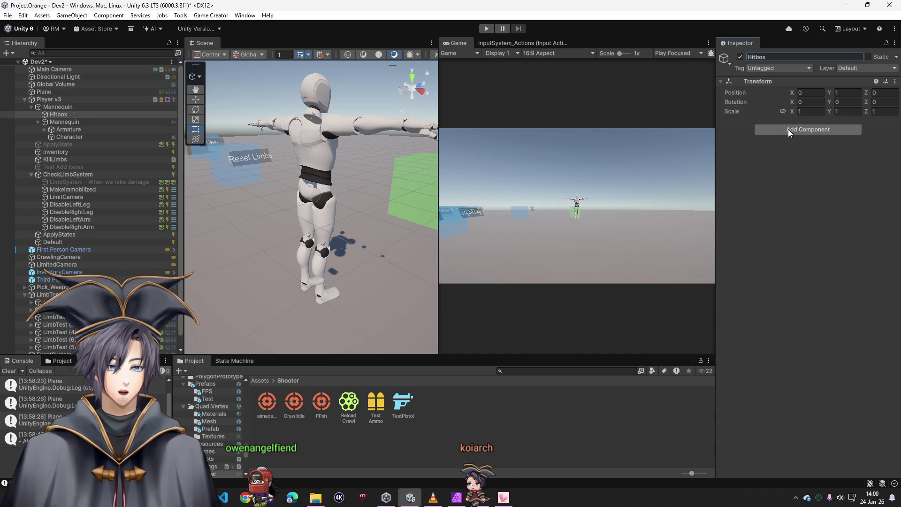
type("trigg")
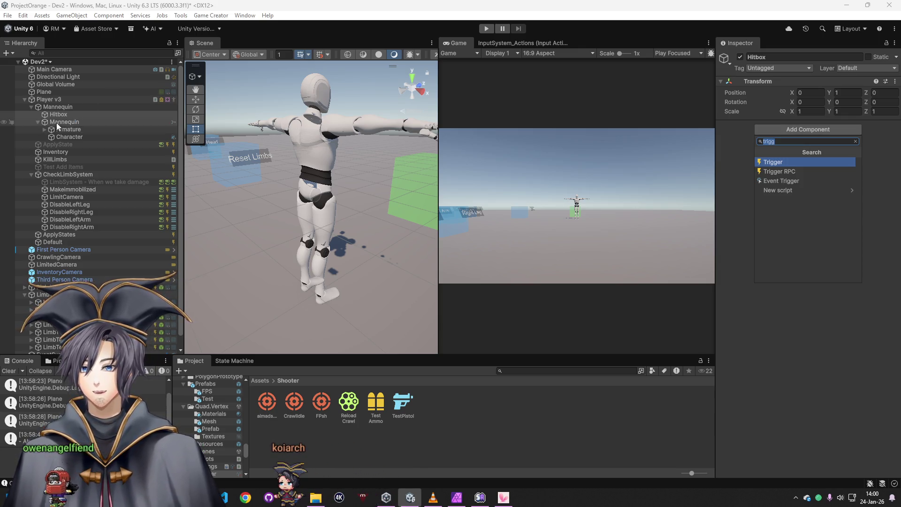
key("Return")
Step: Delete Hitbox and expand the mannequin's Armature and Hips bones
key("Delete")
left_click(44, 122)
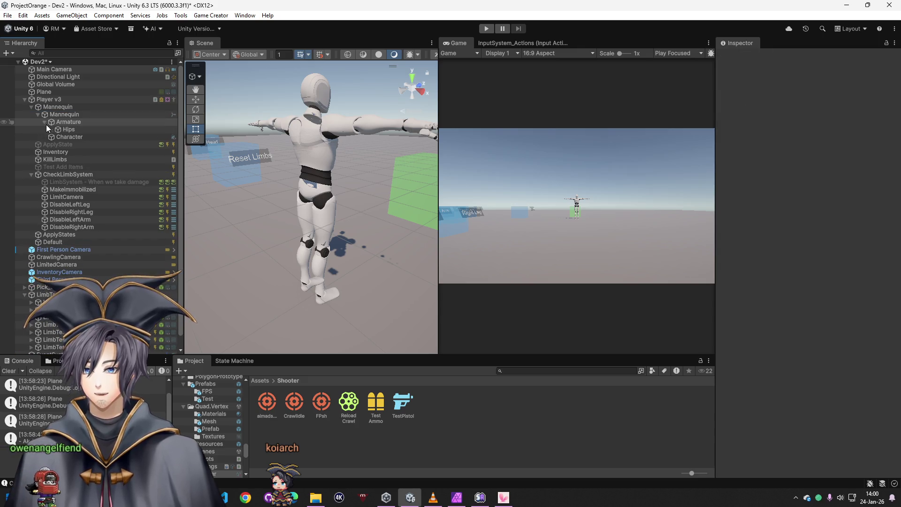
left_click(51, 130)
left_click(71, 130)
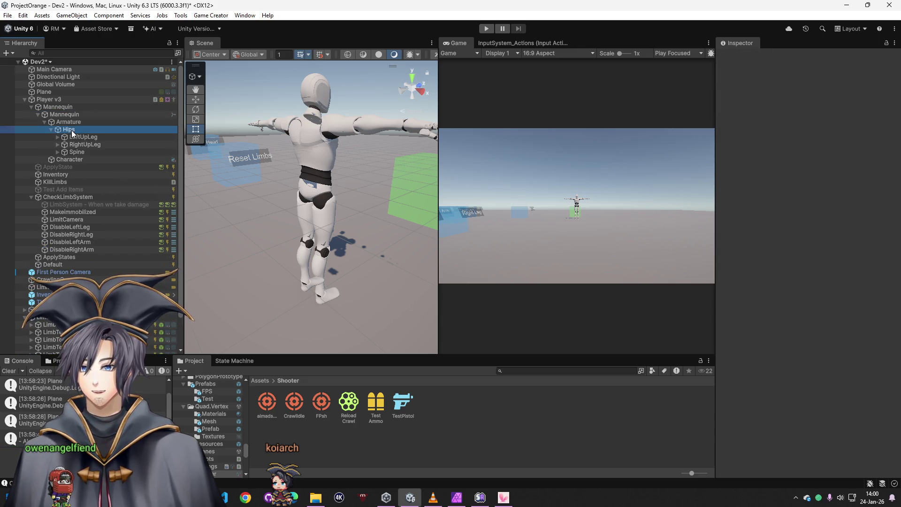
left_click(77, 153)
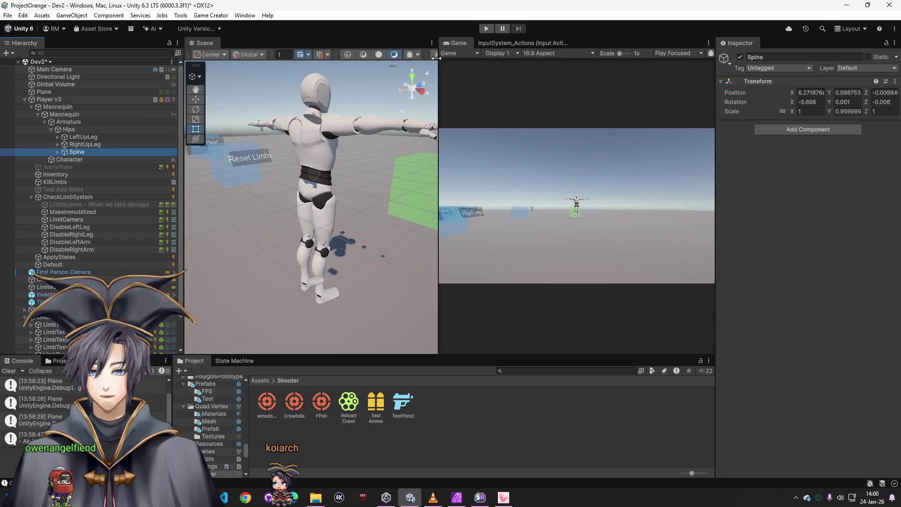
Step: Switch to a single wide Scene view and select the RightUpLeg bone
left_click(446, 45)
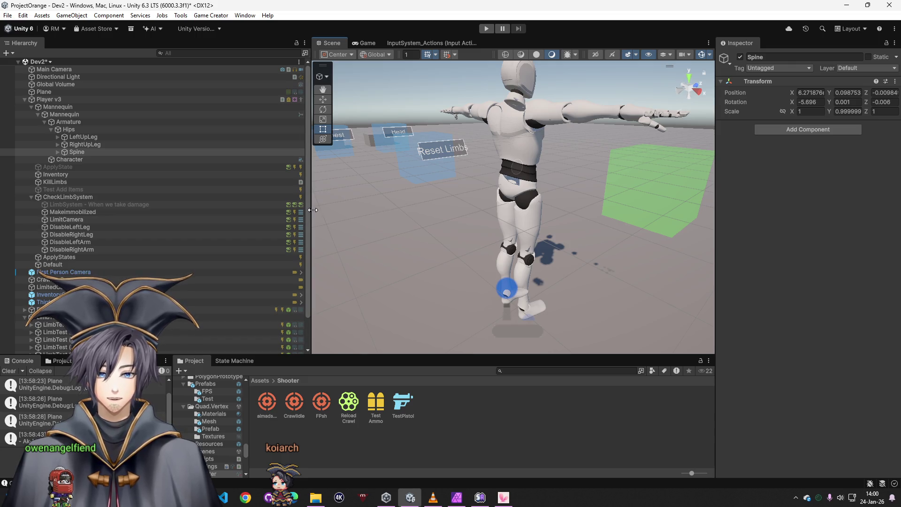
left_click_drag(312, 210, 160, 216)
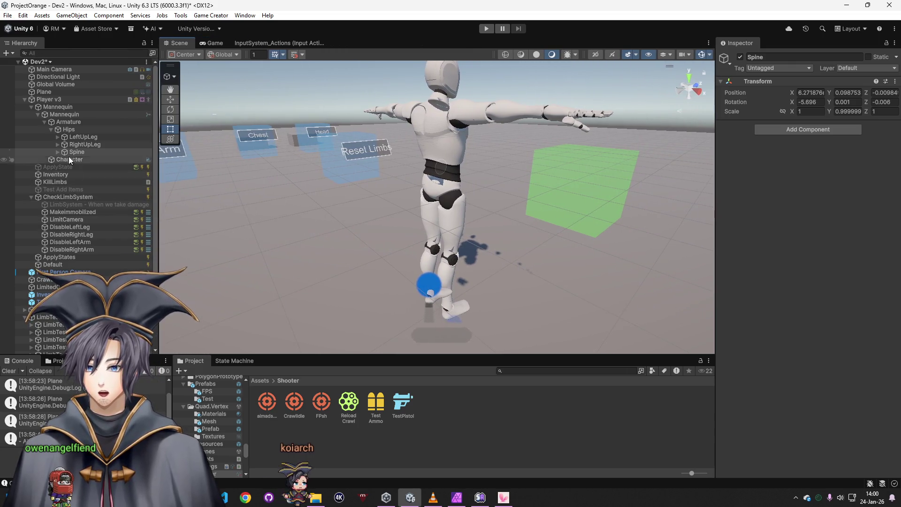
left_click(79, 146)
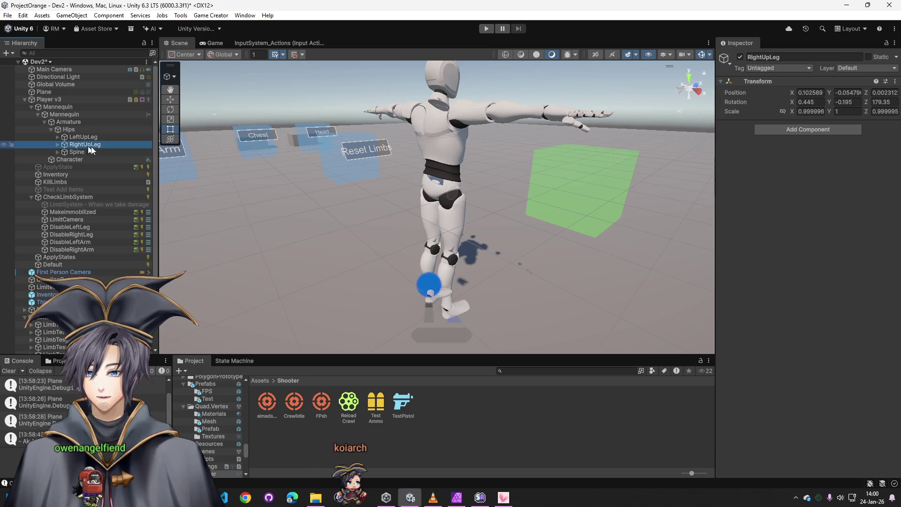
left_click(58, 145)
left_click(57, 145)
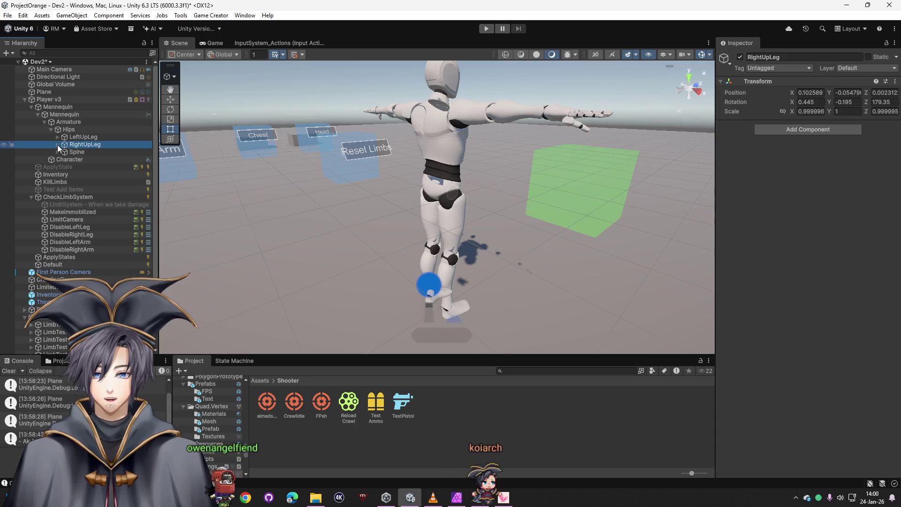
Step: Add a Box Collider to RightUpLeg, then remove it again
left_click(785, 132)
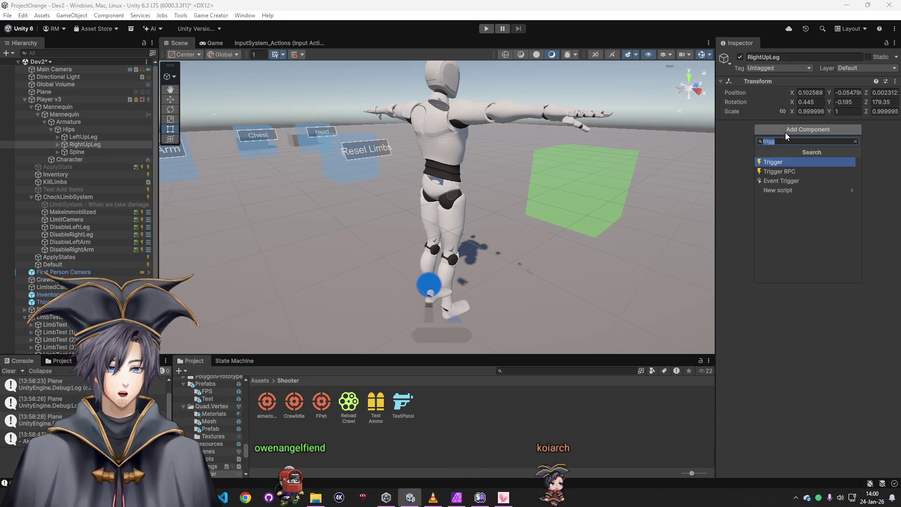
type("bo")
left_click(781, 162)
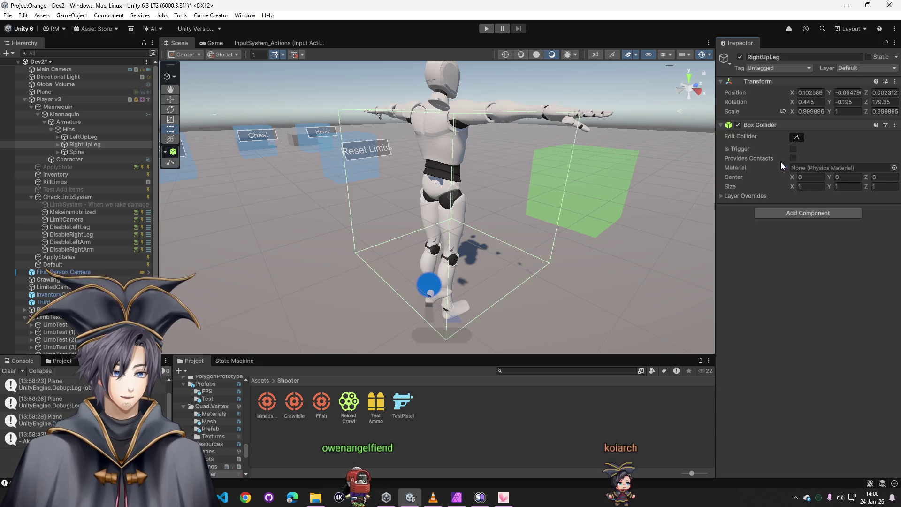
left_click_drag(571, 251, 711, 258)
right_click(785, 125)
left_click(819, 165)
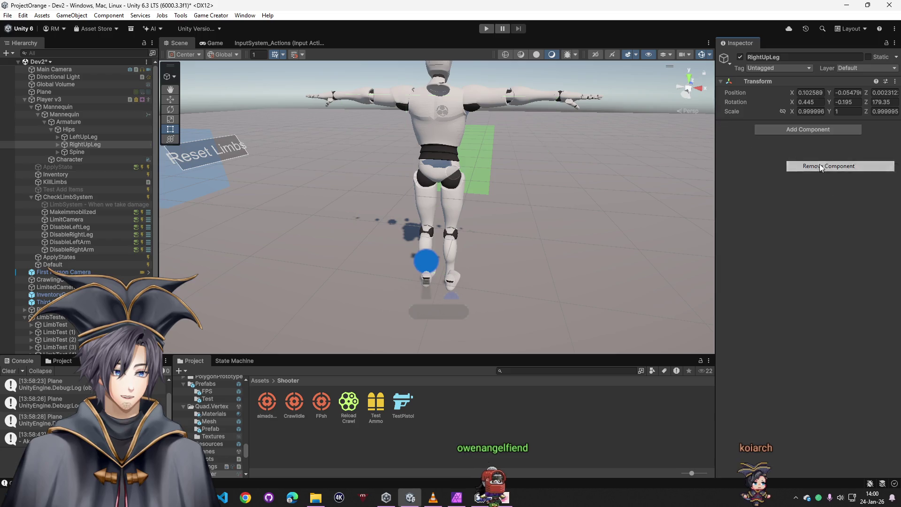
Step: Add a Capsule Collider to RightUpLeg and shift its centre along X onto the leg
left_click(787, 130)
type("collider")
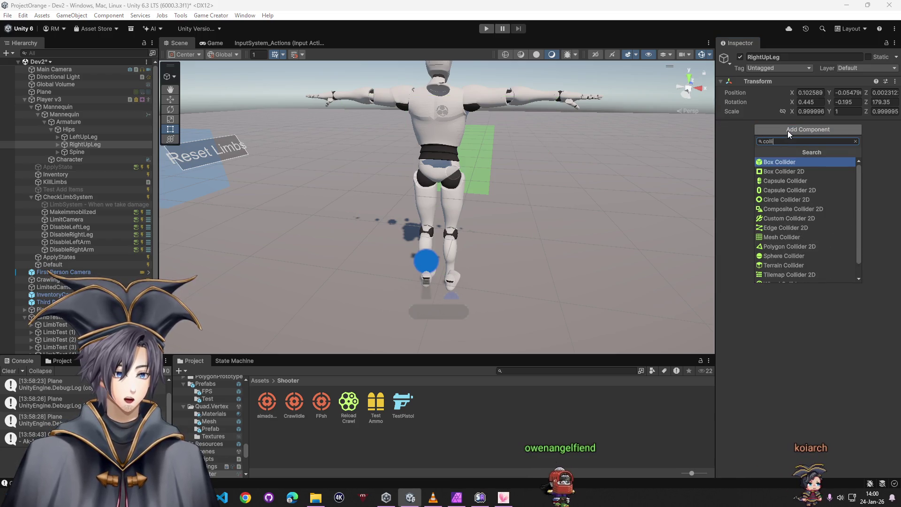
left_click(799, 181)
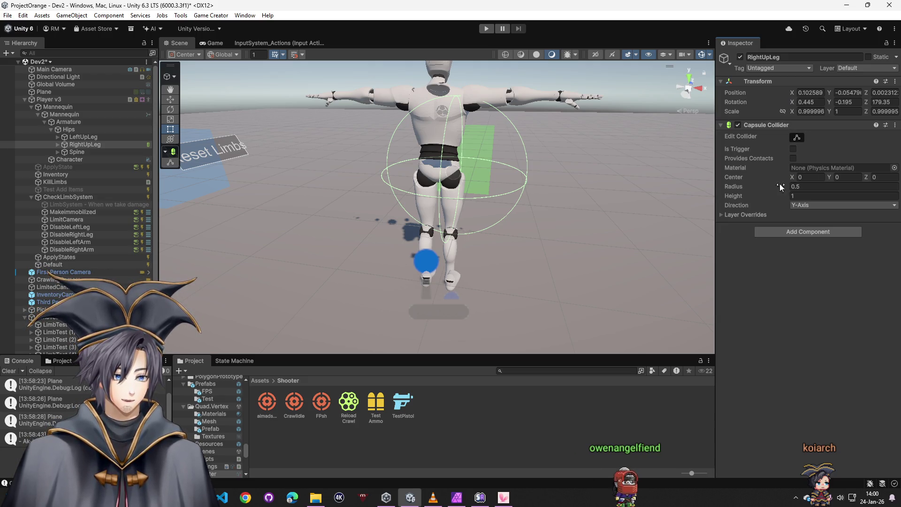
mouse_move(502, 195)
left_mouse_down()
mouse_move(533, 189)
mouse_move(579, 200)
mouse_move(458, 199)
mouse_move(442, 163)
mouse_move(424, 322)
left_mouse_up()
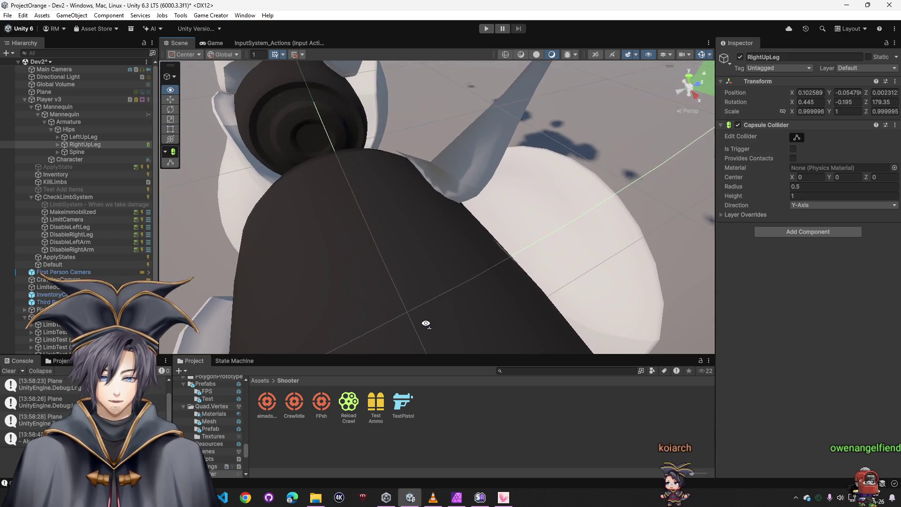
scroll(424, 318, "down", 8)
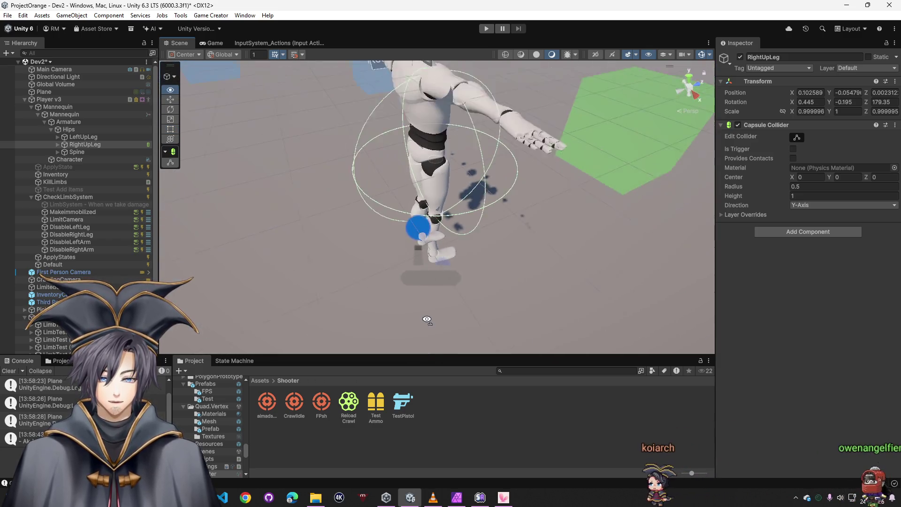
left_click(796, 137)
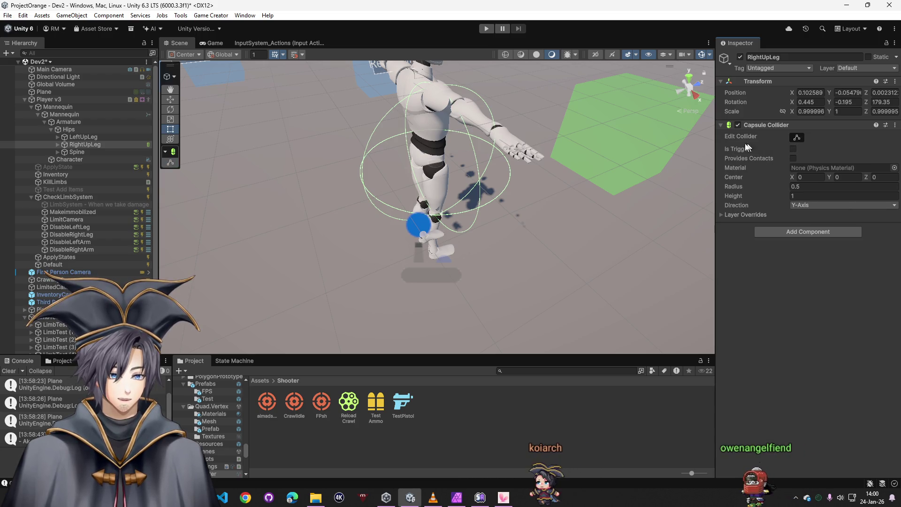
mouse_move(469, 202)
left_mouse_down()
mouse_move(477, 244)
mouse_move(478, 225)
mouse_move(480, 236)
mouse_move(517, 232)
left_mouse_up()
scroll(540, 228, "down", 6)
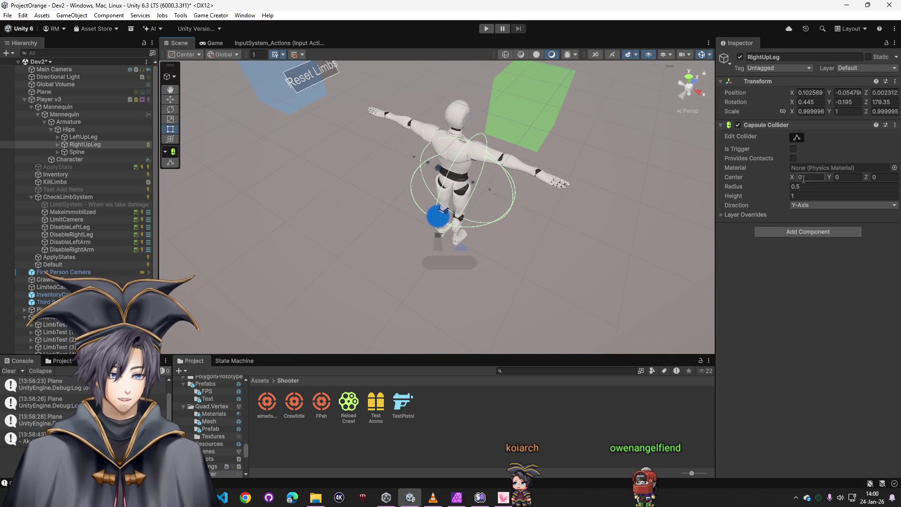
left_click_drag(796, 175, 790, 175)
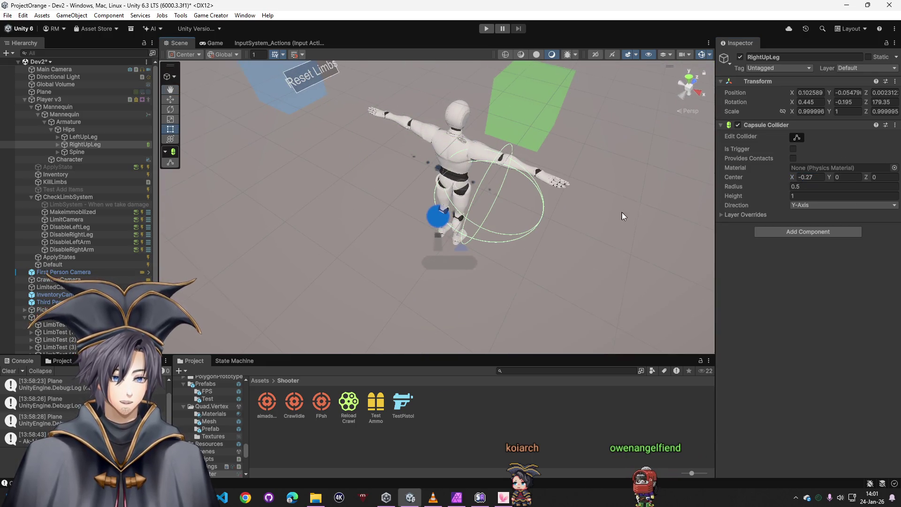
left_click_drag(622, 212, 657, 216)
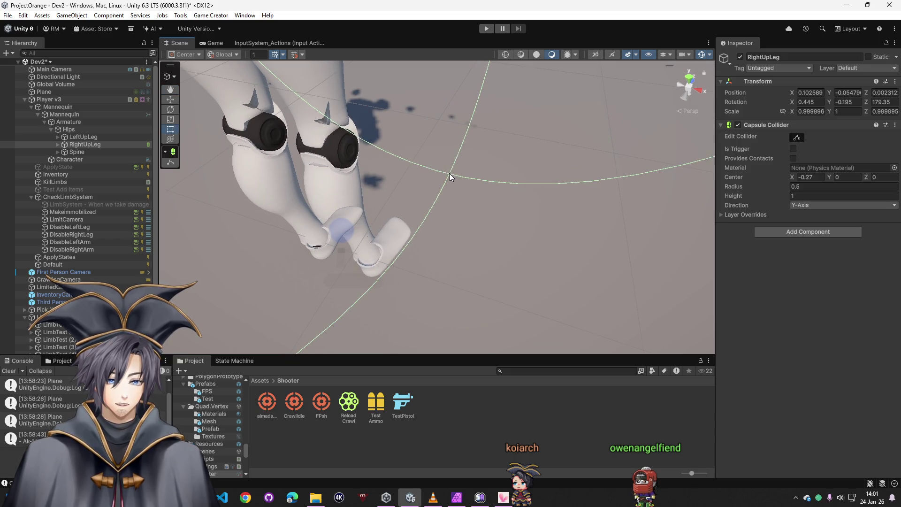
Step: Reselect RightUpLeg and remove its Capsule Collider, leaving only the Transform
left_click(449, 173)
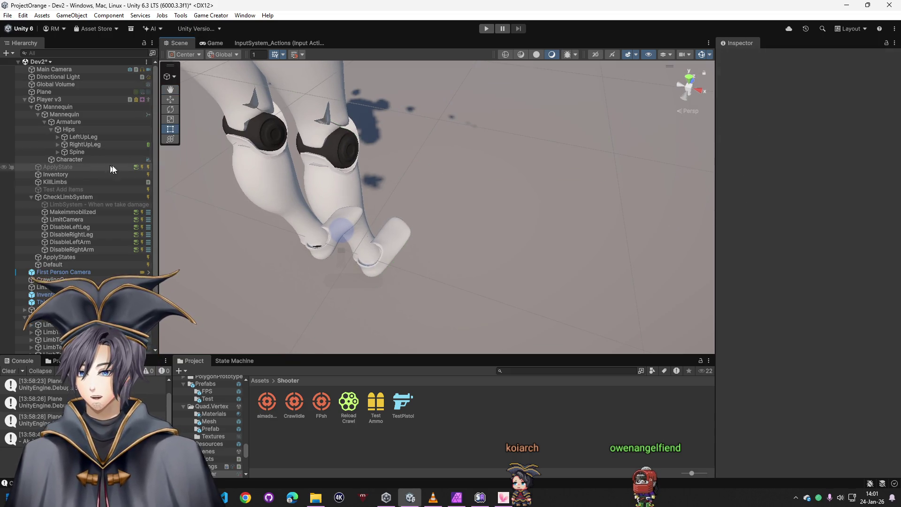
scroll(257, 132, "down", 5)
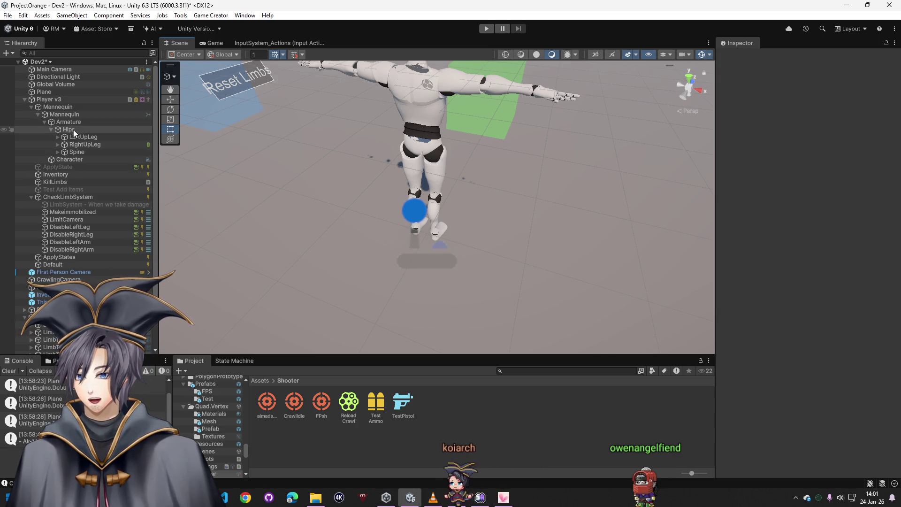
left_click(84, 145)
left_click(766, 124)
right_click(768, 127)
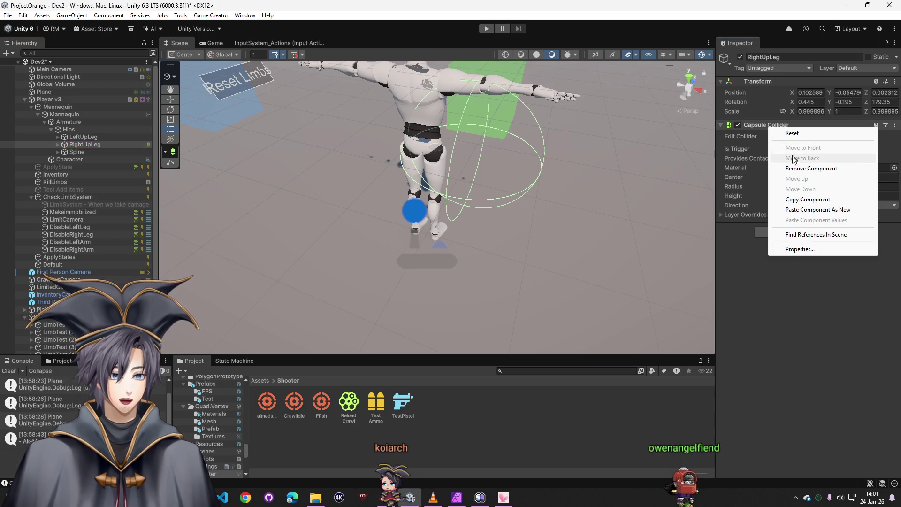
left_click(803, 168)
left_click(792, 130)
Step: Abandon the 'coll' search and add a Box Collider to RightUpLeg
type("collsi")
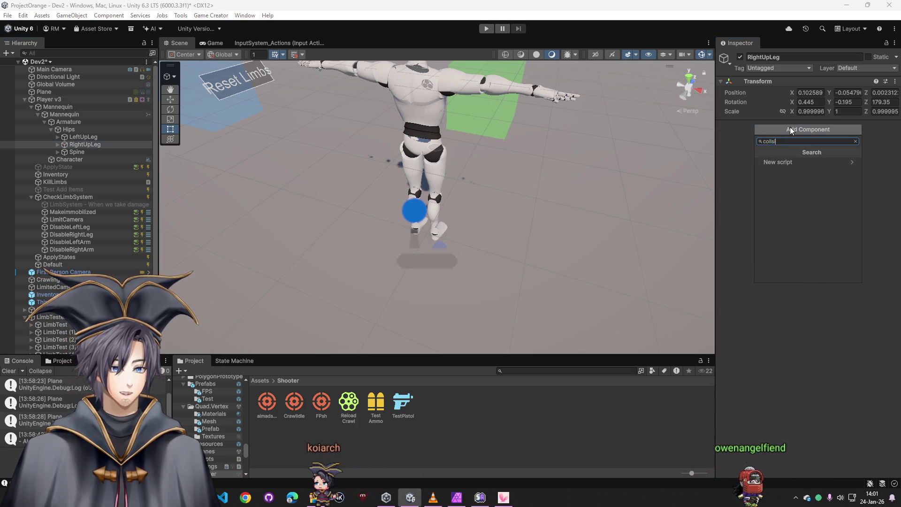
key("BackSpace")
key("BackSpace")
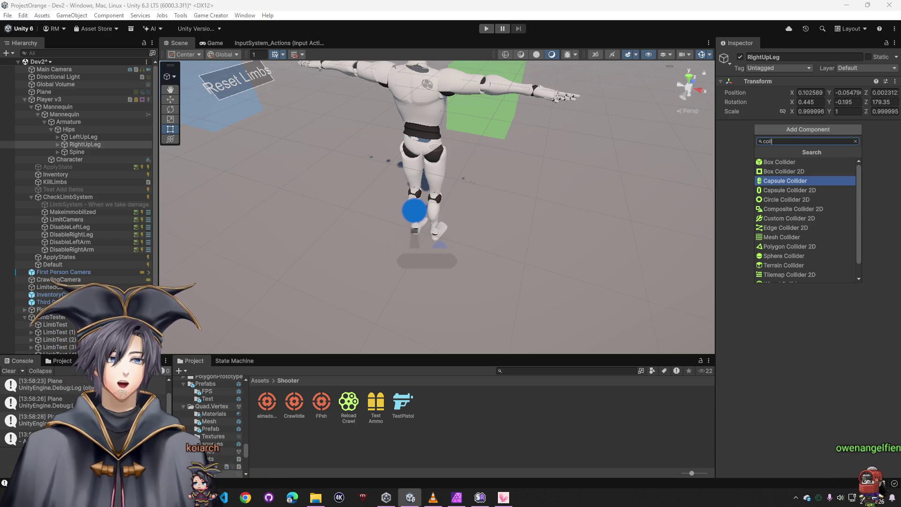
key("Escape")
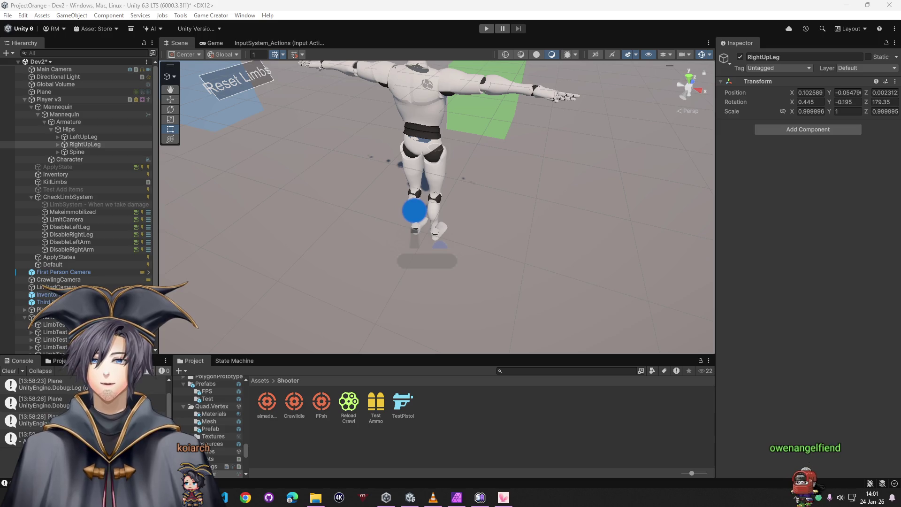
left_click(832, 128)
type("box")
left_click(777, 162)
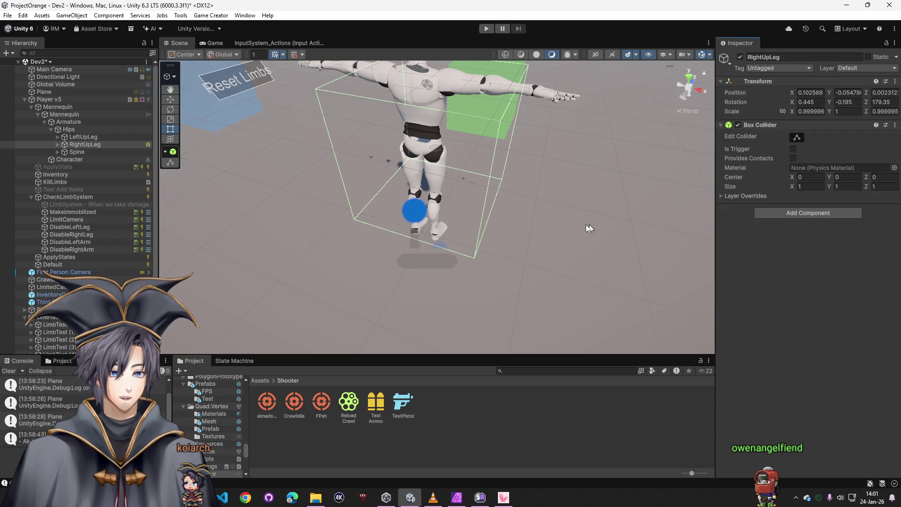
Step: Fit the box collider to the right leg, from the waist down, narrow and shallow
right_click(522, 121)
left_click(856, 275)
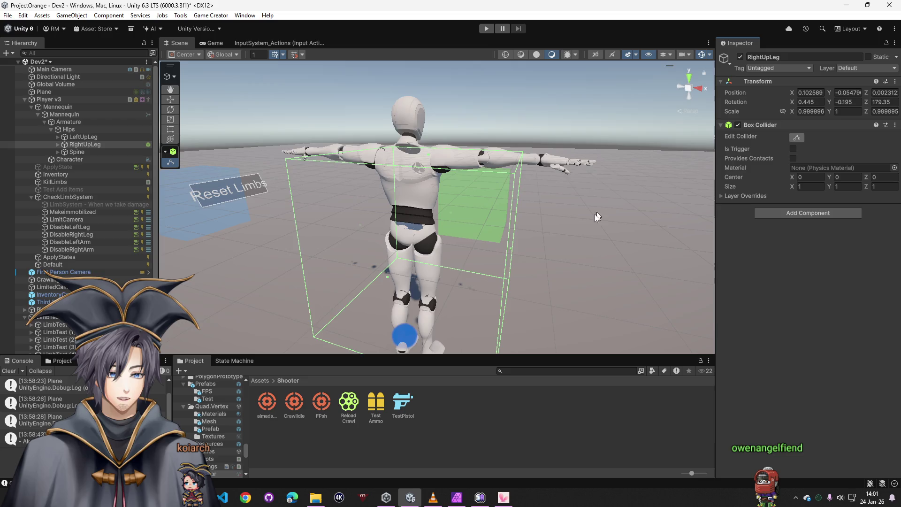
mouse_move(595, 214)
left_mouse_down()
mouse_move(587, 230)
mouse_move(526, 226)
left_mouse_up()
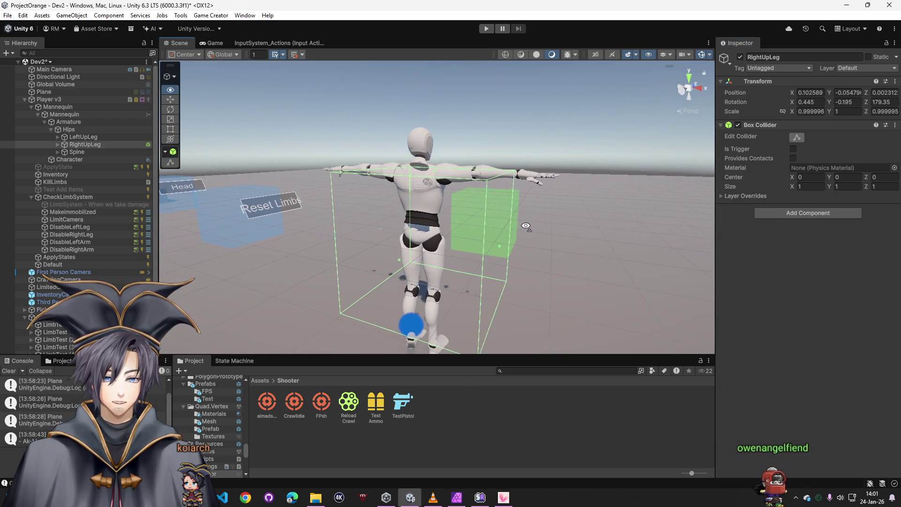
left_click_drag(436, 173, 446, 249)
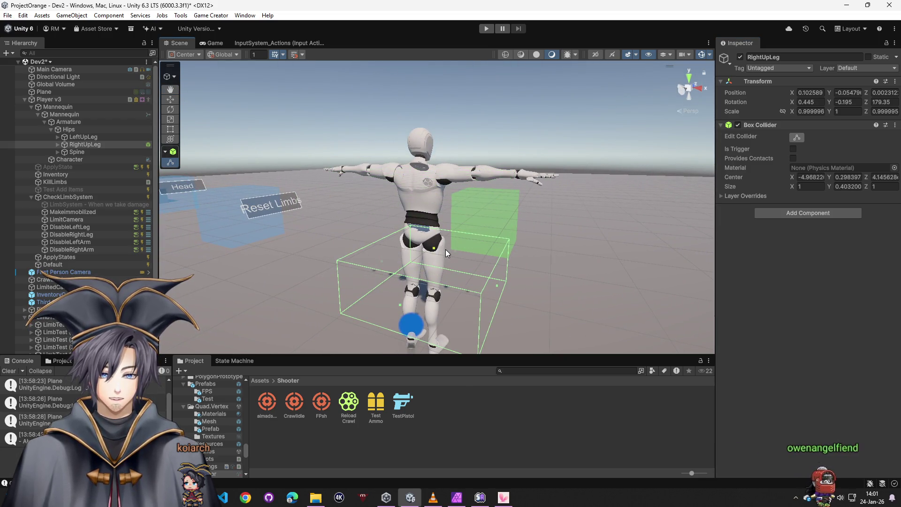
mouse_move(372, 282)
left_mouse_down()
mouse_move(393, 264)
mouse_move(449, 274)
left_mouse_up()
mouse_move(527, 276)
left_mouse_down()
mouse_move(469, 276)
mouse_move(366, 307)
mouse_move(351, 281)
left_mouse_up()
scroll(351, 281, "up", 2)
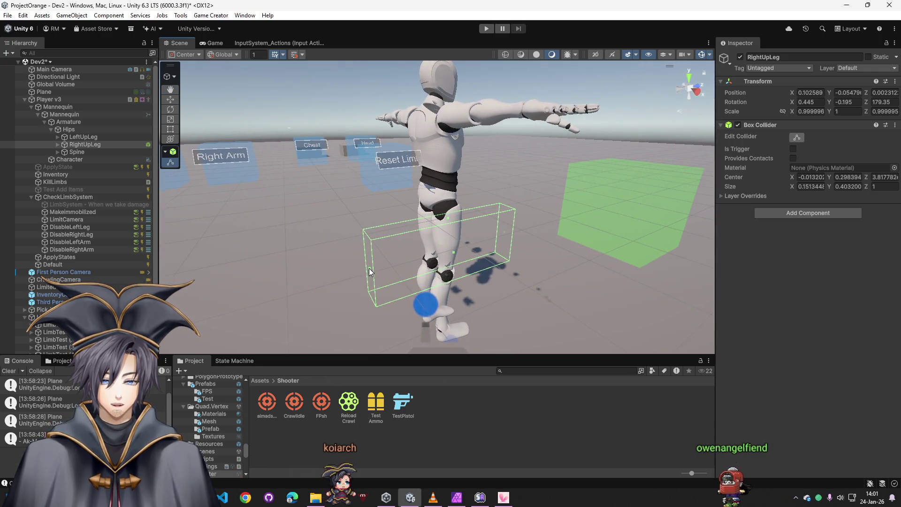
scroll(513, 276, "up", 3)
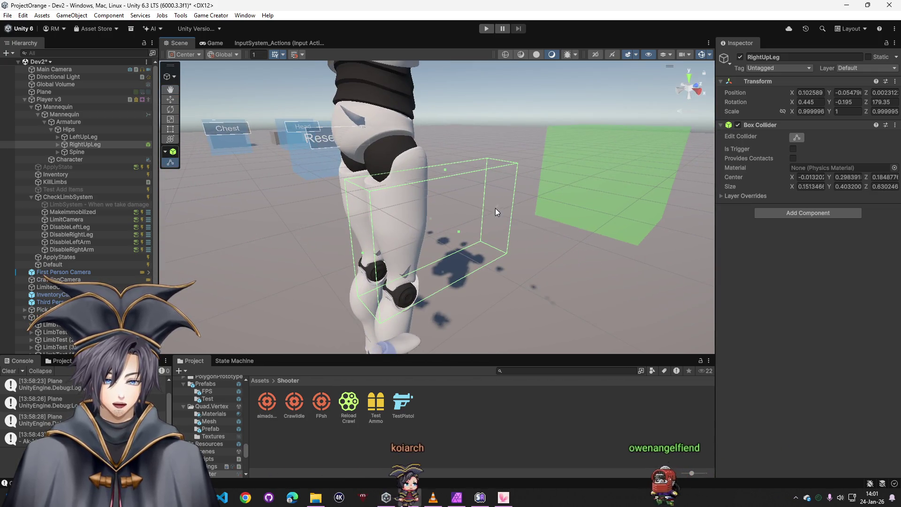
mouse_move(494, 208)
left_mouse_down()
mouse_move(432, 214)
mouse_move(489, 284)
mouse_move(241, 185)
mouse_move(322, 261)
mouse_move(390, 247)
mouse_move(537, 276)
mouse_move(549, 201)
mouse_move(421, 295)
mouse_move(423, 260)
mouse_move(496, 374)
mouse_move(511, 374)
mouse_move(548, 305)
mouse_move(365, 197)
mouse_move(390, 288)
mouse_move(453, 327)
mouse_move(453, 271)
mouse_move(471, 261)
mouse_move(316, 244)
mouse_move(346, 215)
mouse_move(377, 140)
left_mouse_up()
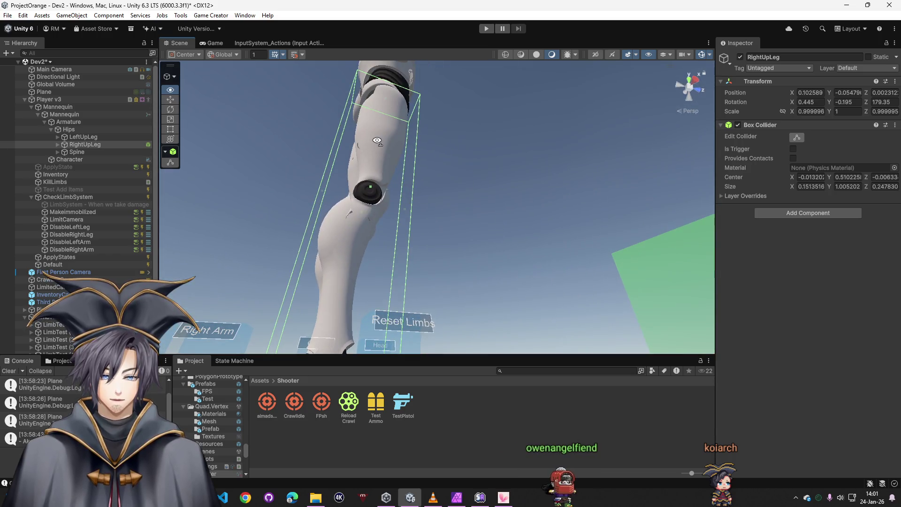
Step: Tick Is Trigger on the leg's box collider and dock the Scene view beside Game
mouse_move(405, 209)
left_mouse_down()
mouse_move(523, 268)
mouse_move(603, 271)
left_mouse_up()
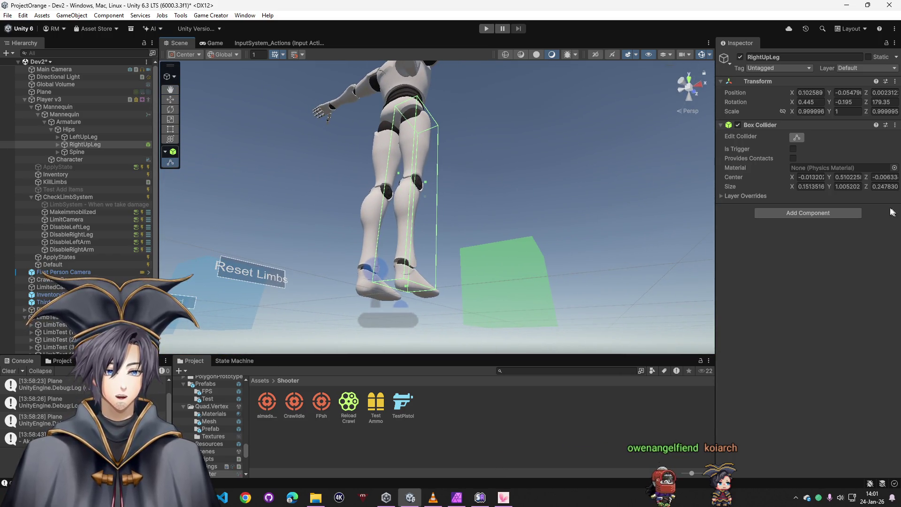
left_click(790, 149)
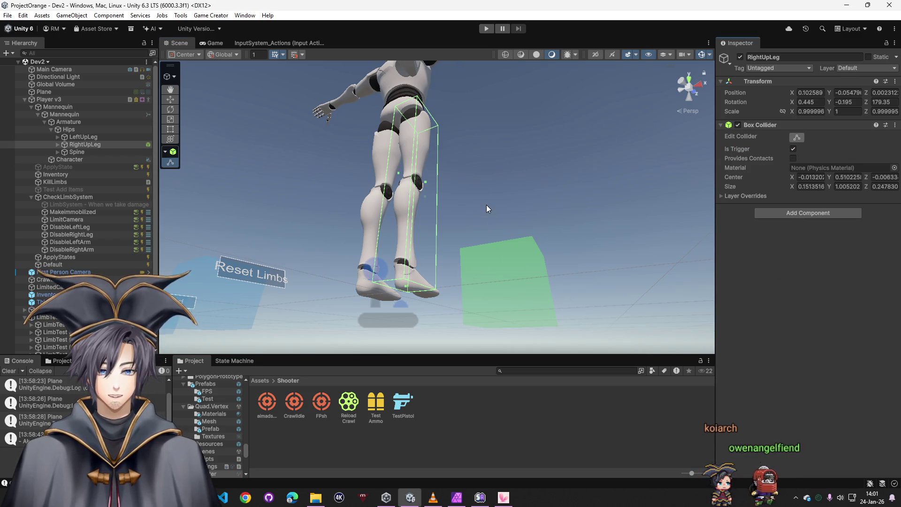
mouse_move(486, 205)
left_mouse_down()
mouse_move(593, 268)
mouse_move(610, 174)
mouse_move(521, 253)
left_mouse_up()
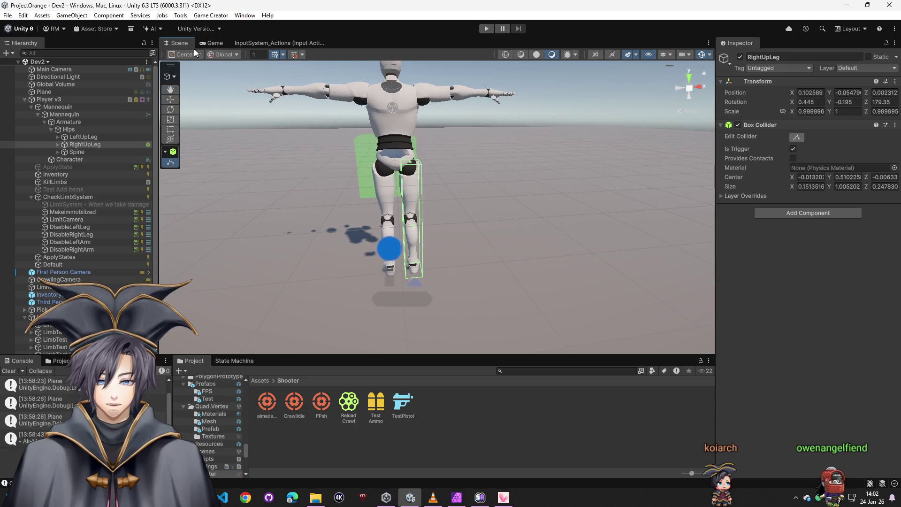
left_click_drag(192, 45, 188, 99)
Step: Play the scene, select RightUpLeg to watch its trigger box follow the leg, then stop
left_click(486, 29)
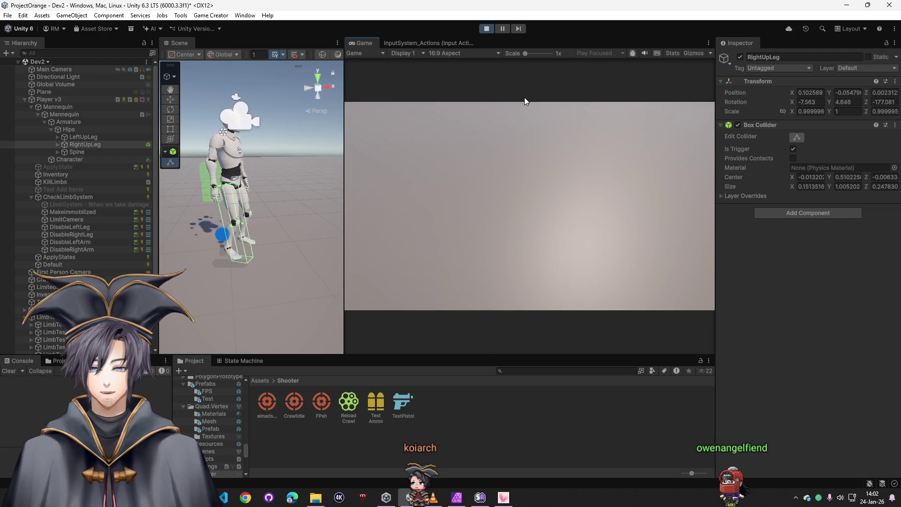
key("super")
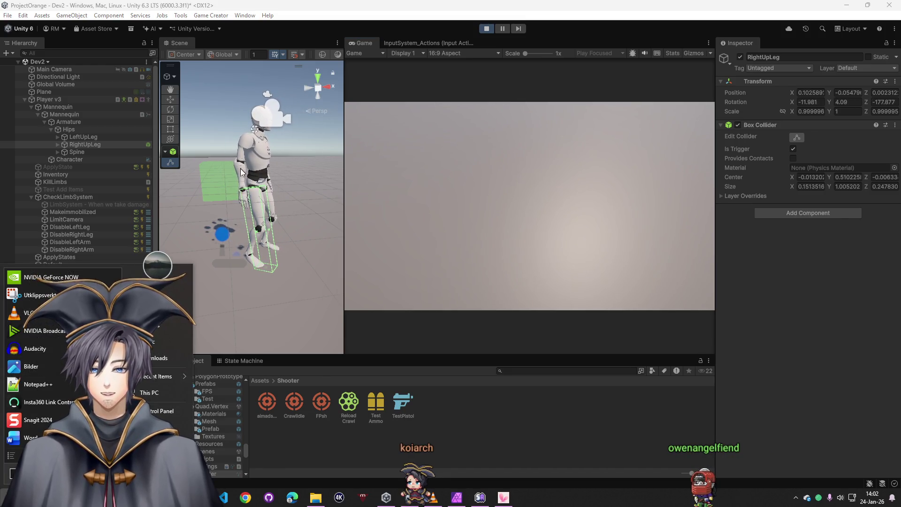
left_click(269, 190)
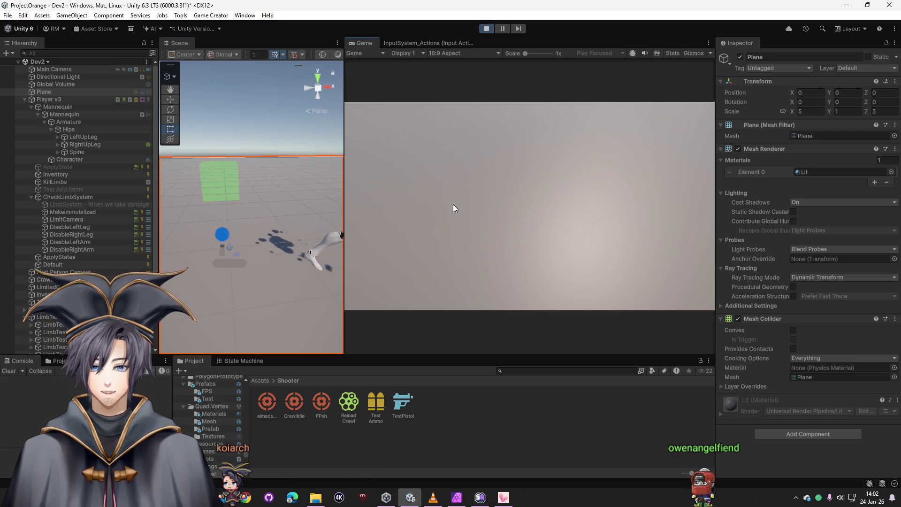
key("super")
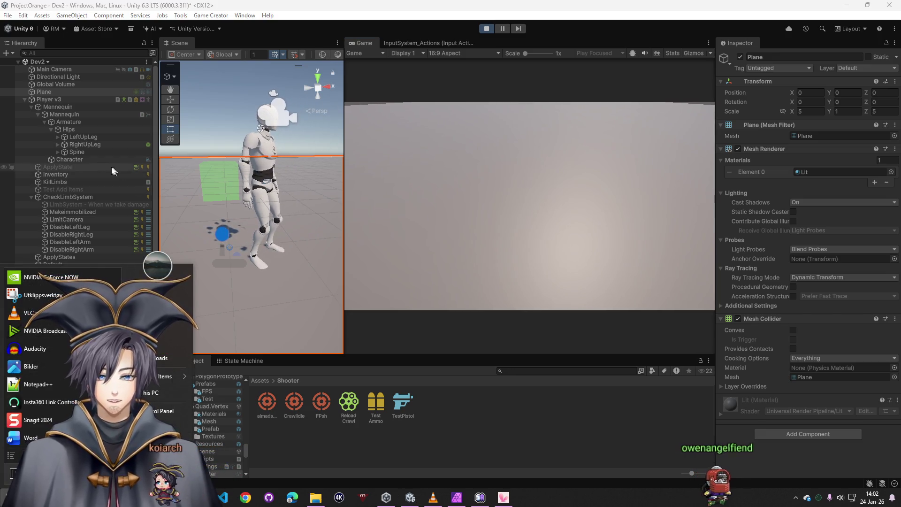
left_click(75, 144)
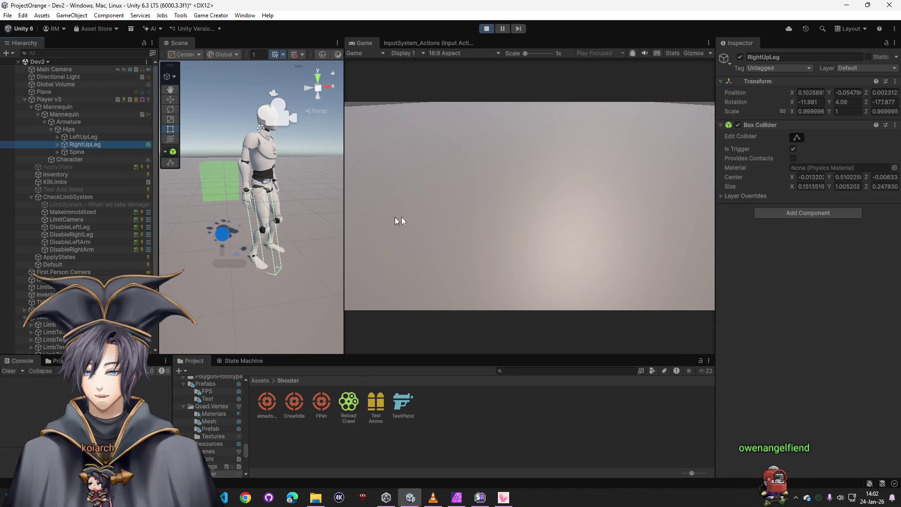
left_click(461, 214)
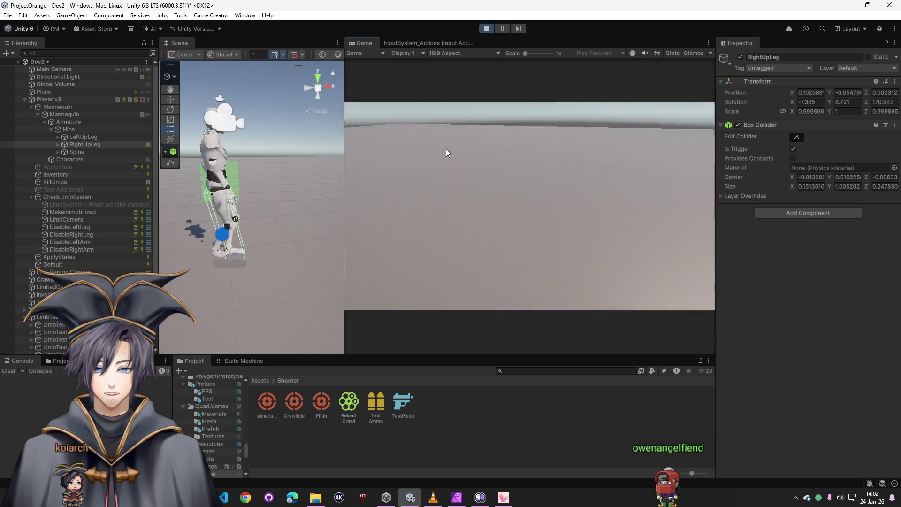
left_click(487, 29)
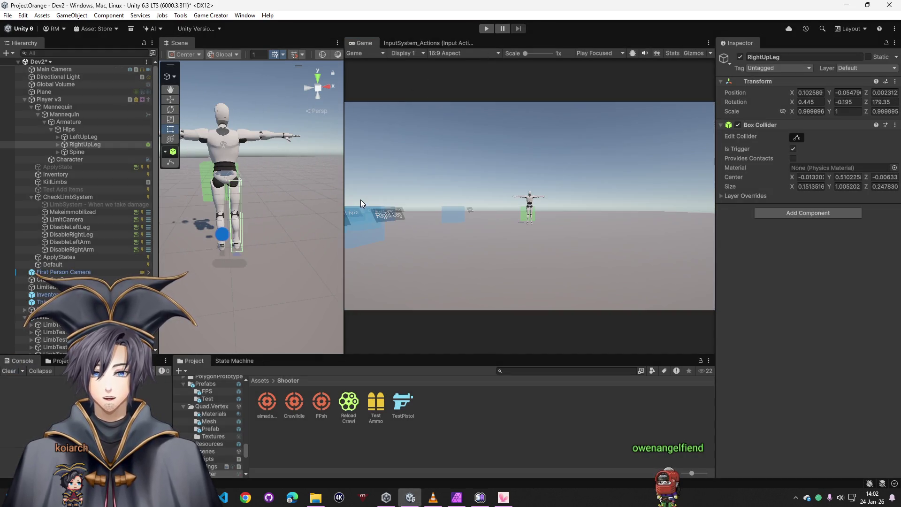
Step: Create a new Capsule and assign it the Red material
scroll(98, 246, "down", 3)
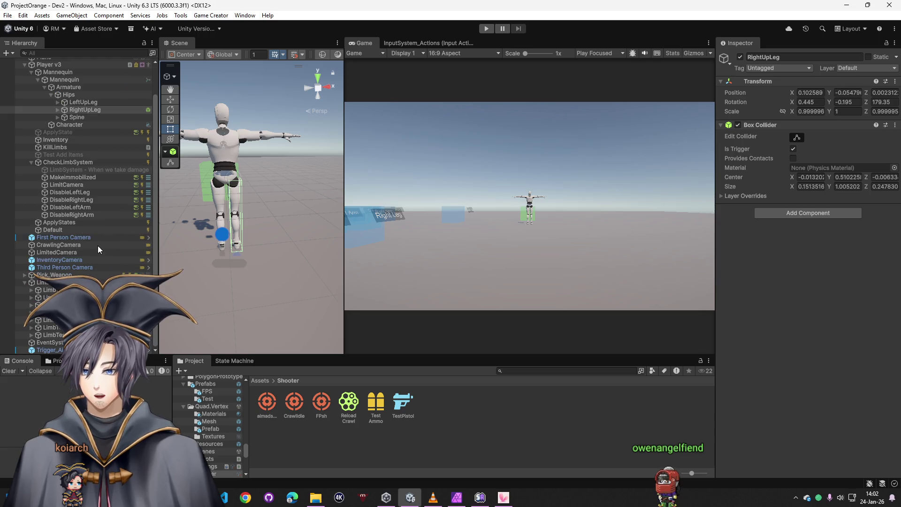
key("w")
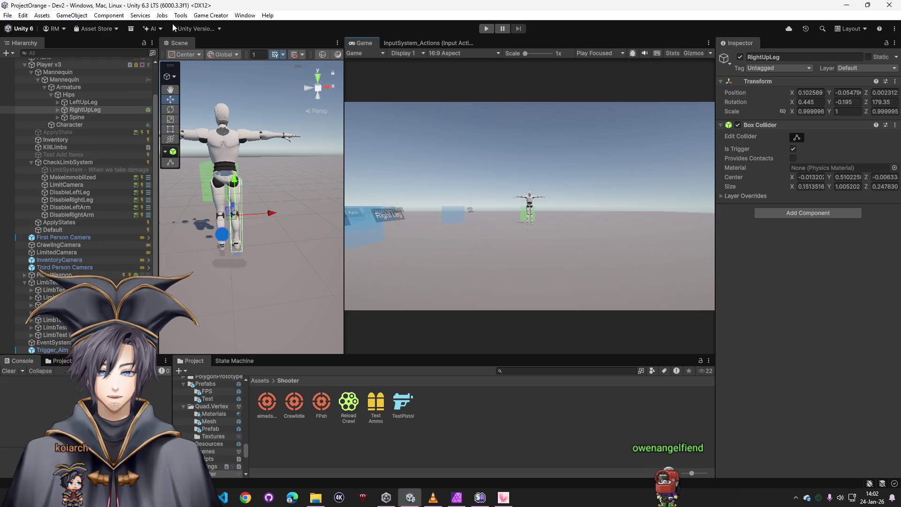
left_click(71, 15)
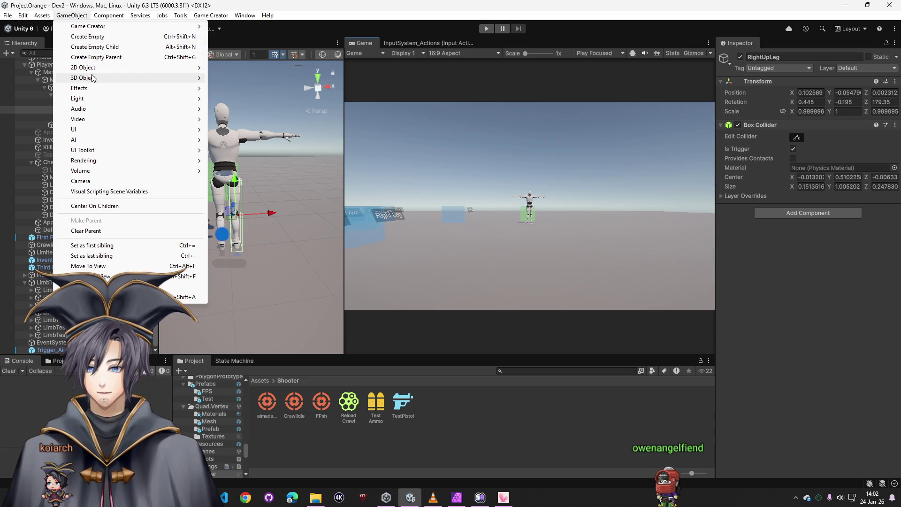
mouse_move(103, 78)
left_click(233, 99)
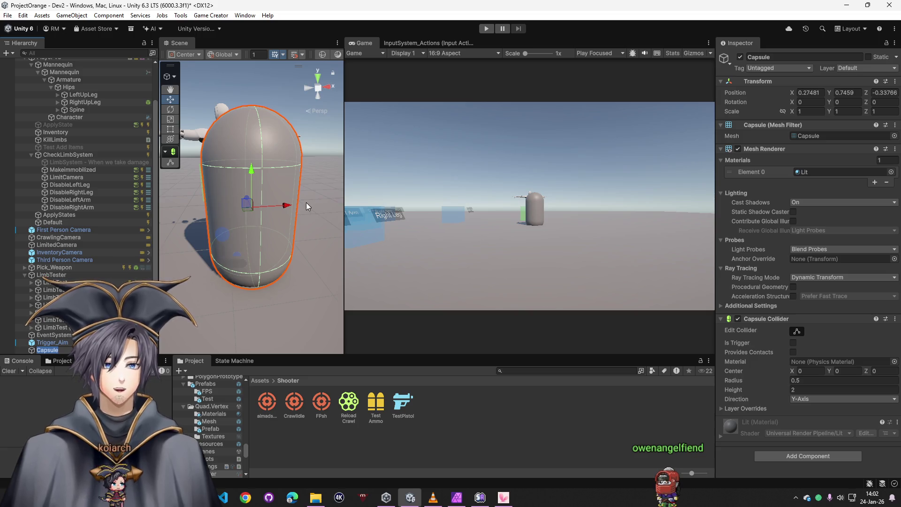
left_click(892, 174)
type("red")
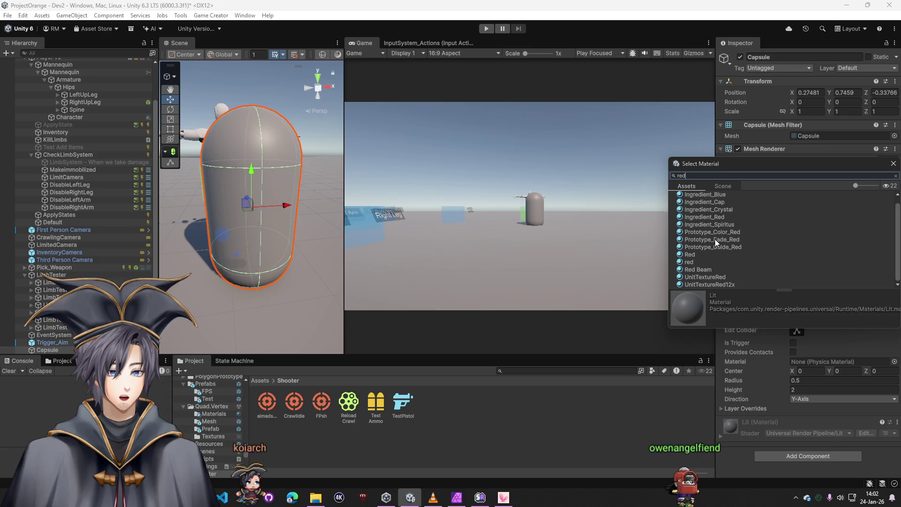
double_click(700, 255)
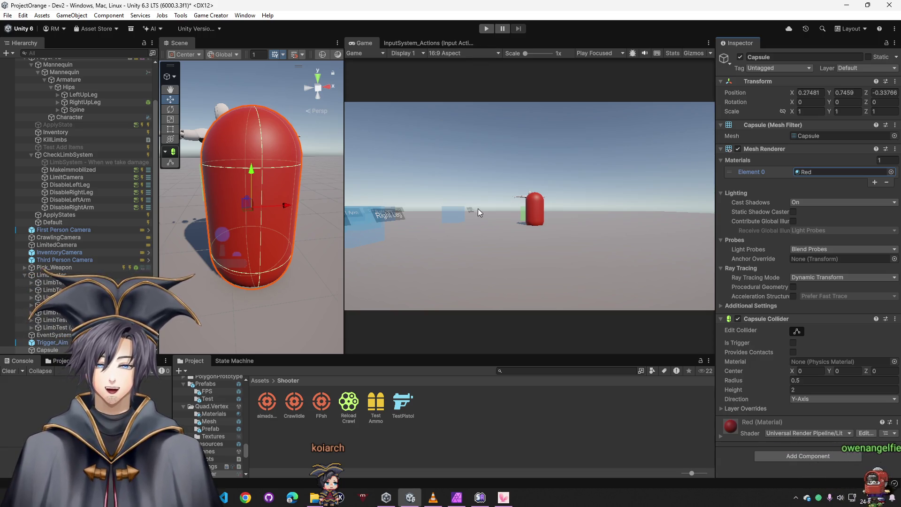
Step: Move the capsule farther back and to the right, to X 1.85, Z -3.4
mouse_move(294, 244)
left_mouse_down()
mouse_move(456, 235)
mouse_move(448, 236)
left_mouse_up()
left_click_drag(241, 208, 311, 224)
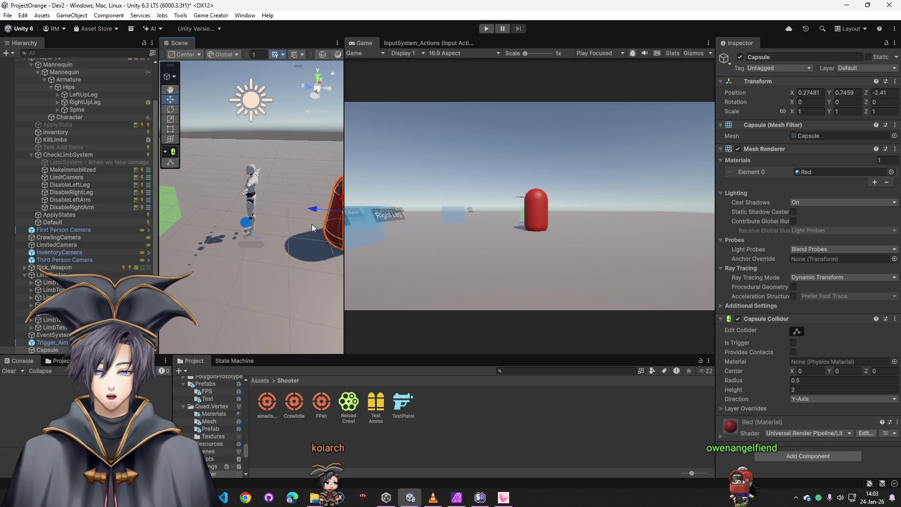
key("f")
mouse_move(226, 209)
left_mouse_down()
mouse_move(291, 210)
mouse_move(309, 193)
left_mouse_up()
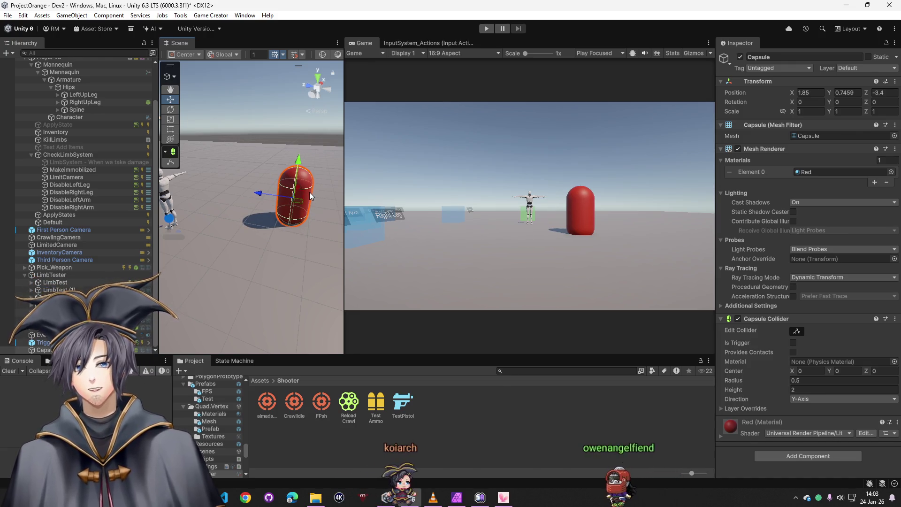
scroll(94, 164, "up", 3)
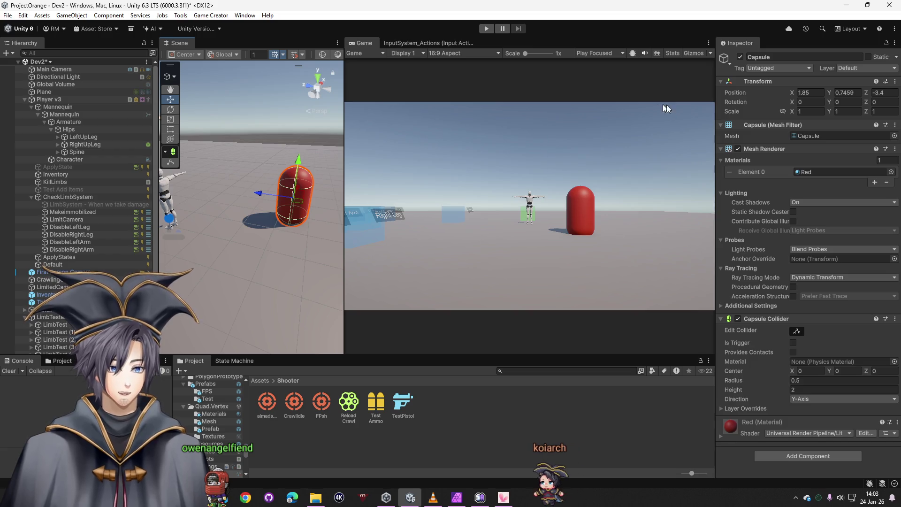
Step: Add a new tag named Test in the tag settings
left_click(771, 68)
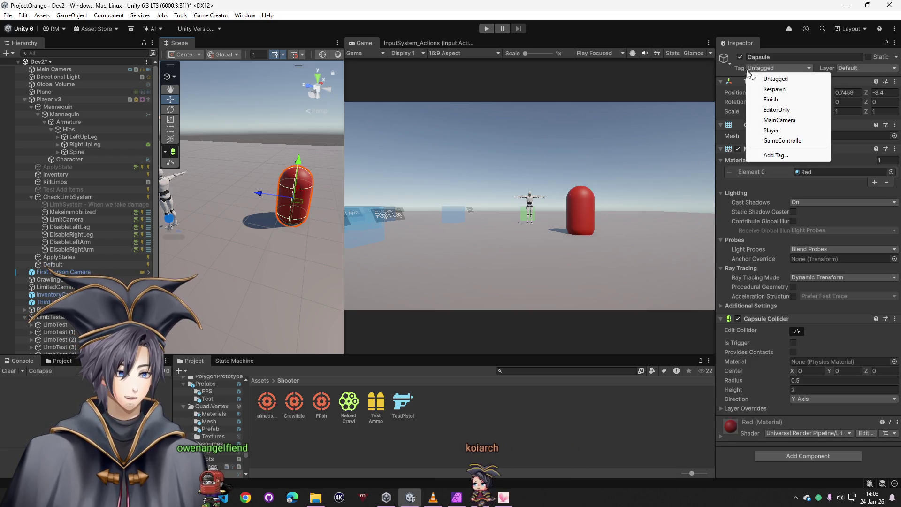
left_click(786, 154)
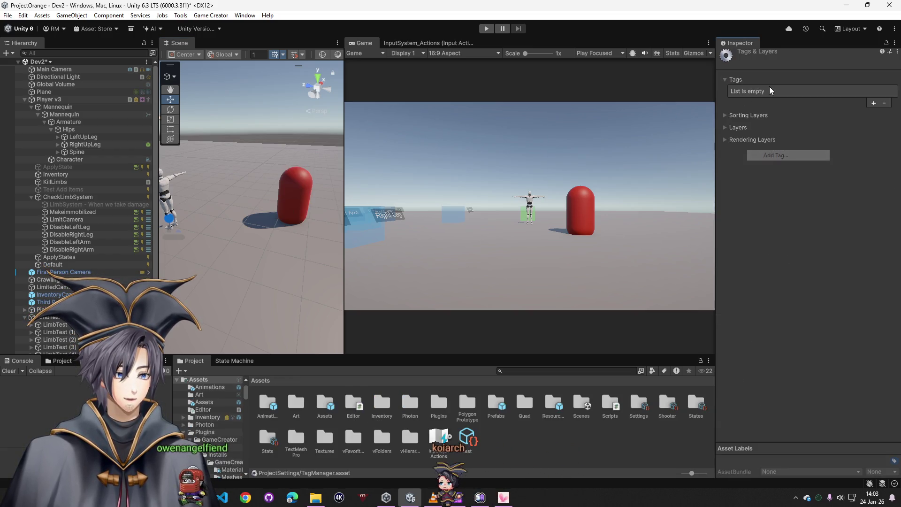
left_click(870, 103)
type("Test")
left_click(816, 122)
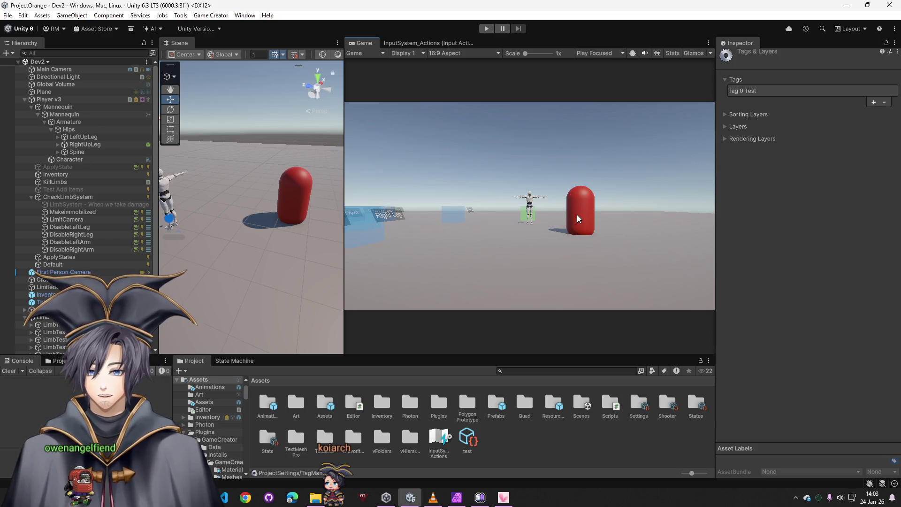
Step: Set the Capsule's tag to Test and start Play mode
key("ctrl+z")
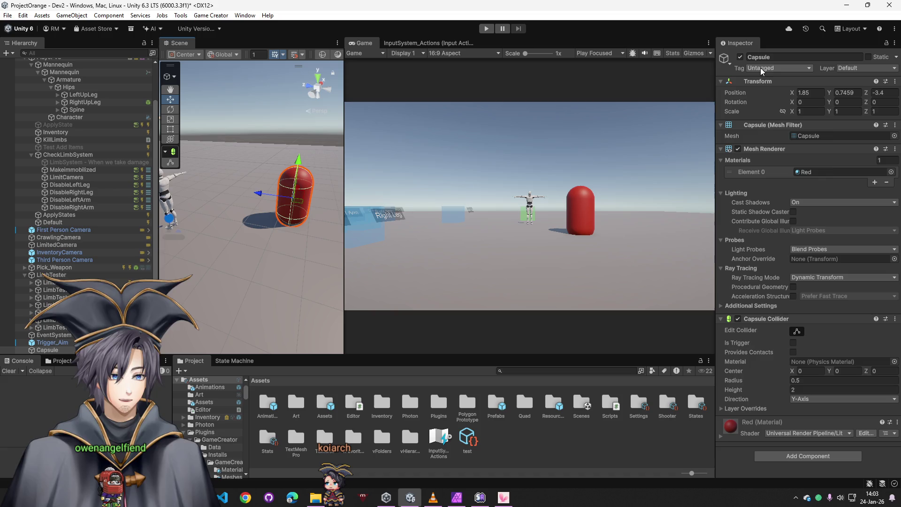
left_click(761, 70)
left_click(768, 152)
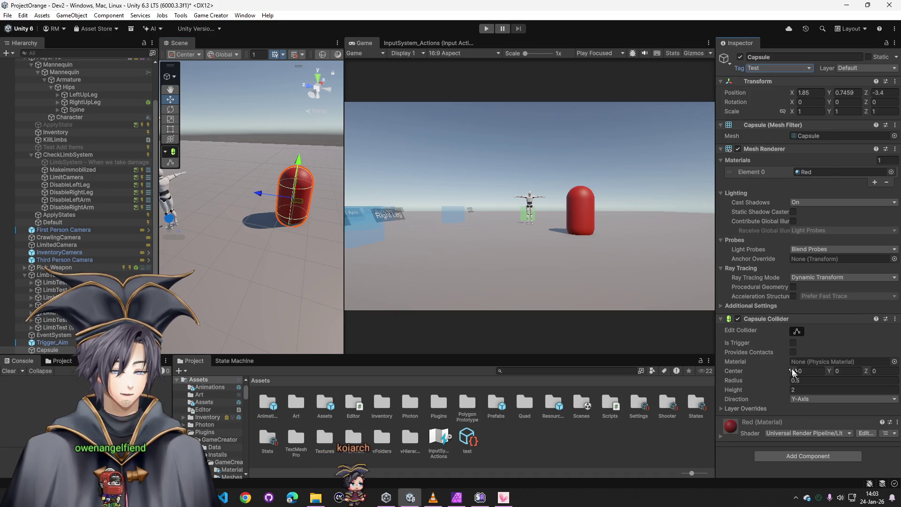
left_click(486, 28)
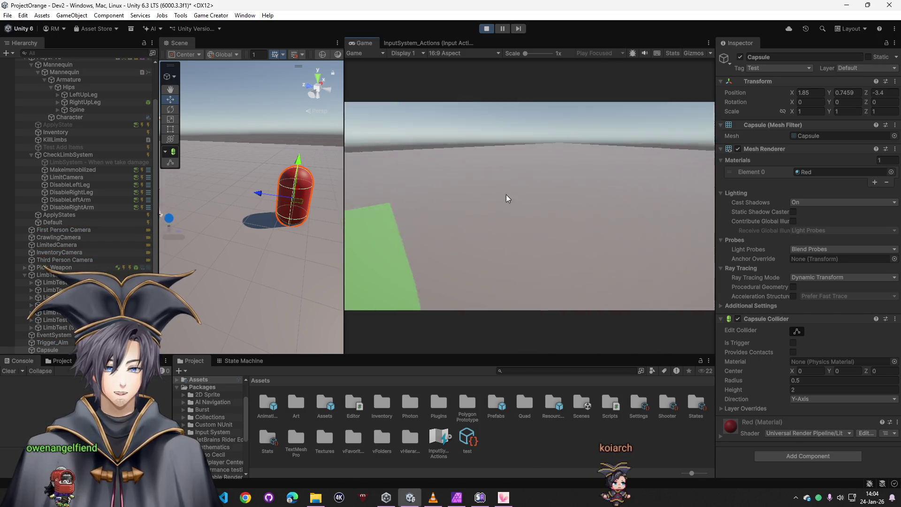
Step: Shoot the red capsule in play to log 'Capsule', then stop and open the Shooter assets folder
left_click(545, 212)
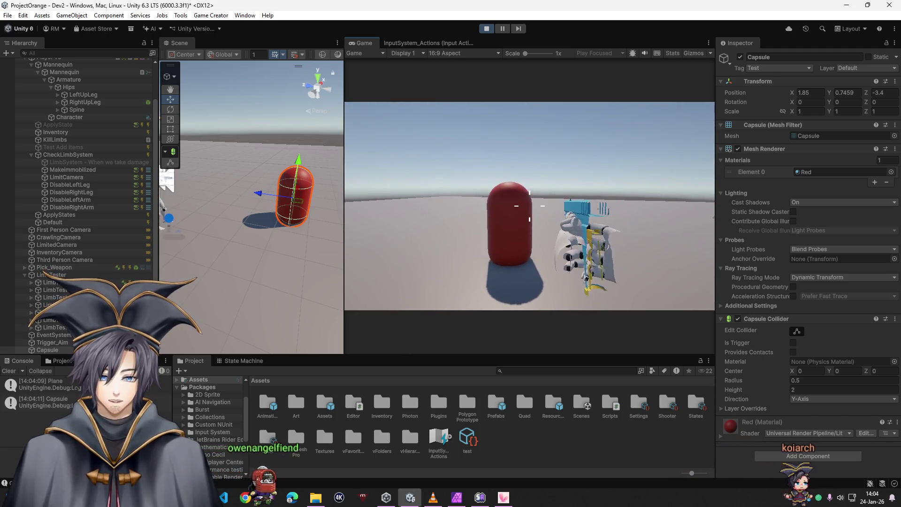
key("super")
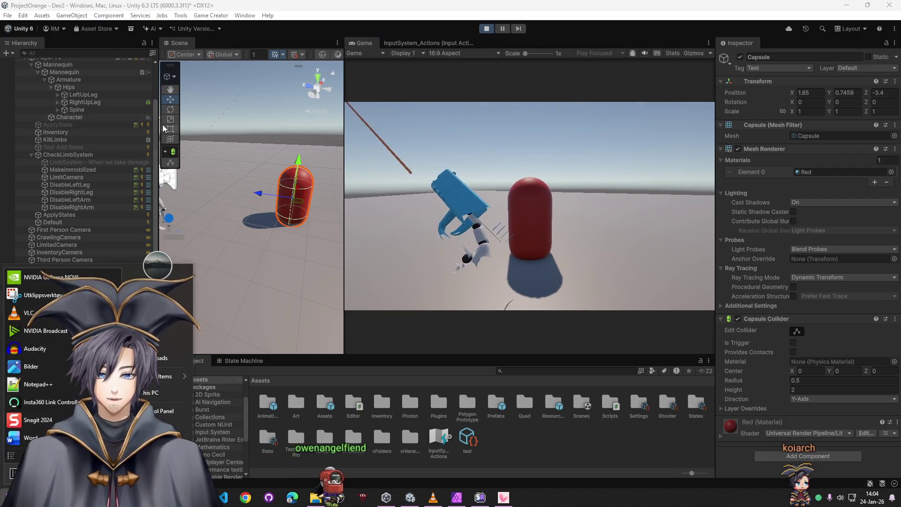
left_click(286, 89)
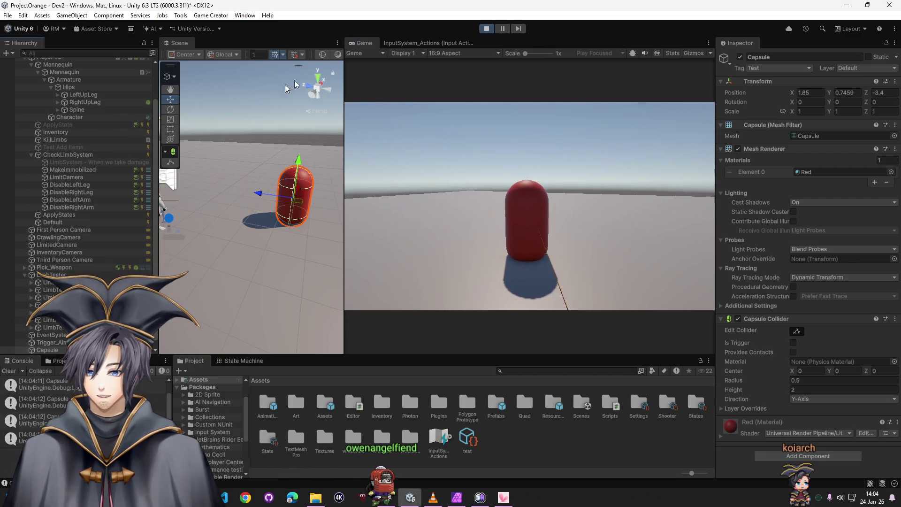
left_click(487, 29)
double_click(669, 403)
left_click(395, 401)
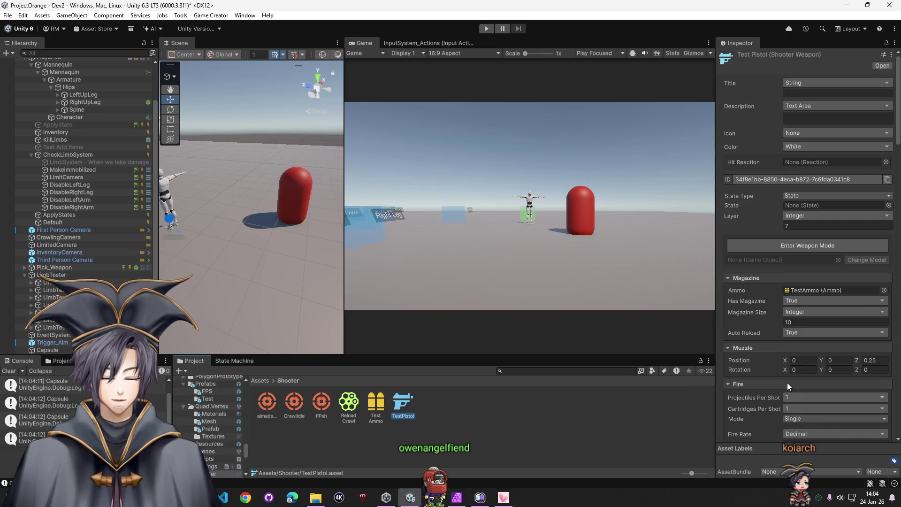
scroll(866, 423, "down", 15)
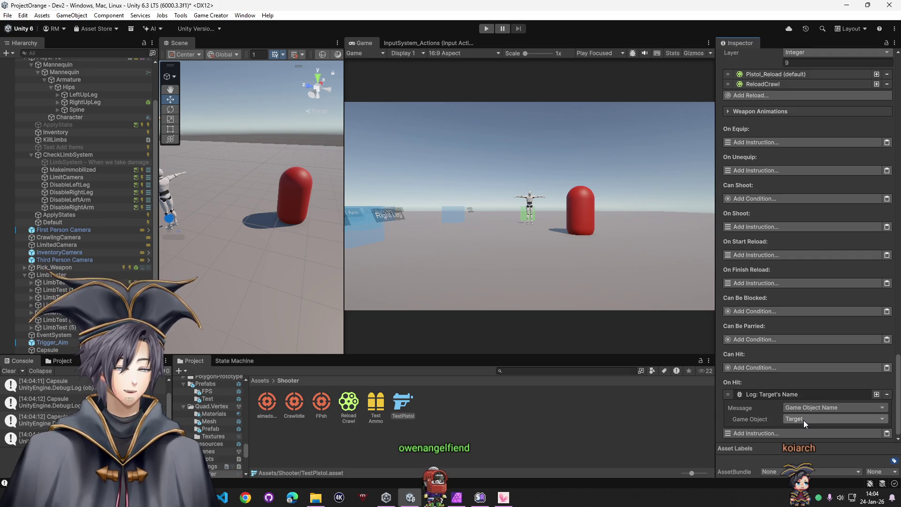
left_click(804, 421)
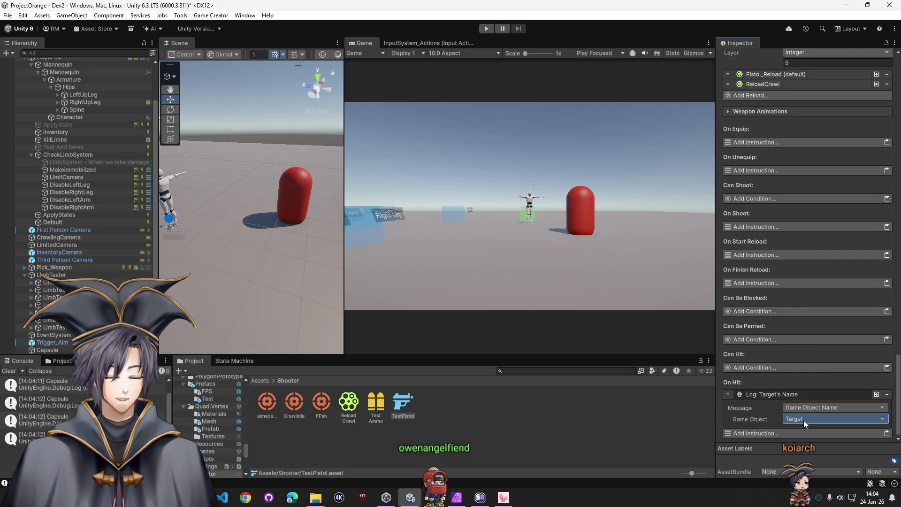
left_click(761, 418)
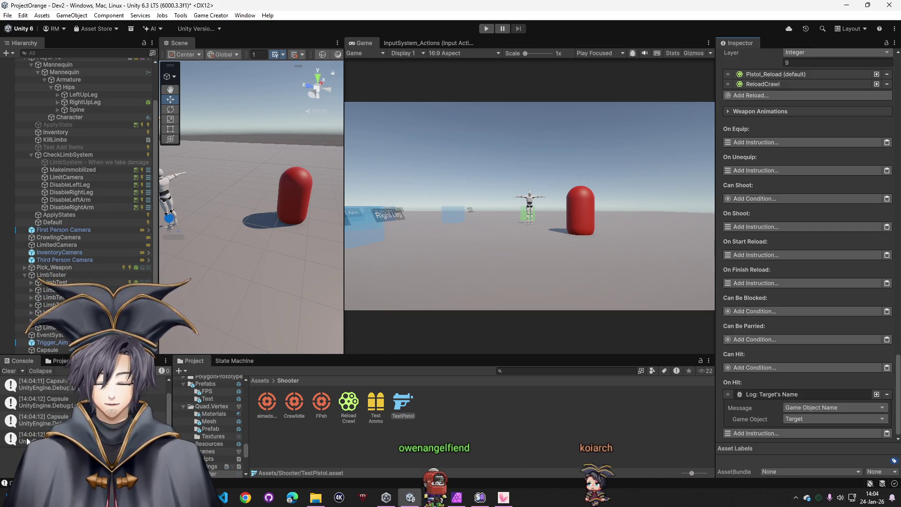
key("super")
type("s")
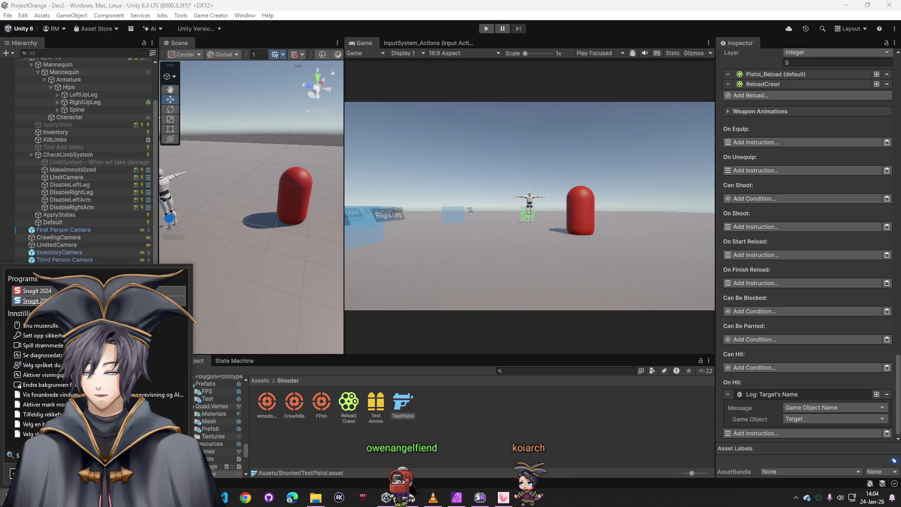
left_click(556, 193)
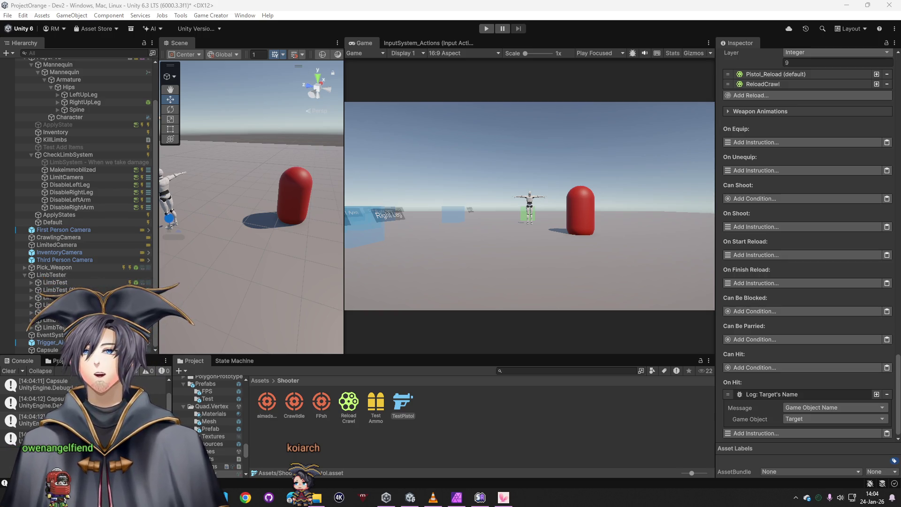
Step: Snap the Game Creator docs window to the right half of the screen
key("alt+Tab")
key("super+Down")
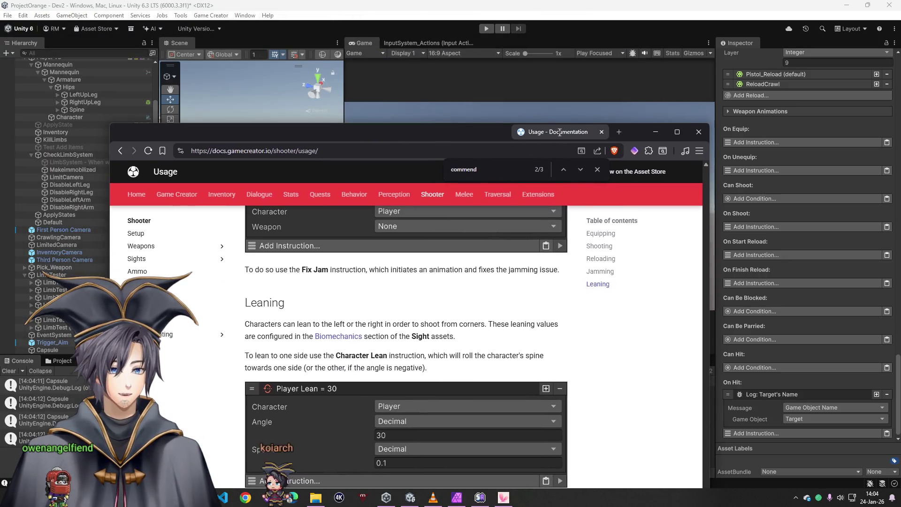
key("super+Right")
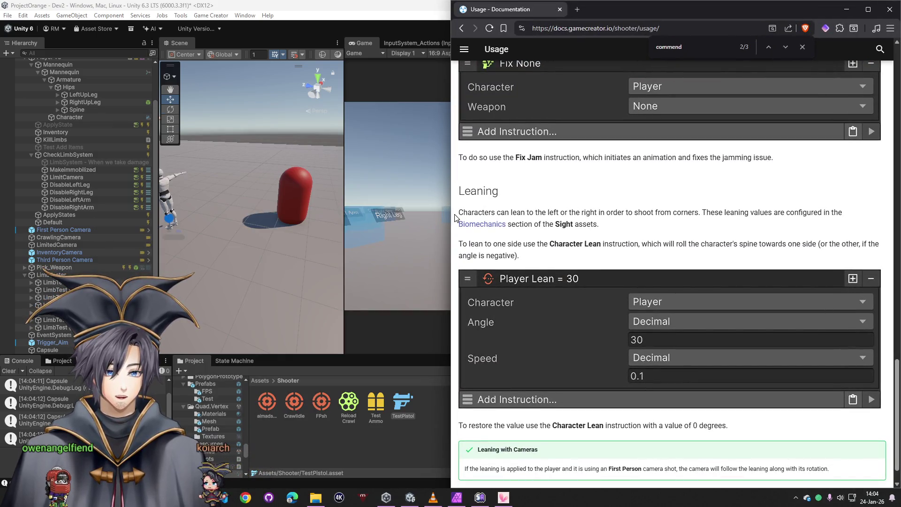
left_click_drag(451, 213, 288, 212)
scroll(356, 161, "up", 15)
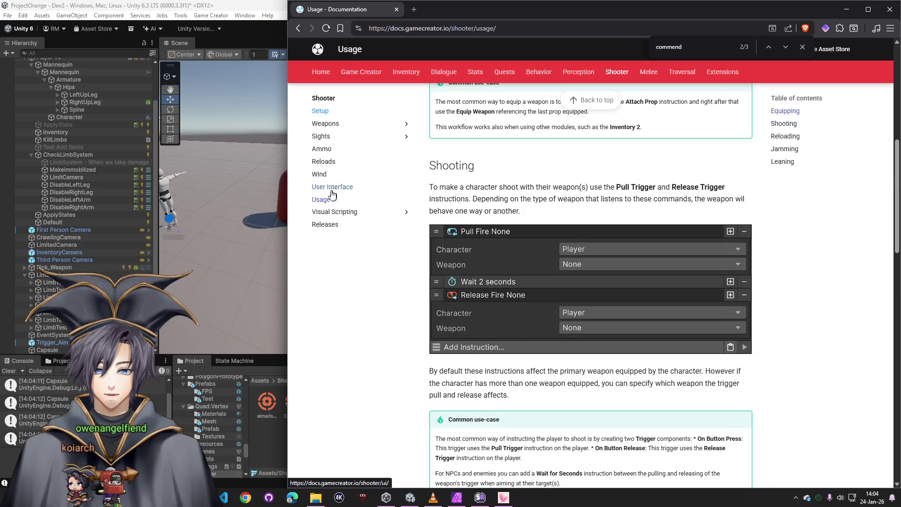
scroll(523, 270, "up", 8)
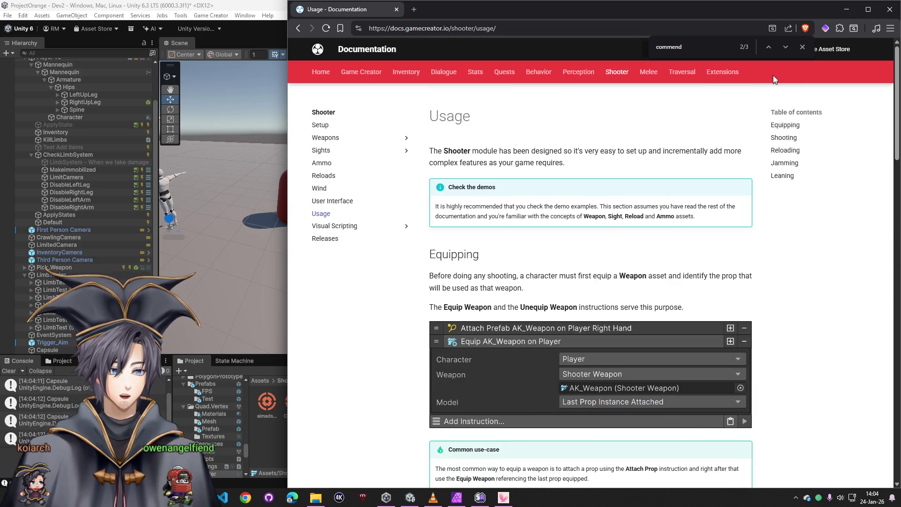
key("Escape")
Step: Search the docs for 'onhit', then find 'hi' on the current page
left_click(663, 49)
type("on")
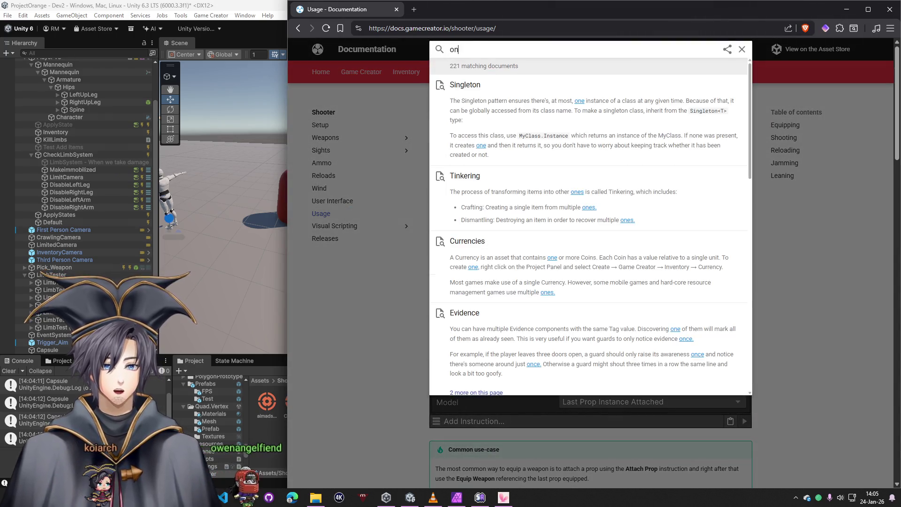
type("hit")
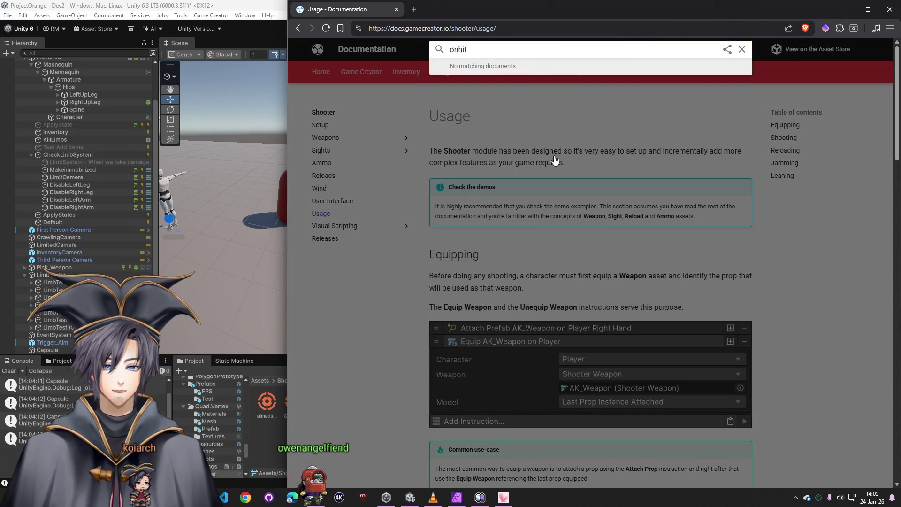
key("Escape")
key("ctrl+f")
type("hit")
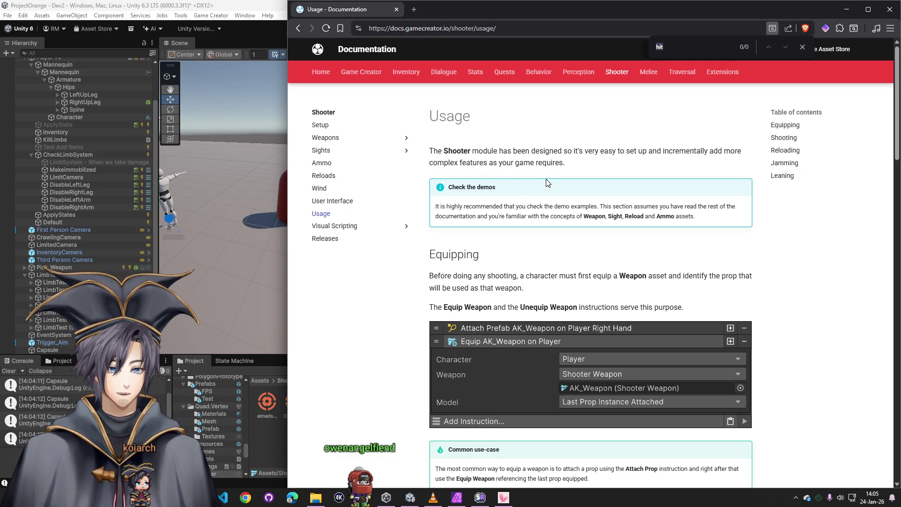
Step: Navigate through Shooter Setup and Weapons to the Projectiles documentation page
left_click(321, 125)
scroll(420, 271, "down", 10)
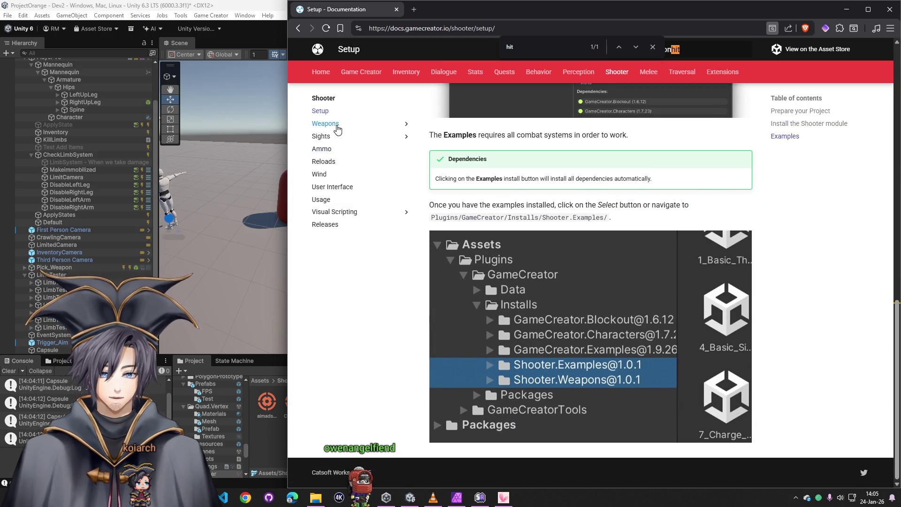
left_click(337, 125)
scroll(437, 309, "down", 10)
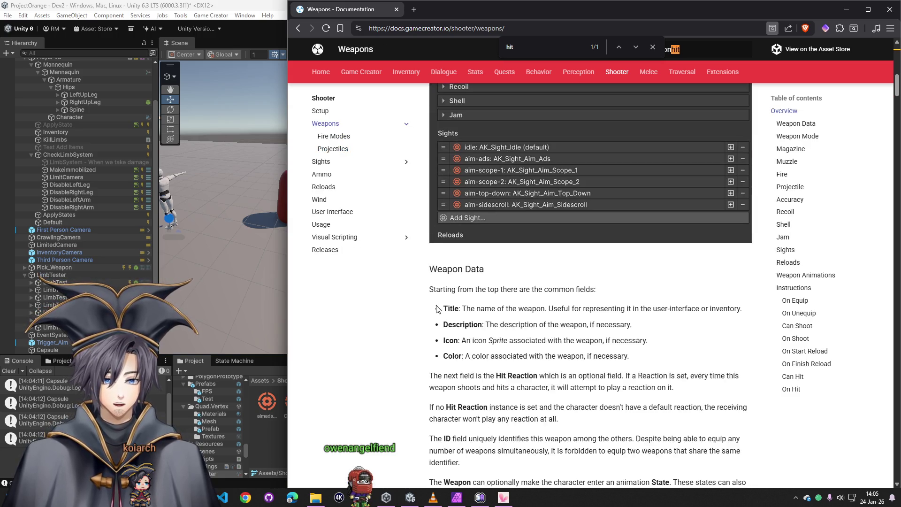
left_click(334, 150)
scroll(452, 292, "down", 15)
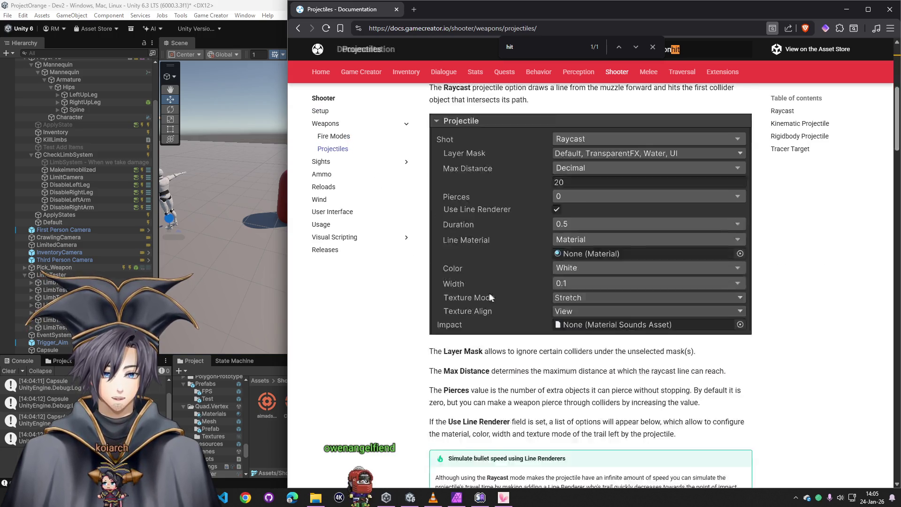
scroll(451, 291, "down", 10)
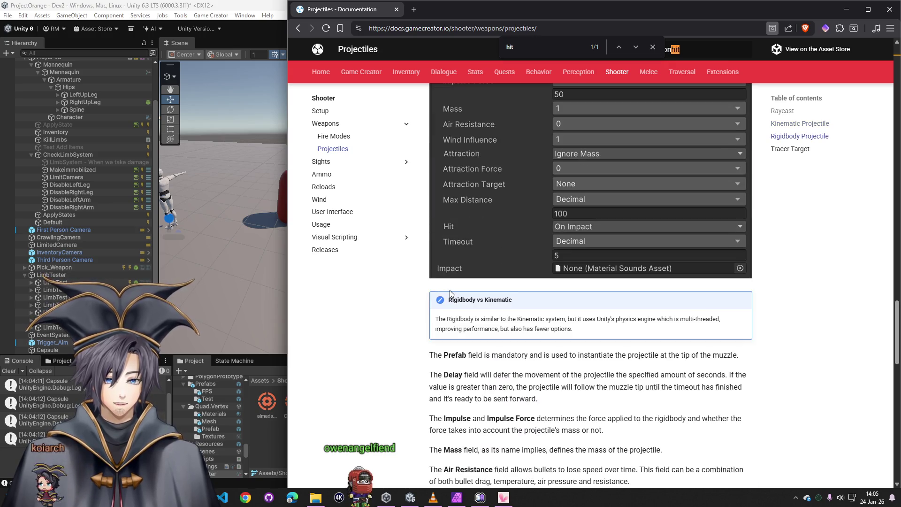
scroll(450, 291, "down", 5)
Step: Read the Projectiles page's Hit field description, then close the docs browser
key("Return")
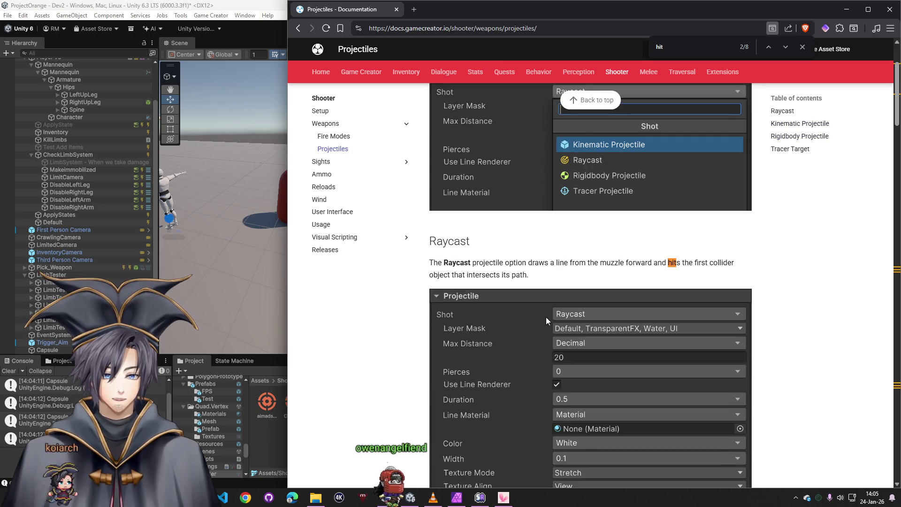
scroll(550, 311, "down", 12)
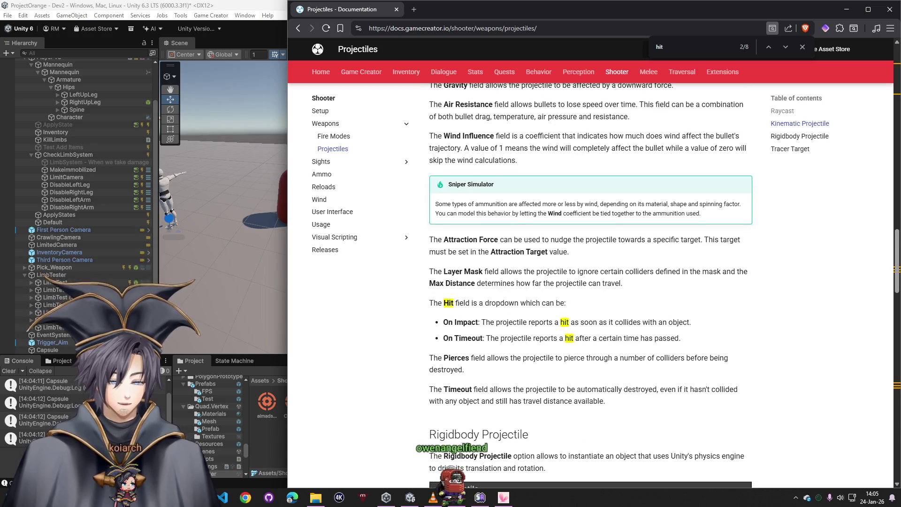
scroll(549, 308, "down", 15)
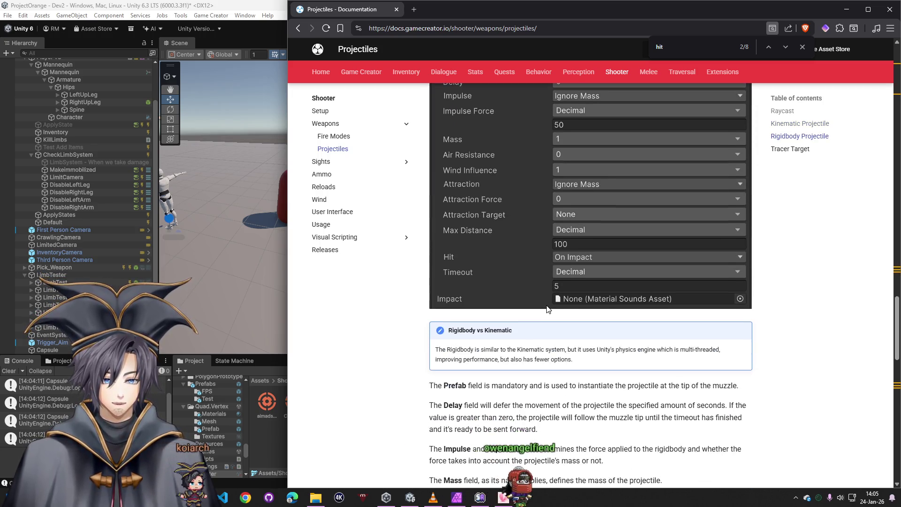
scroll(548, 309, "down", 13)
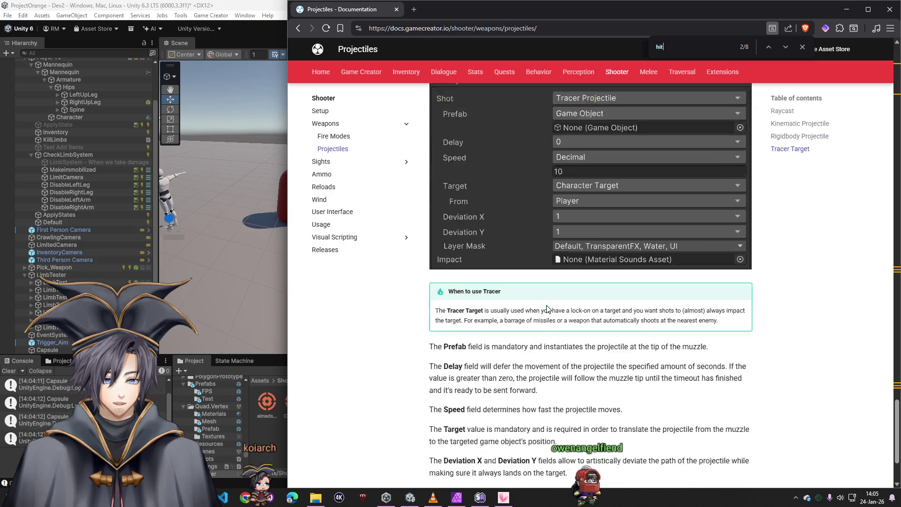
scroll(394, 310, "up", 15)
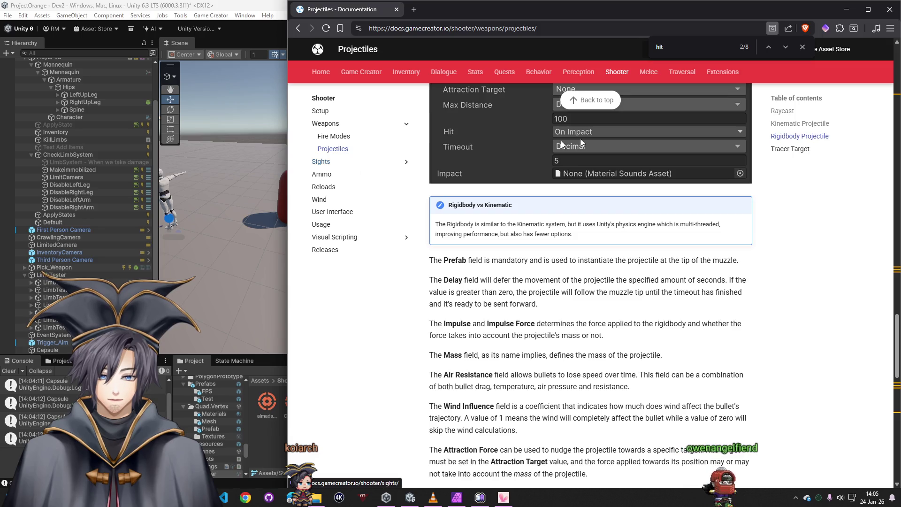
left_click(890, 9)
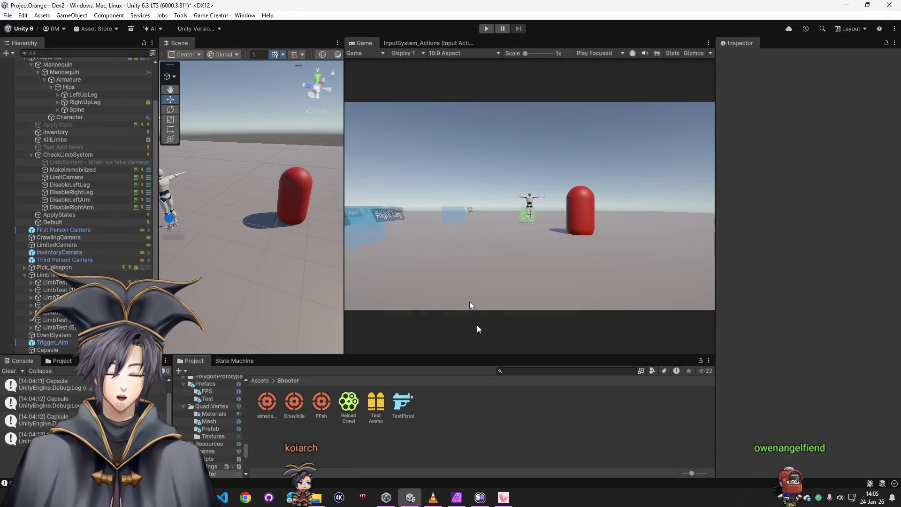
Step: Browse the editor's top menus looking for the Game Creator installer
left_click(245, 15)
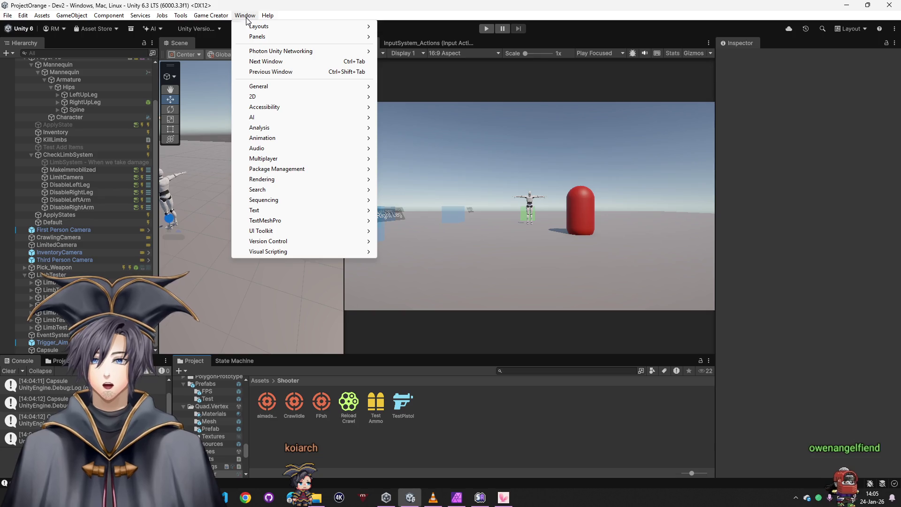
key("Escape")
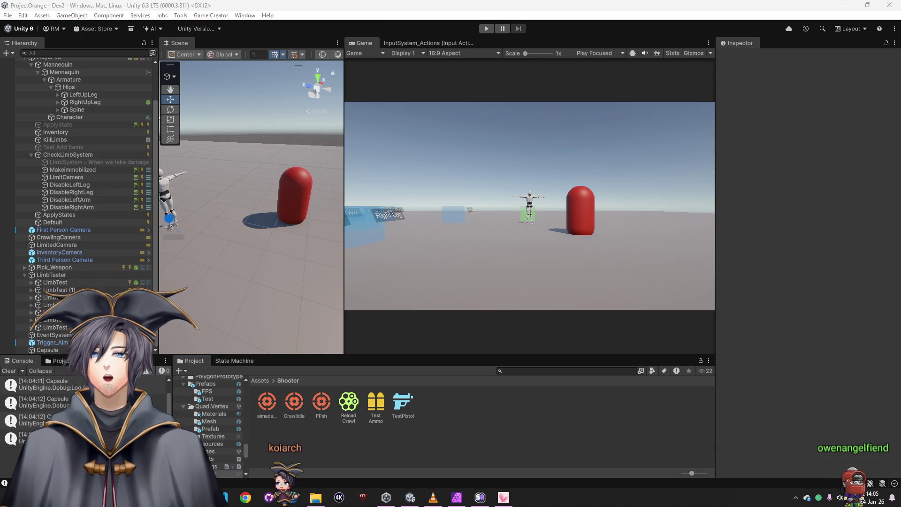
key("alt+Tab")
key("alt+Tab")
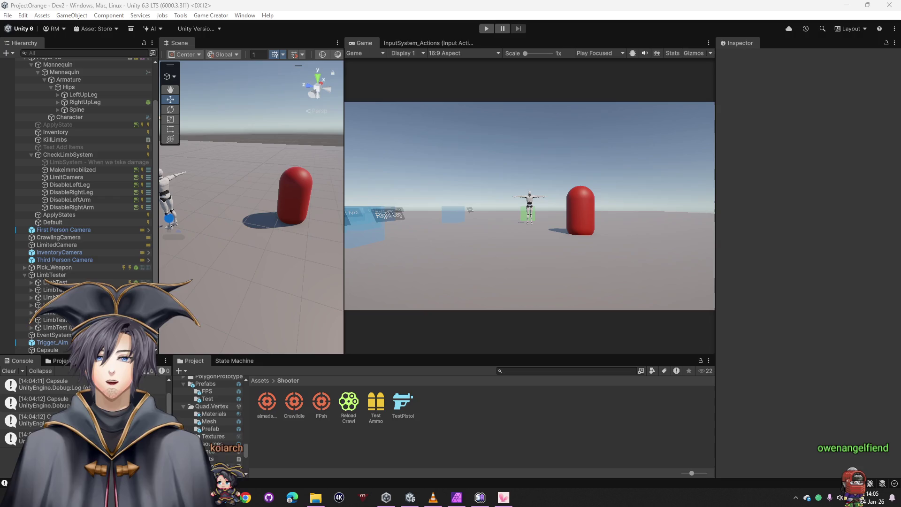
left_click(245, 16)
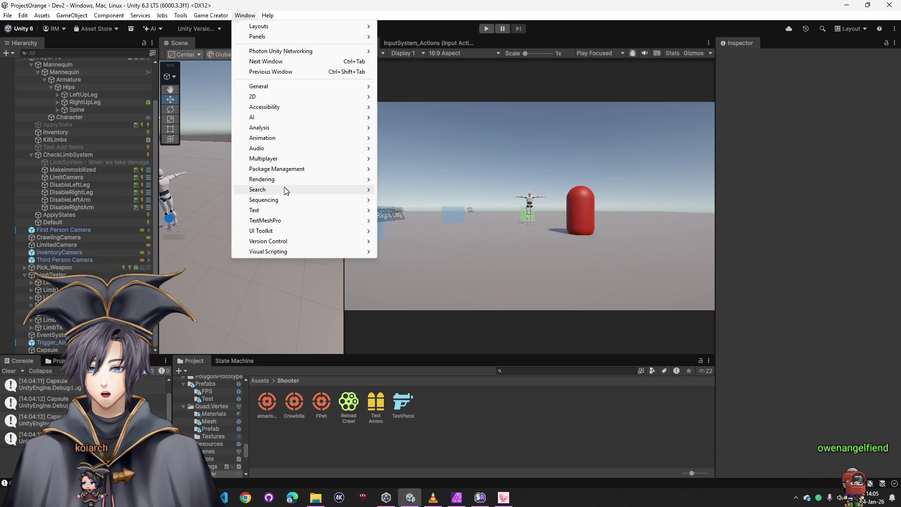
mouse_move(268, 16)
key("Escape")
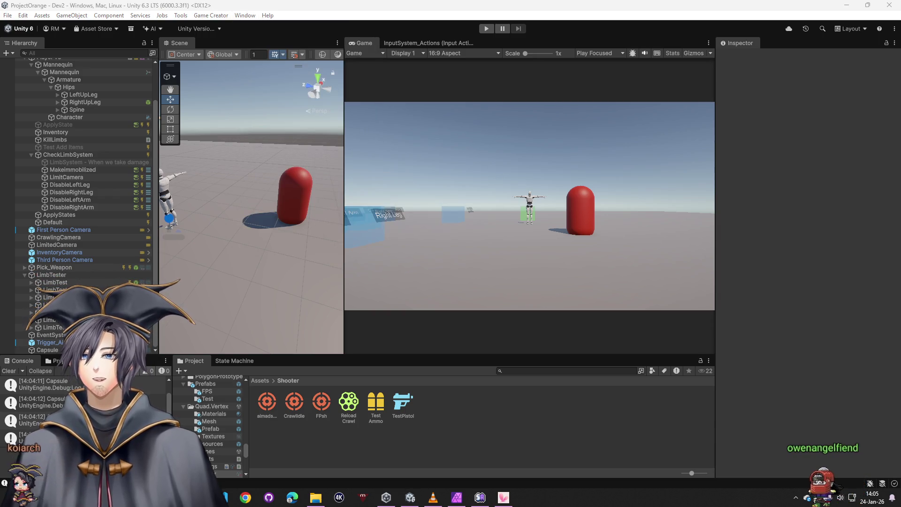
left_click(245, 15)
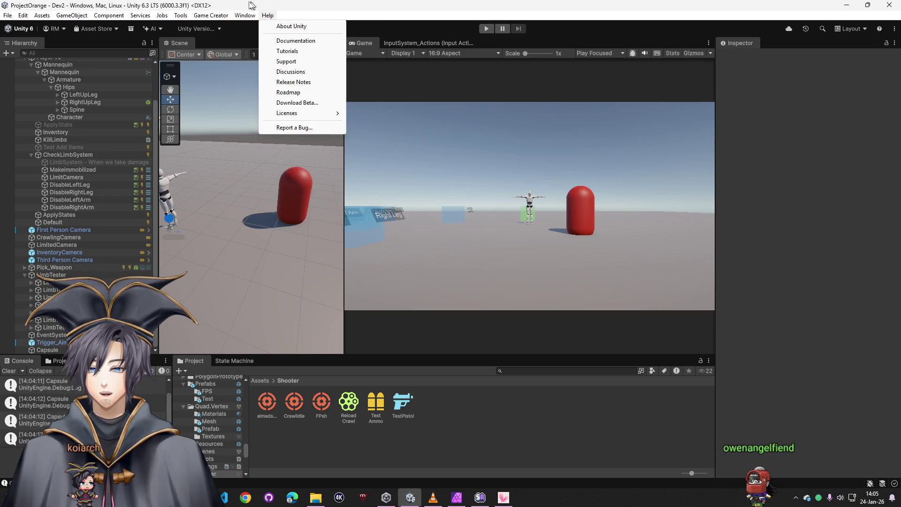
mouse_move(211, 16)
left_click(232, 74)
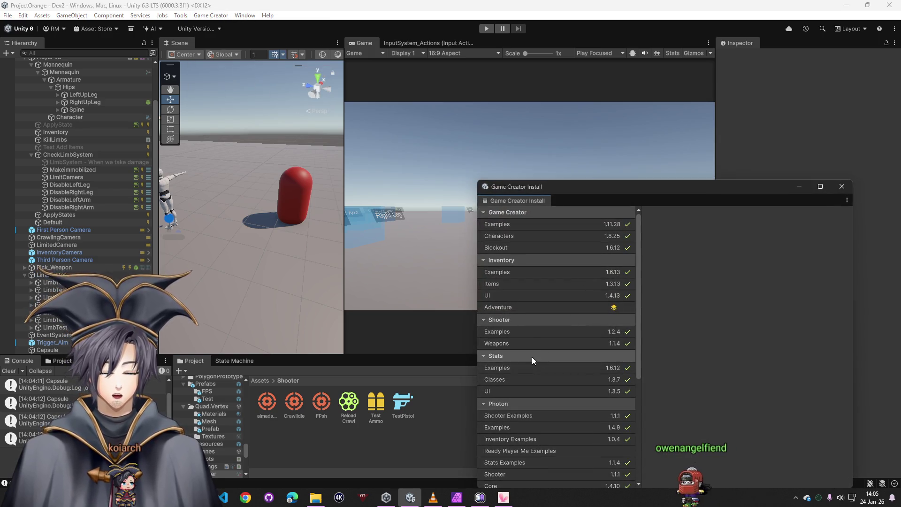
left_click(515, 334)
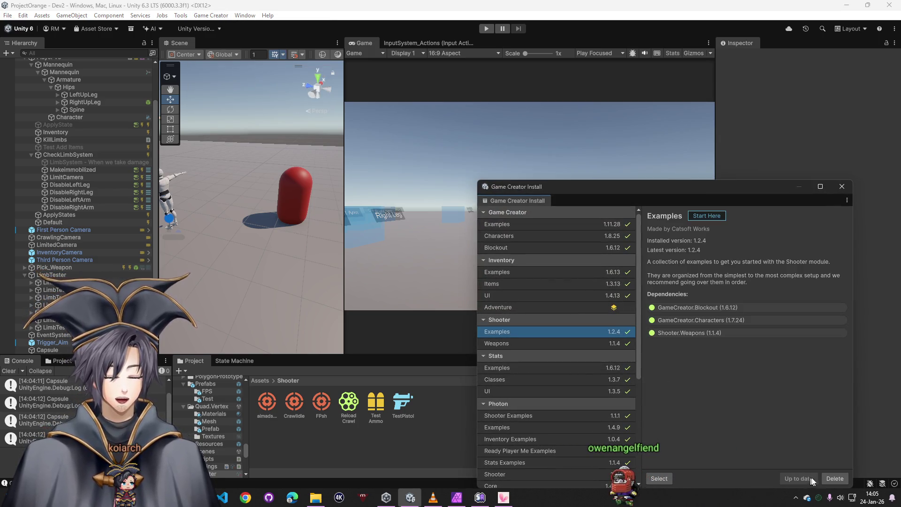
left_click(659, 478)
left_click(842, 186)
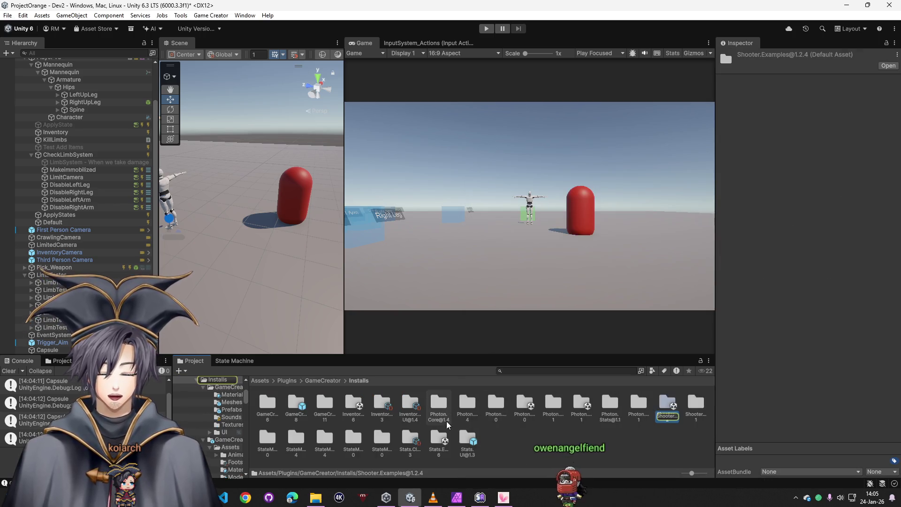
double_click(668, 404)
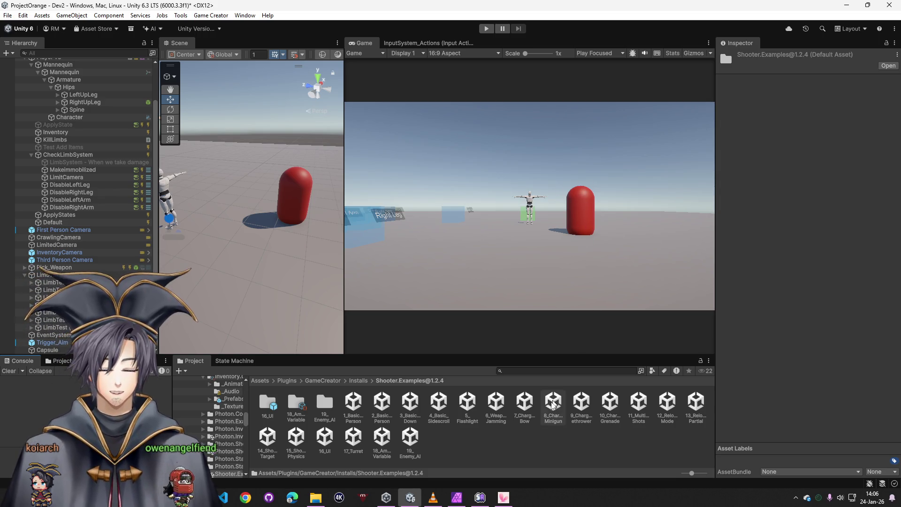
left_click(463, 458)
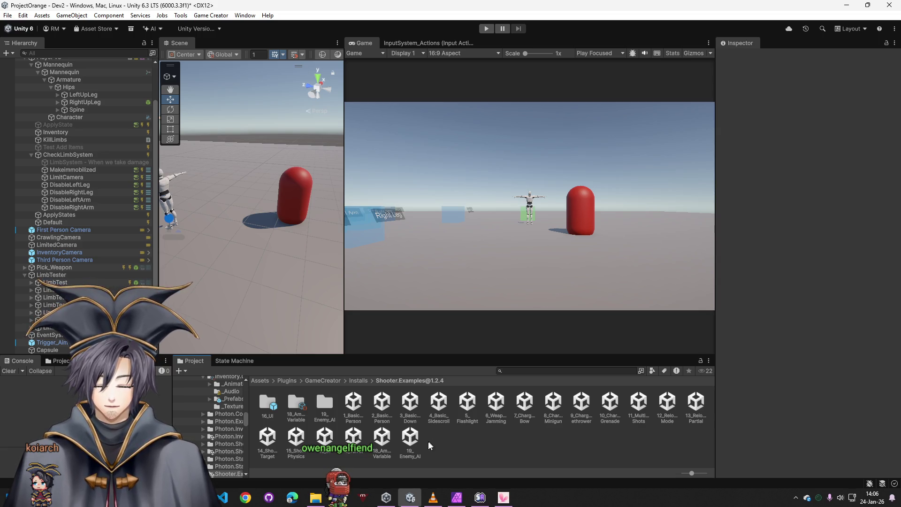
scroll(437, 449, "down", 5)
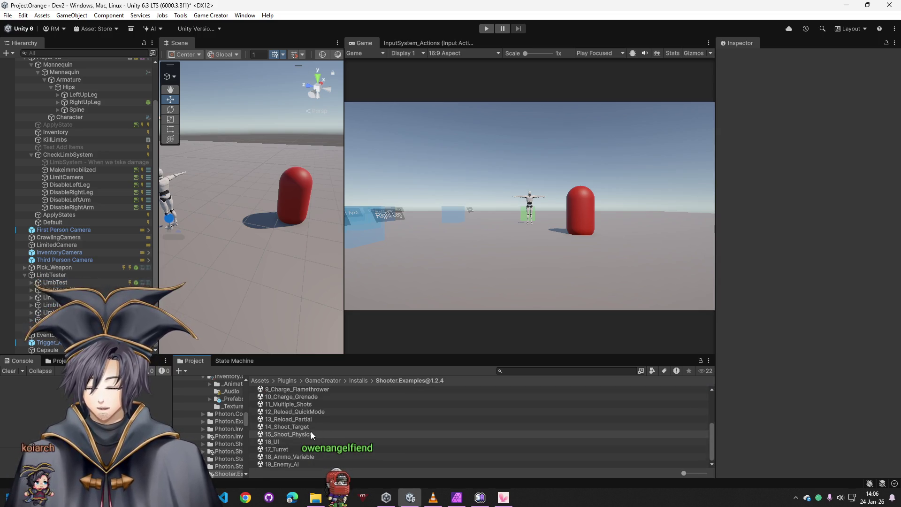
double_click(307, 427)
key("Return")
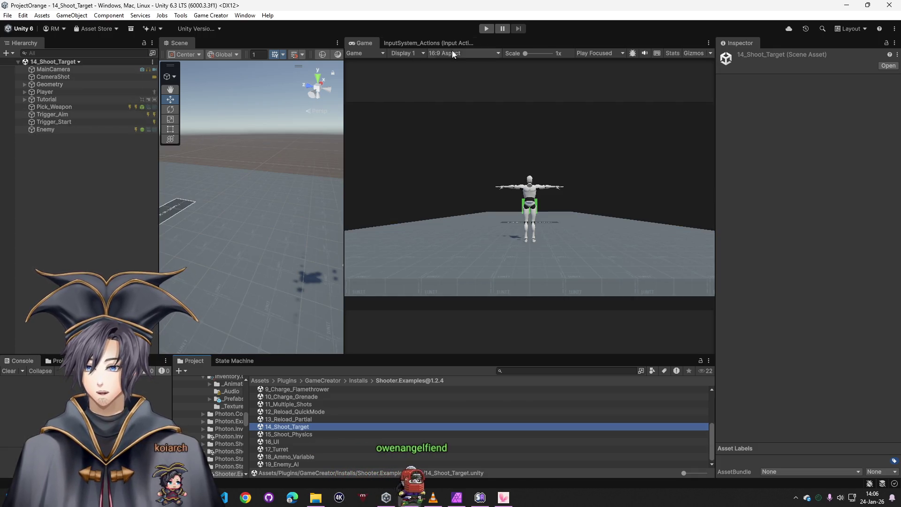
Step: Play 14_Shoot_Target, pick up the wand, fire it at the enemy and check the Wand attack log
left_click(486, 29)
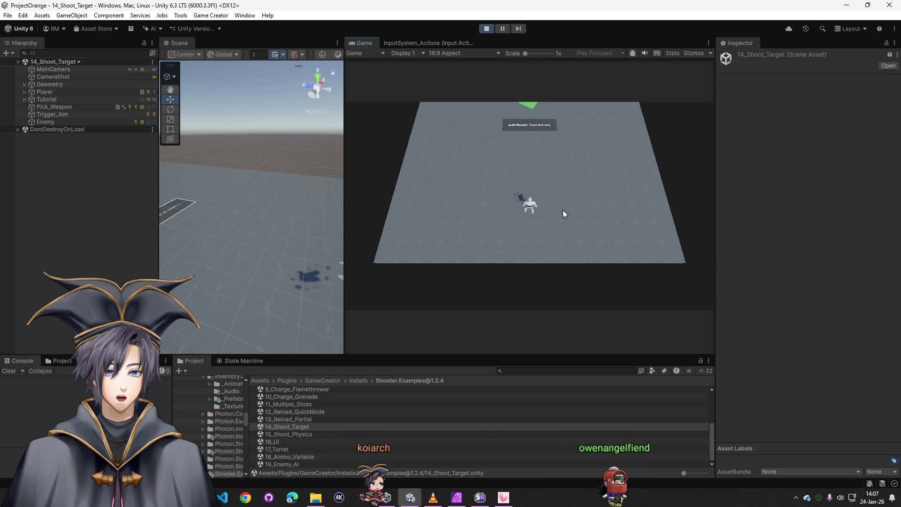
key("w")
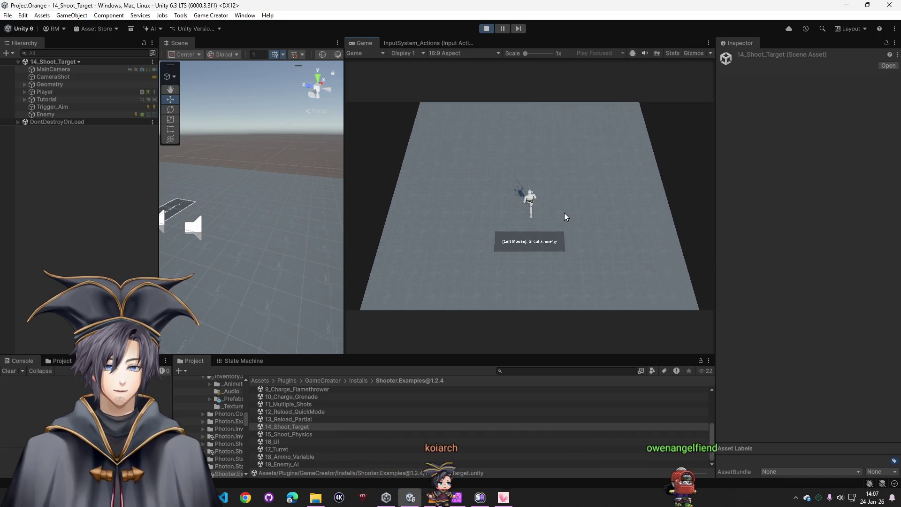
left_click(559, 158)
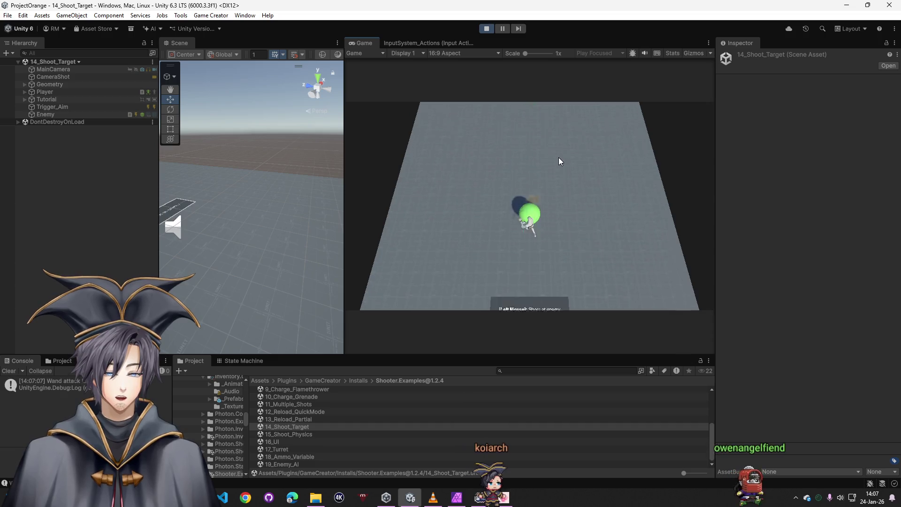
left_click(558, 156)
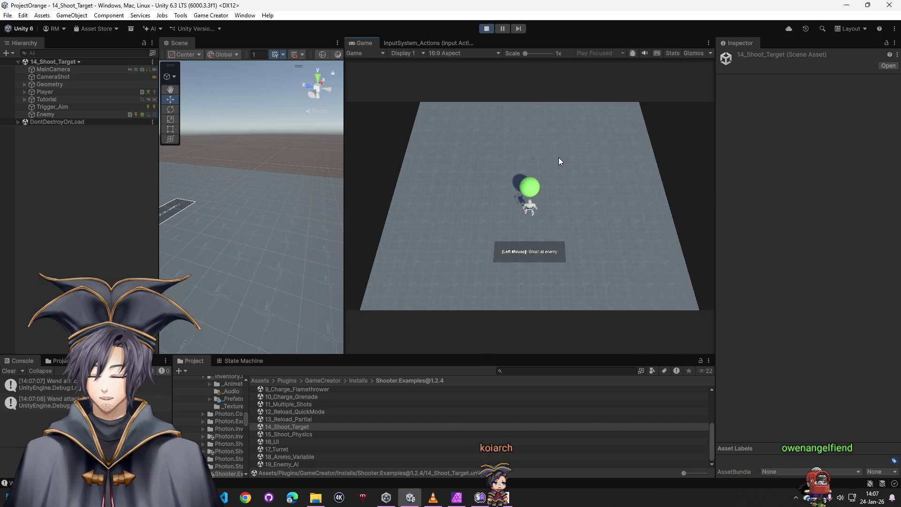
left_click(75, 397)
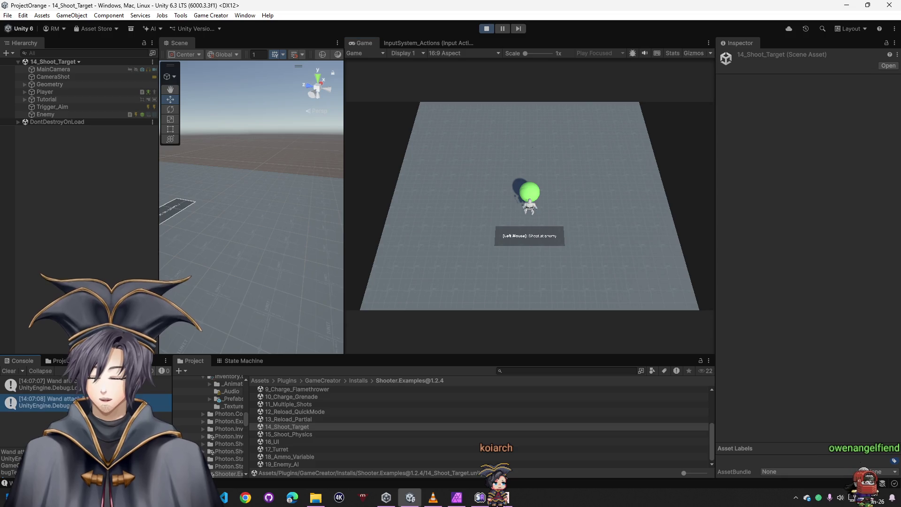
Step: Inspect the Enemy object during play, fire one more wand shot, then exit Play mode
left_click(51, 115)
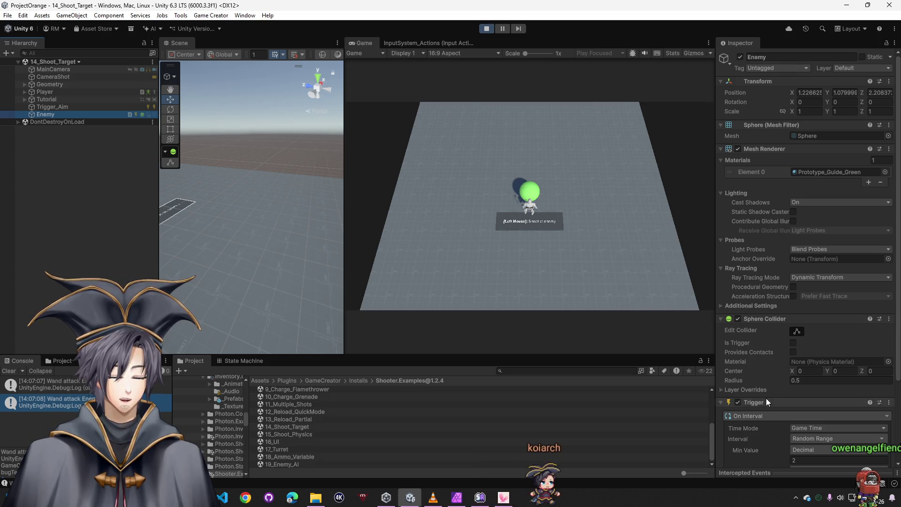
scroll(766, 399, "down", 5)
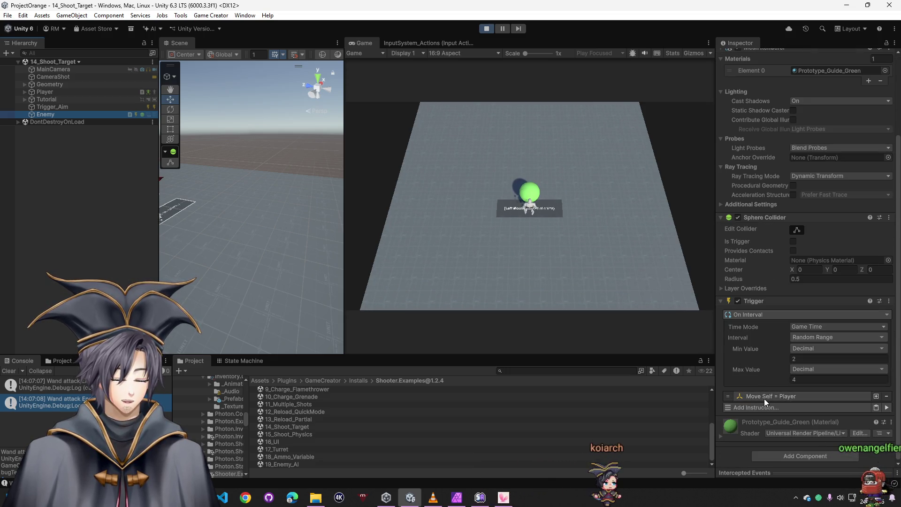
scroll(781, 386, "up", 3)
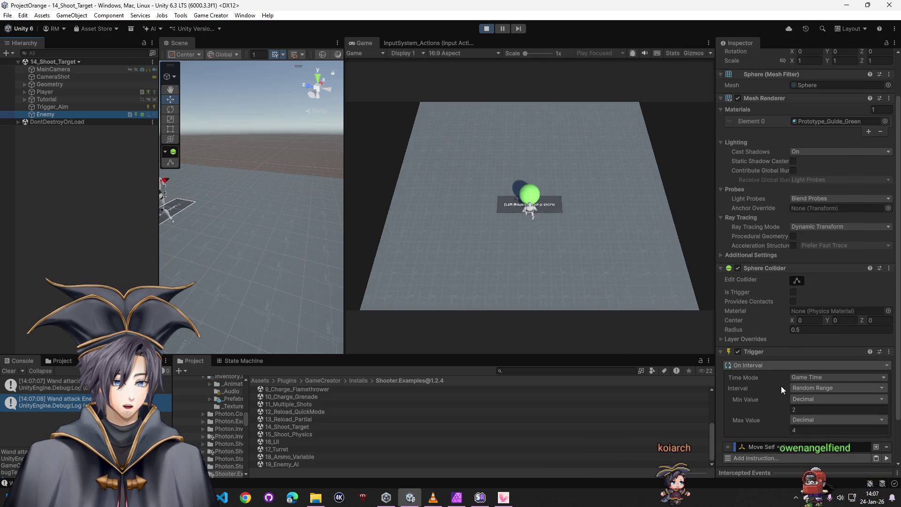
left_click(664, 275)
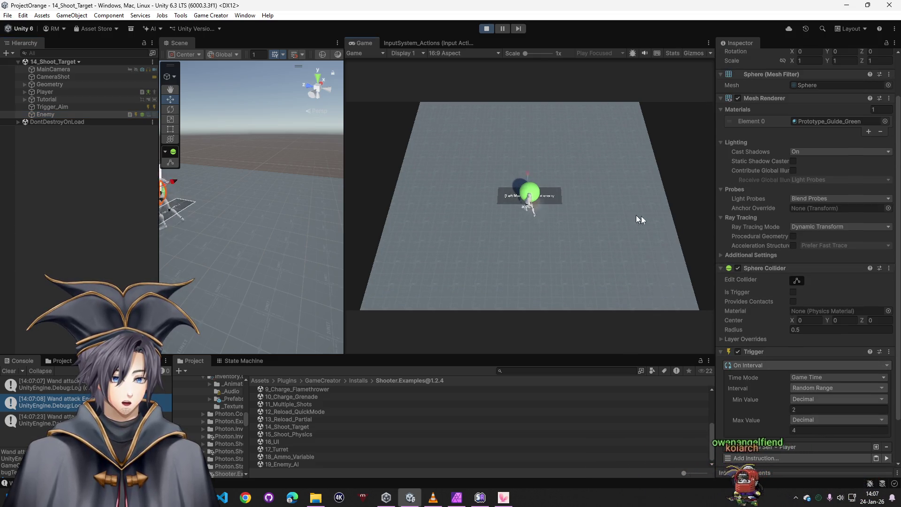
scroll(792, 306, "up", 3)
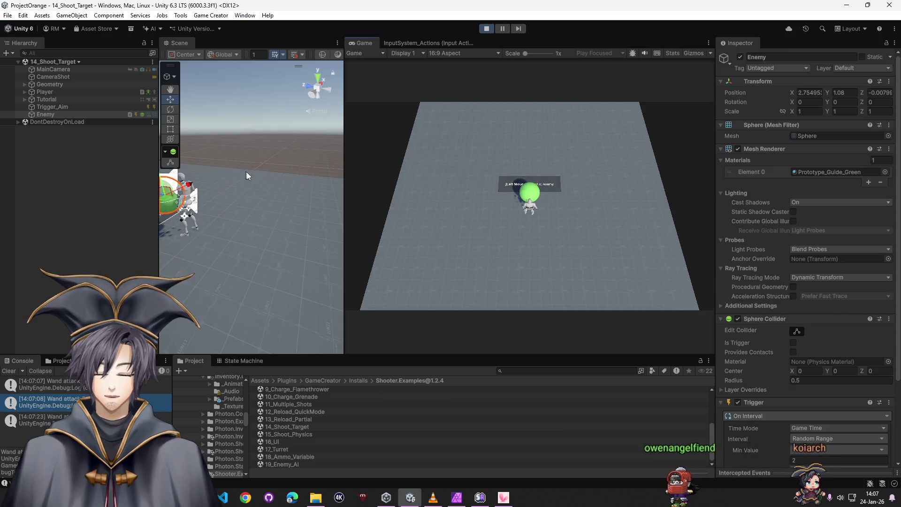
left_click(88, 91)
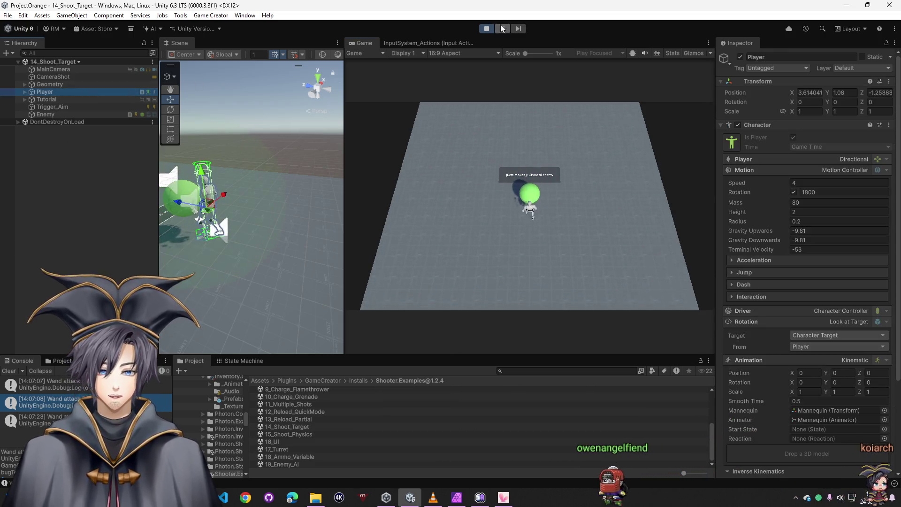
key("ctrl+p")
Step: Review the triggers on Trigger_Aim, Trigger_Start, Enemy and Pick_Weapon in the Inspector
scroll(826, 372, "down", 4)
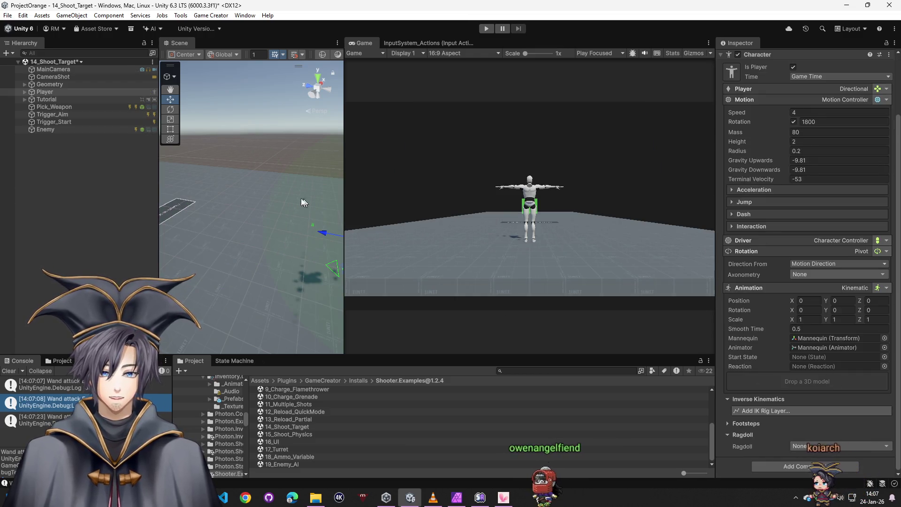
left_click(52, 115)
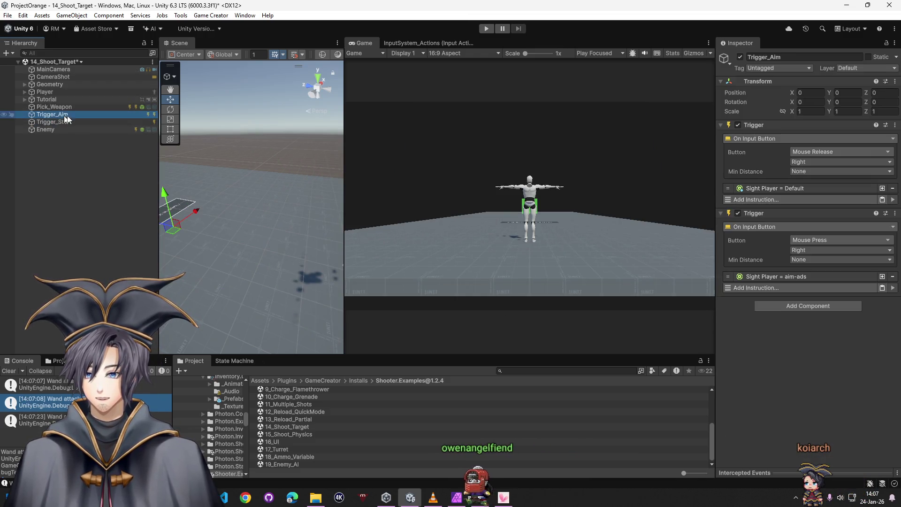
left_click(53, 122)
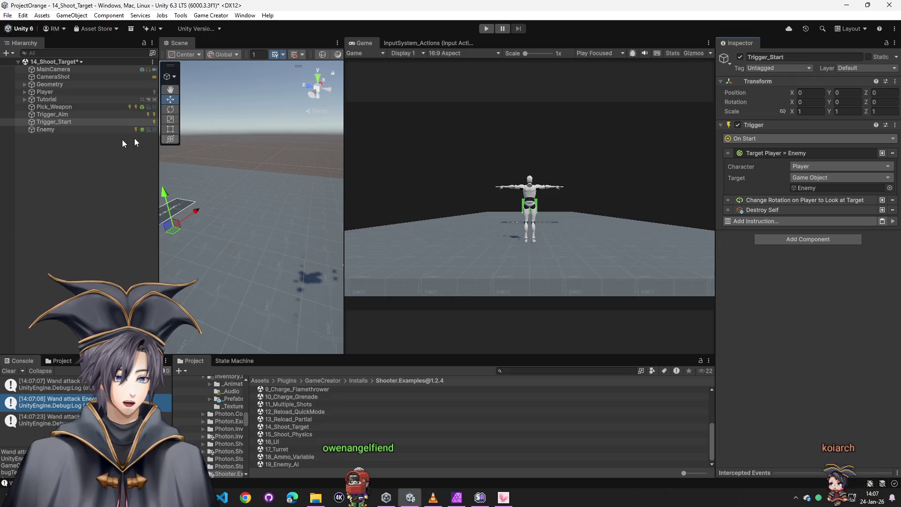
left_click(47, 129)
left_click(53, 107)
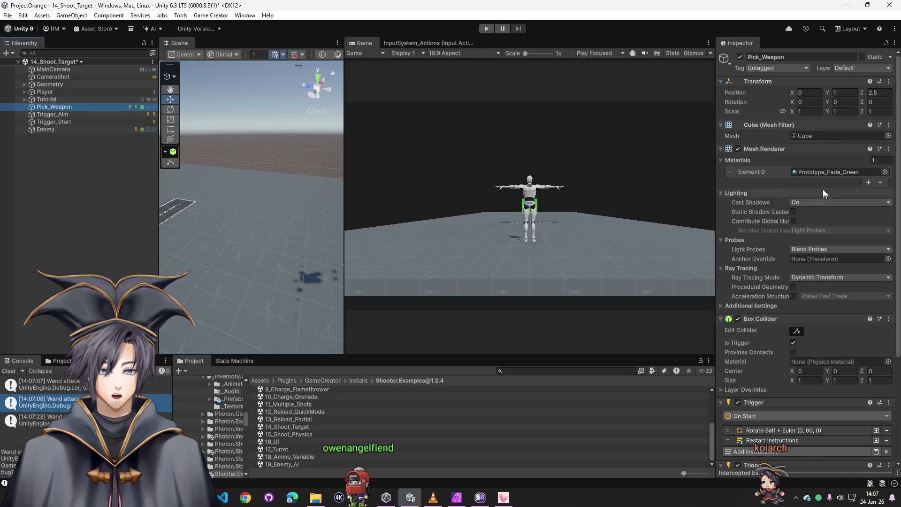
scroll(798, 282, "down", 5)
scroll(796, 308, "down", 2)
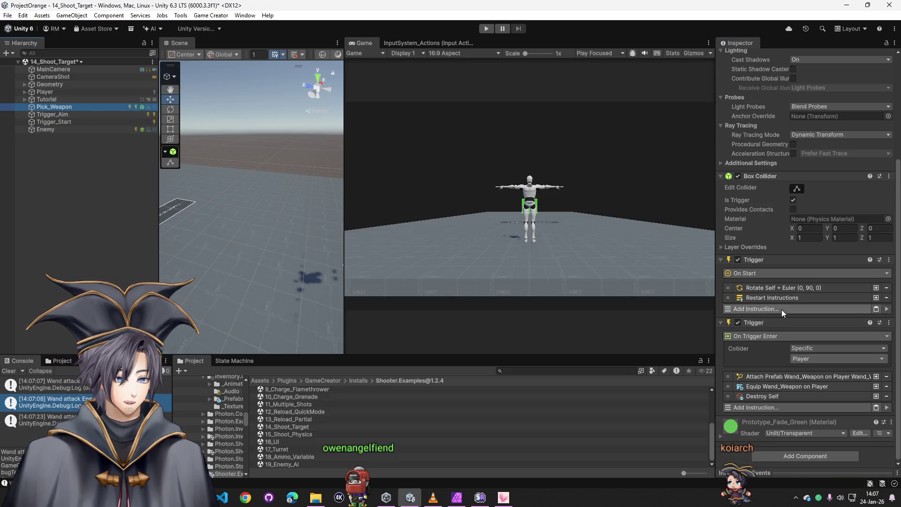
Step: Open the Wand_Weapon asset from the Equip instruction and copy its On Hit Log instruction
left_click(779, 388)
left_click(830, 422)
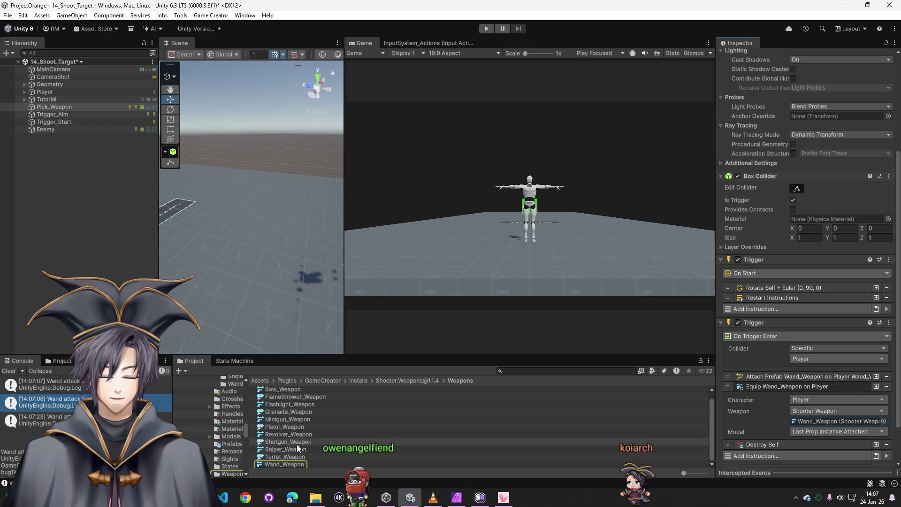
left_click(288, 463)
scroll(779, 316, "down", 3)
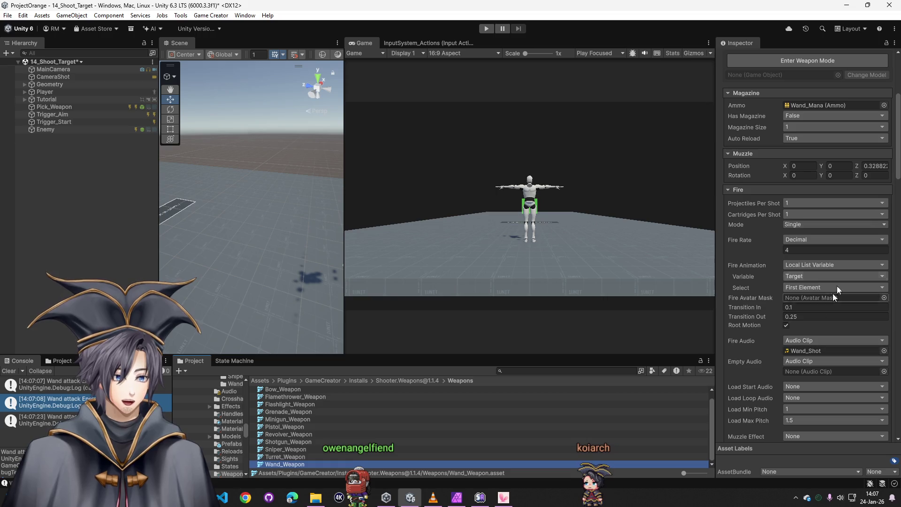
left_click_drag(898, 176, 872, 430)
left_click(818, 408)
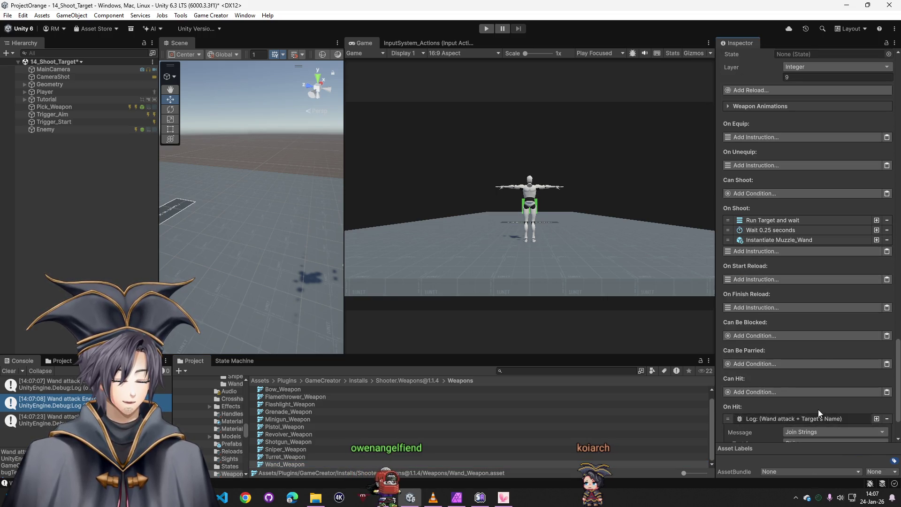
scroll(815, 399, "down", 2)
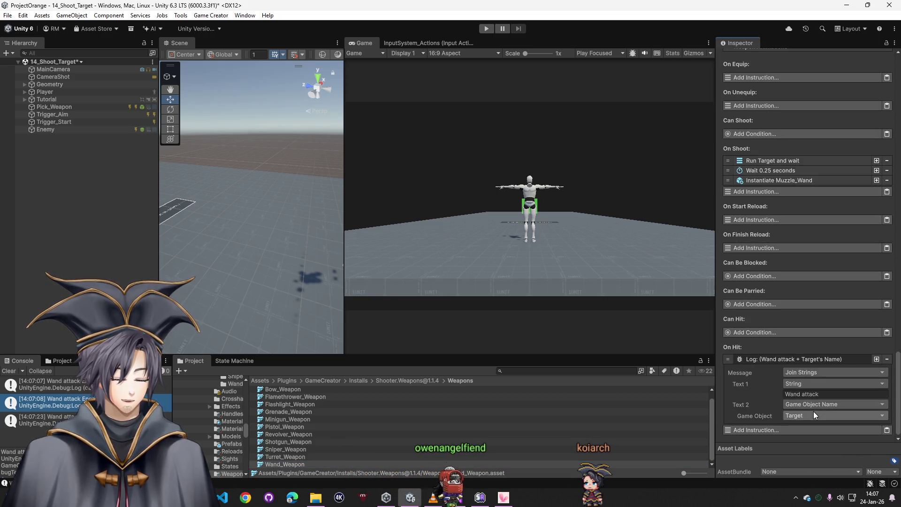
right_click(762, 356)
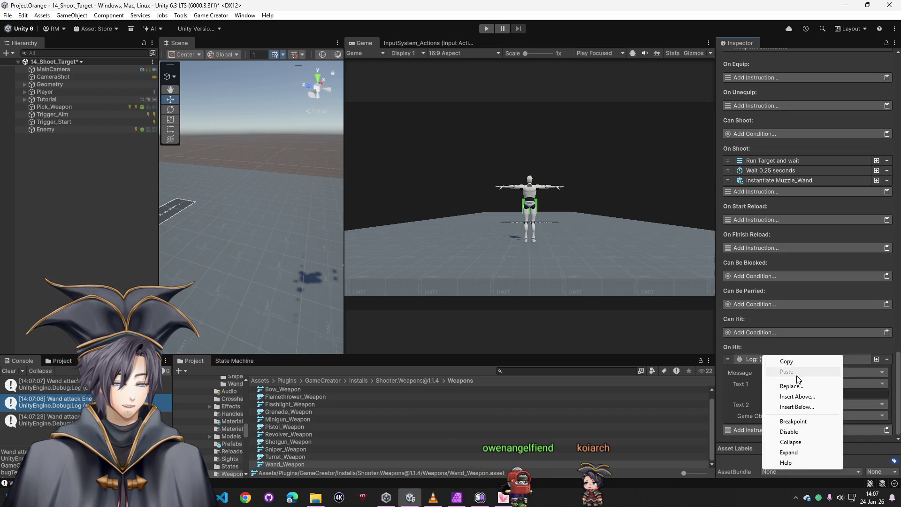
key("Escape")
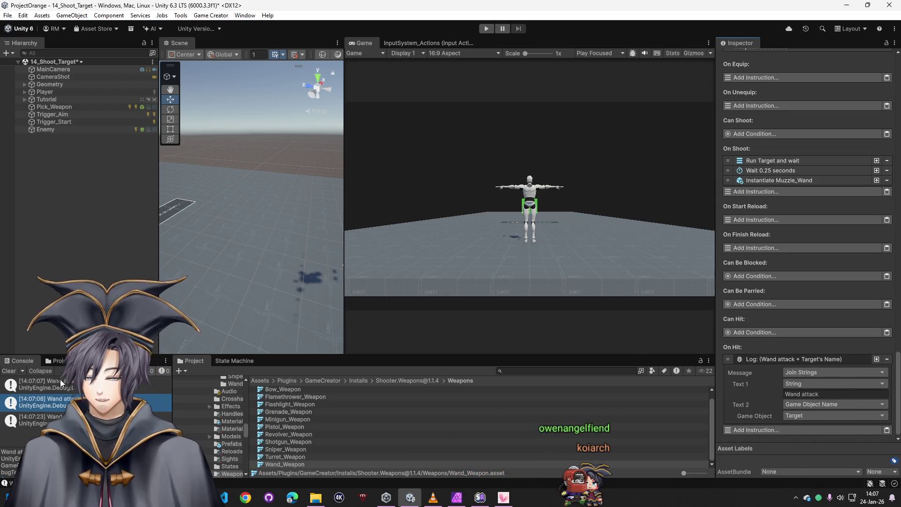
left_click(261, 381)
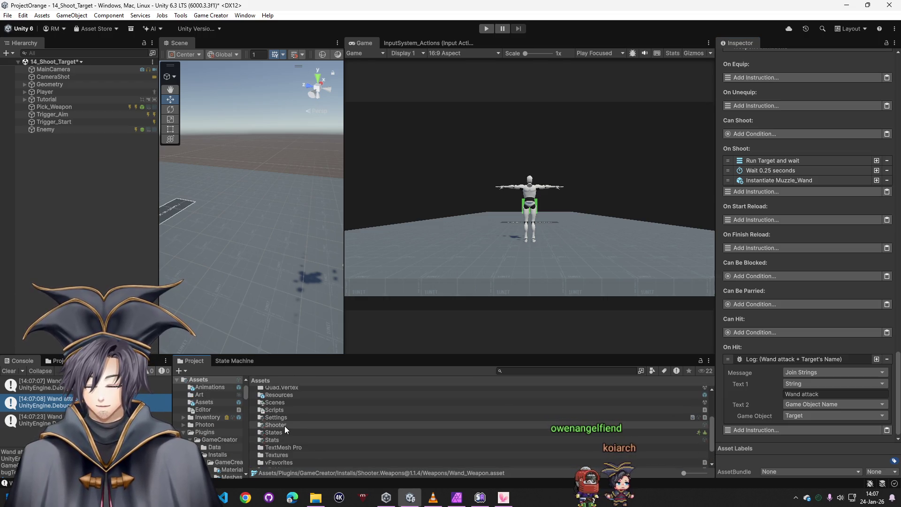
Step: Paste the Log into TestPistol's On Hit with Text 1 'Bullet', deleting the old Target's Name log
double_click(276, 397)
left_click(283, 427)
scroll(345, 449, "up", 2)
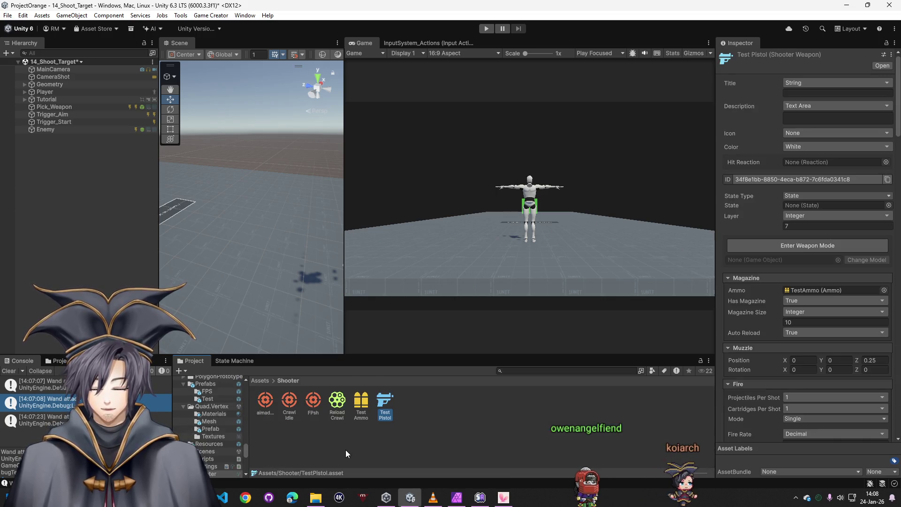
scroll(807, 235, "down", 5)
scroll(880, 430, "down", 15)
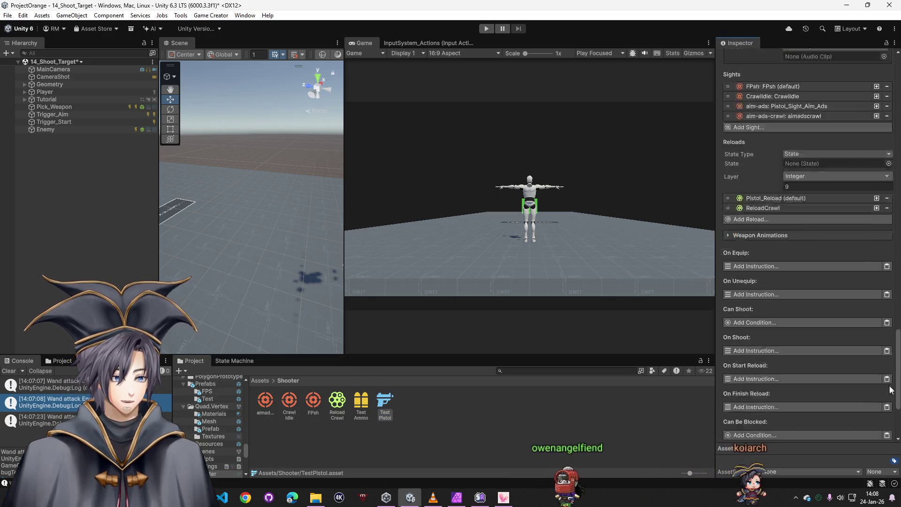
left_click(887, 435)
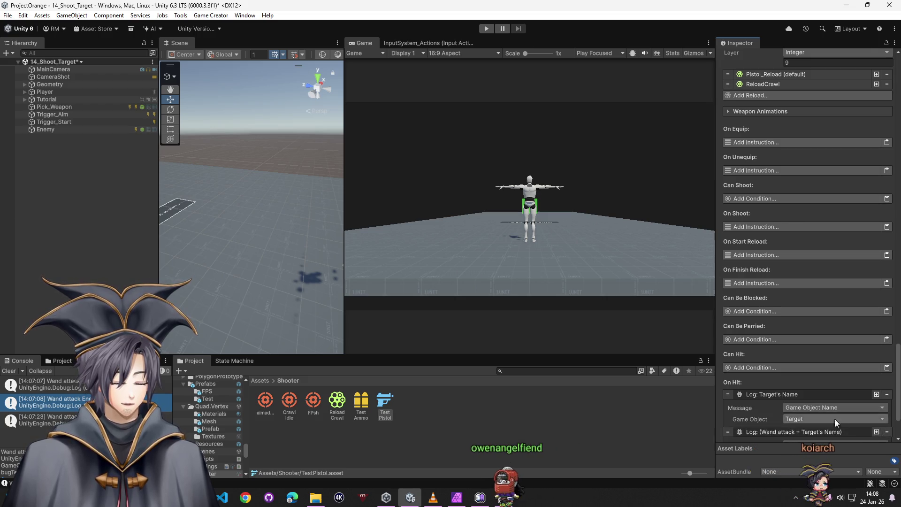
scroll(835, 418, "down", 3)
left_click(835, 399)
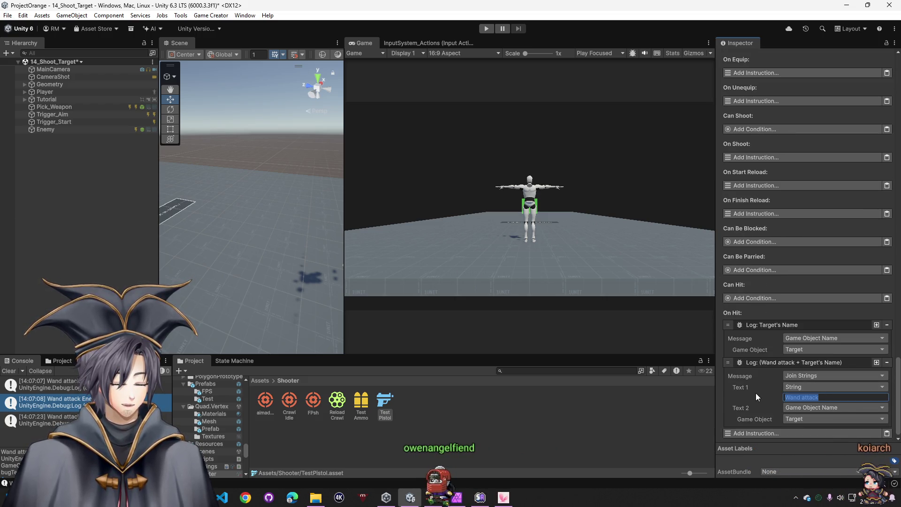
type("Bullet")
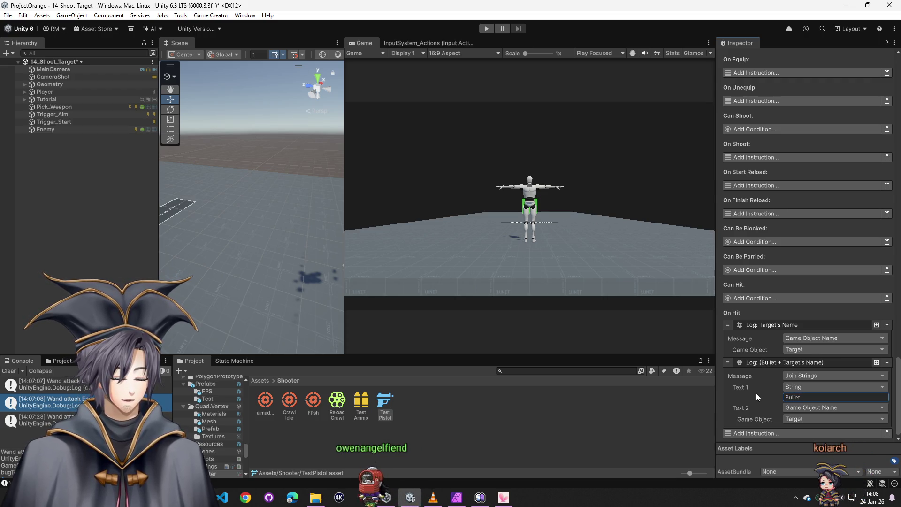
left_click(887, 325)
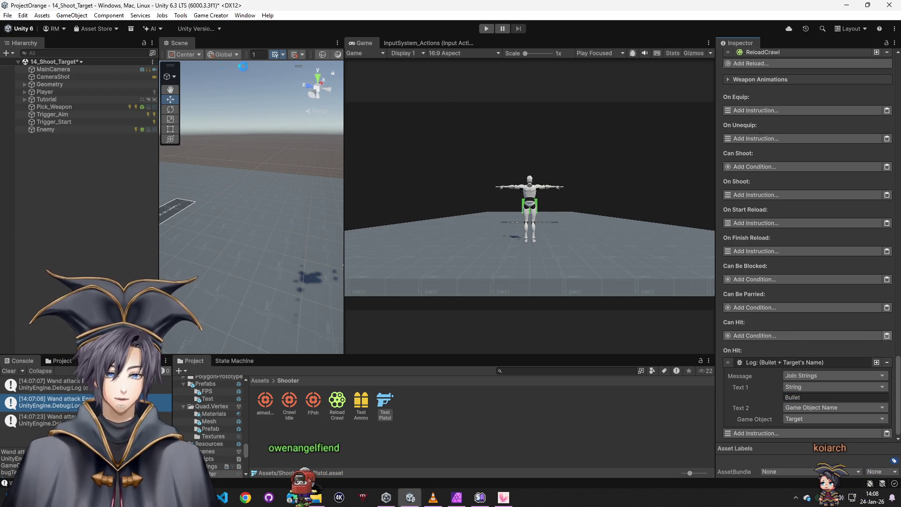
left_click(261, 380)
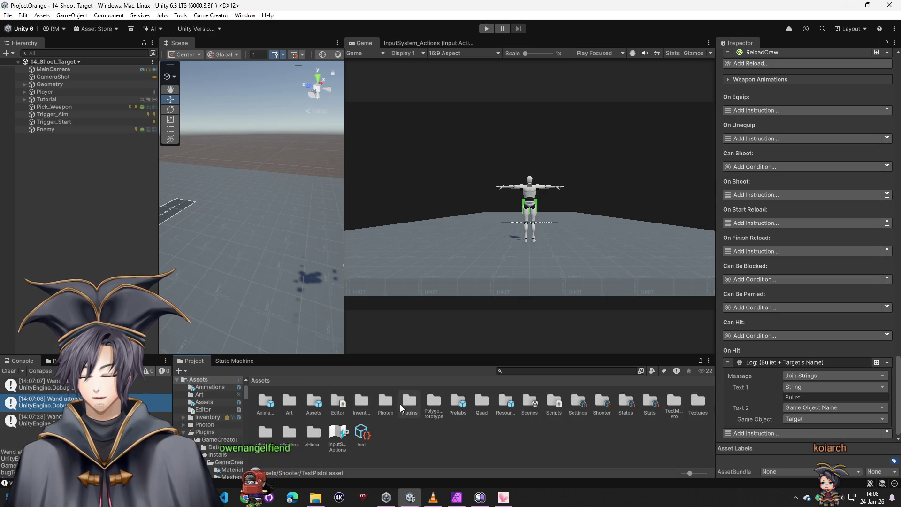
Step: Open the Dev2 scene from Assets/Scenes and enter Play mode
double_click(530, 403)
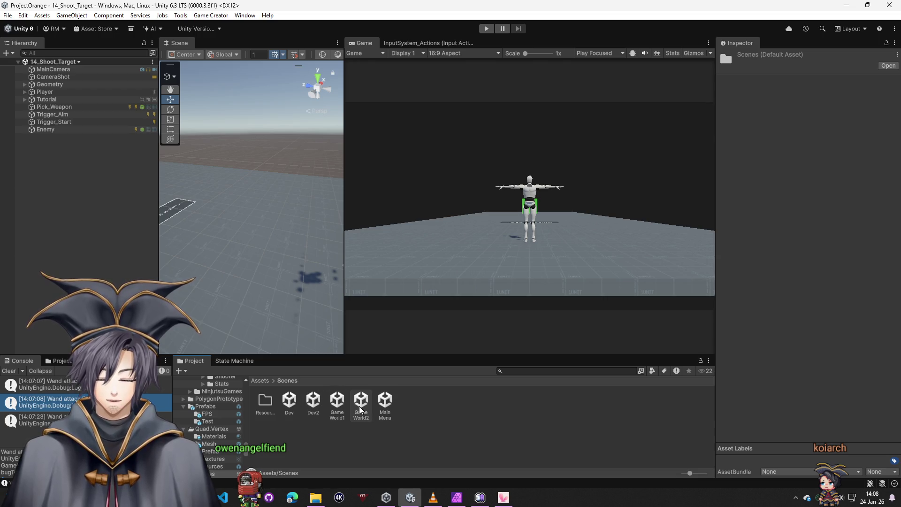
left_click(260, 380)
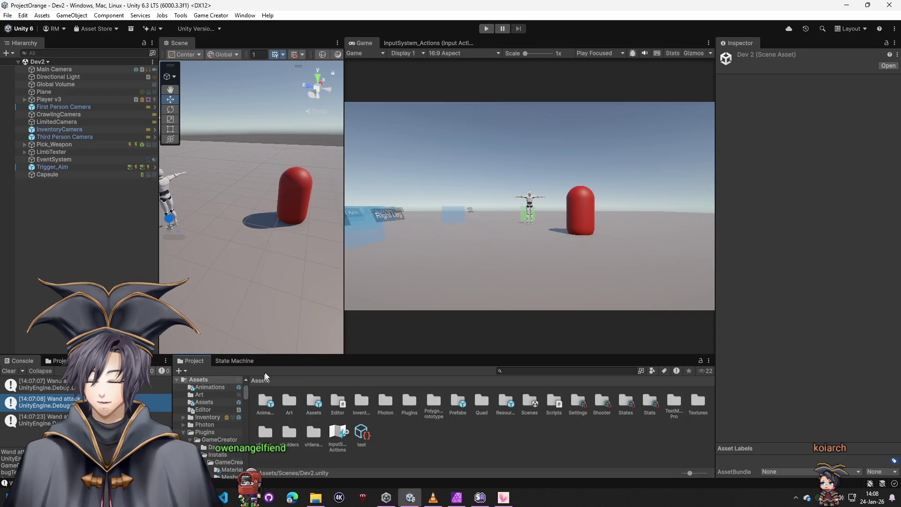
left_click(486, 28)
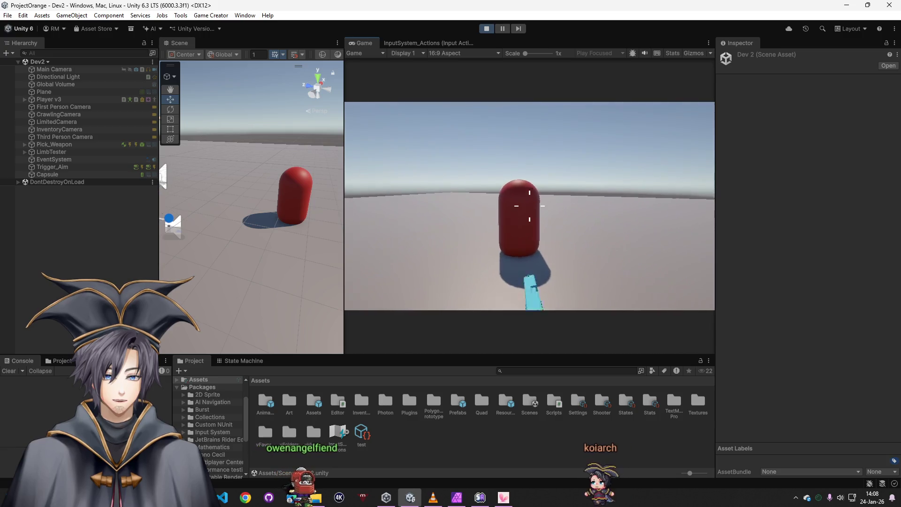
Step: Shoot the red capsule six times with one reload, logging 'Bullet Capsule' hits, then stop playing
left_click(530, 206)
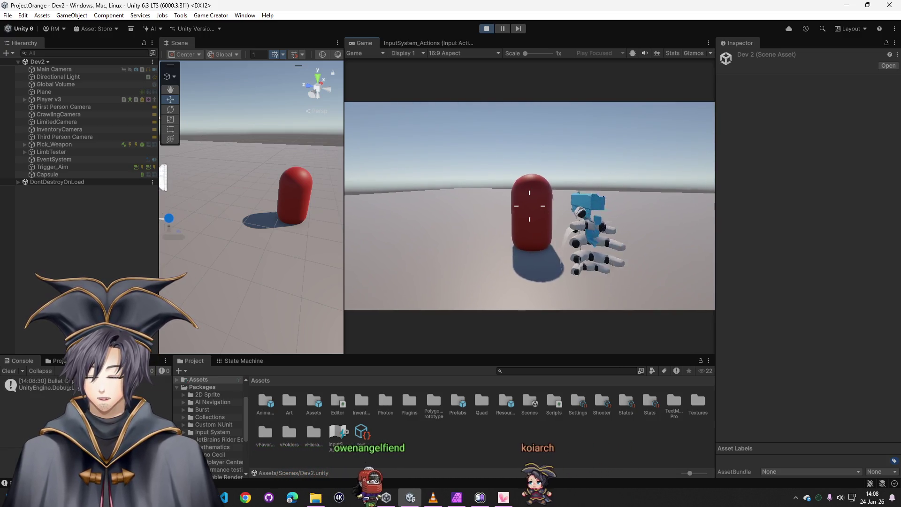
left_click(529, 205)
left_click(529, 205)
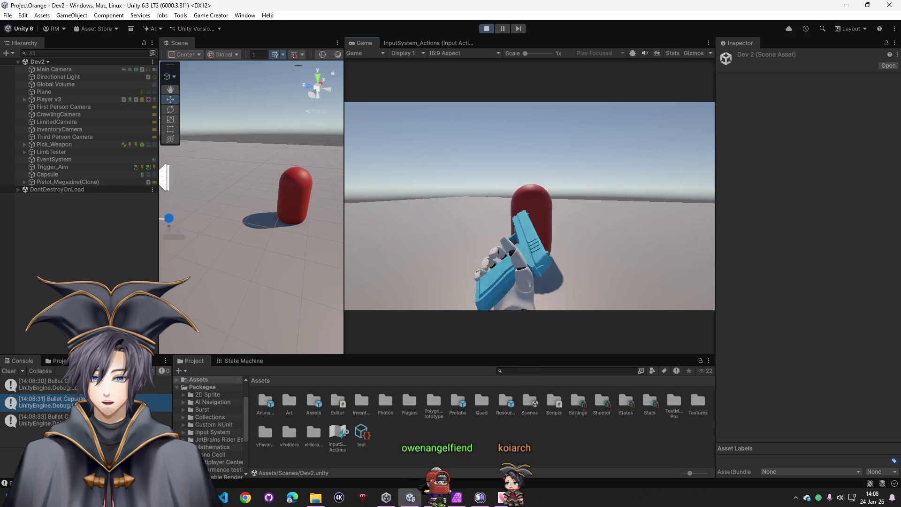
left_click(529, 205)
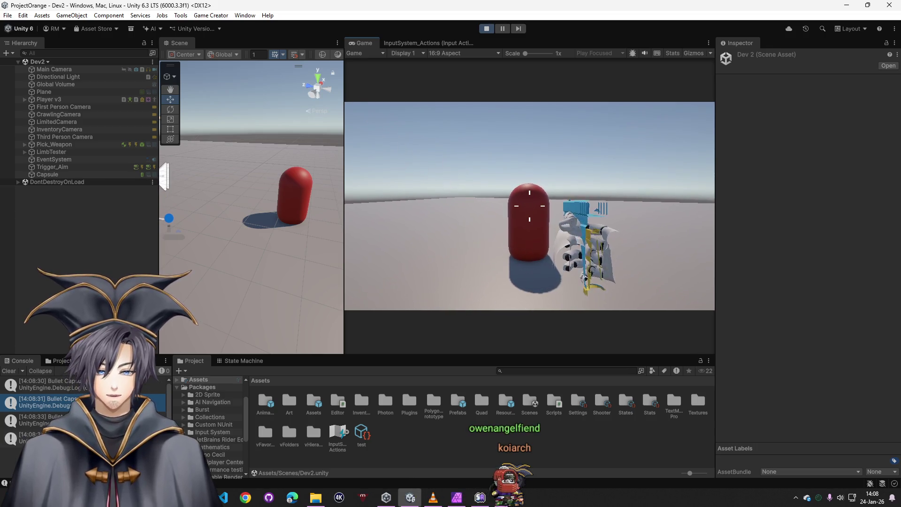
key("r")
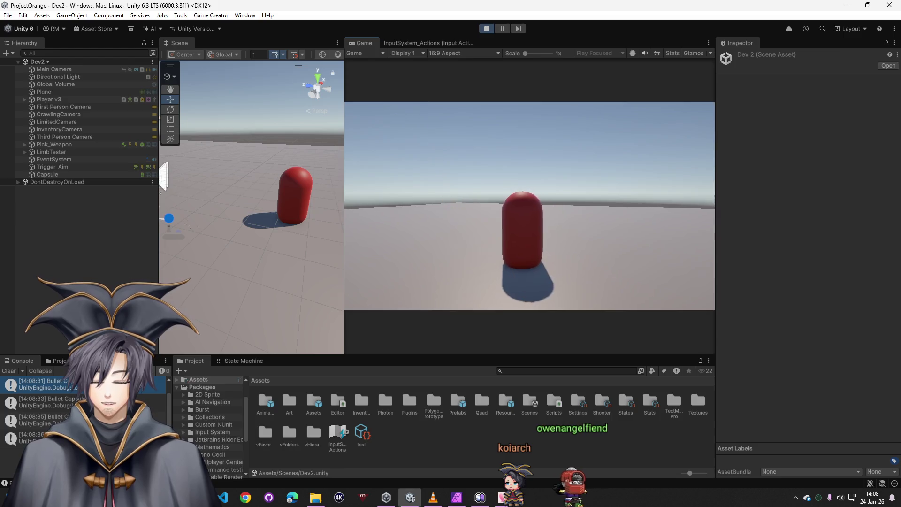
left_click(530, 205)
left_click(529, 205)
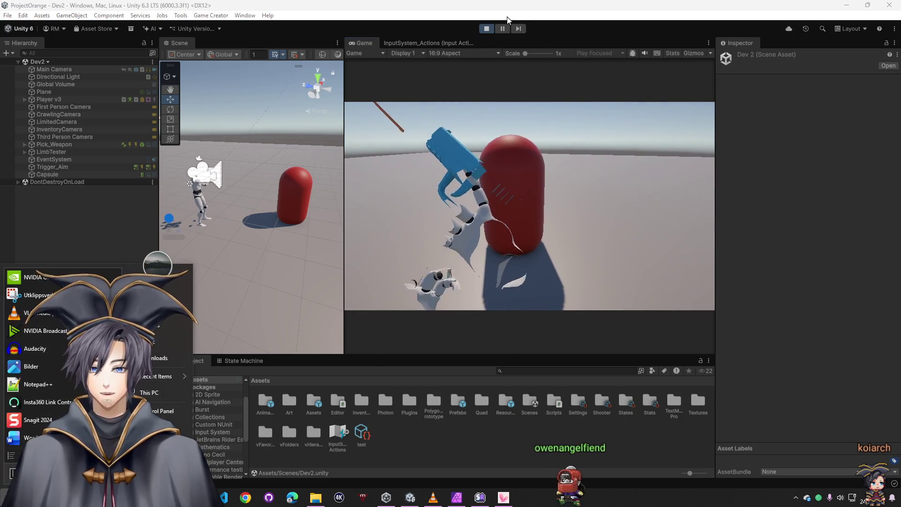
left_click(484, 30)
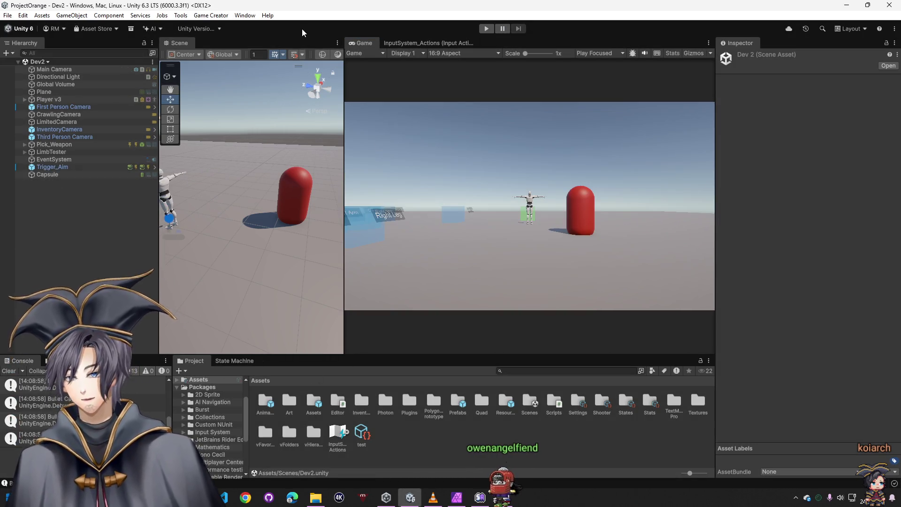
Step: Open the Game Creator package installer window
left_click(244, 15)
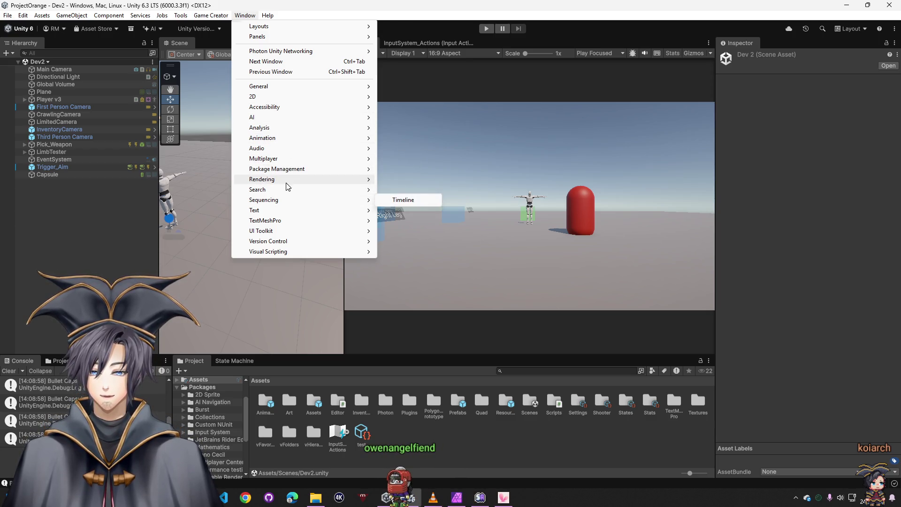
mouse_move(211, 15)
left_click(214, 76)
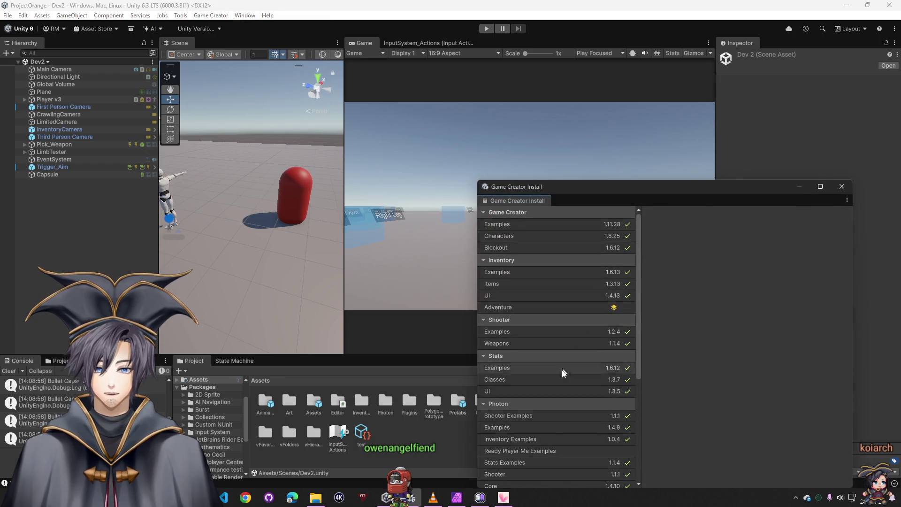
scroll(564, 372, "down", 5)
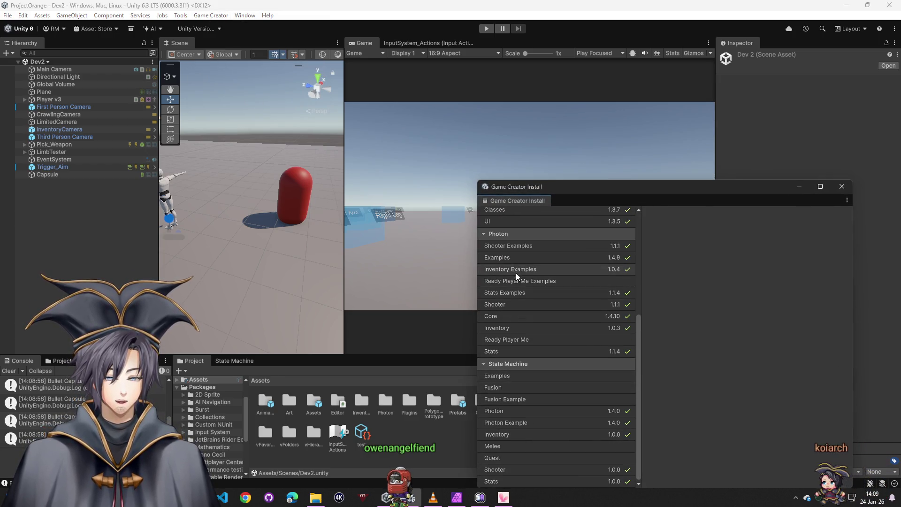
scroll(516, 272, "up", 2)
Step: Locate the Shooter Examples package folder and load its 19_Enemy_AI scene
left_click(498, 310)
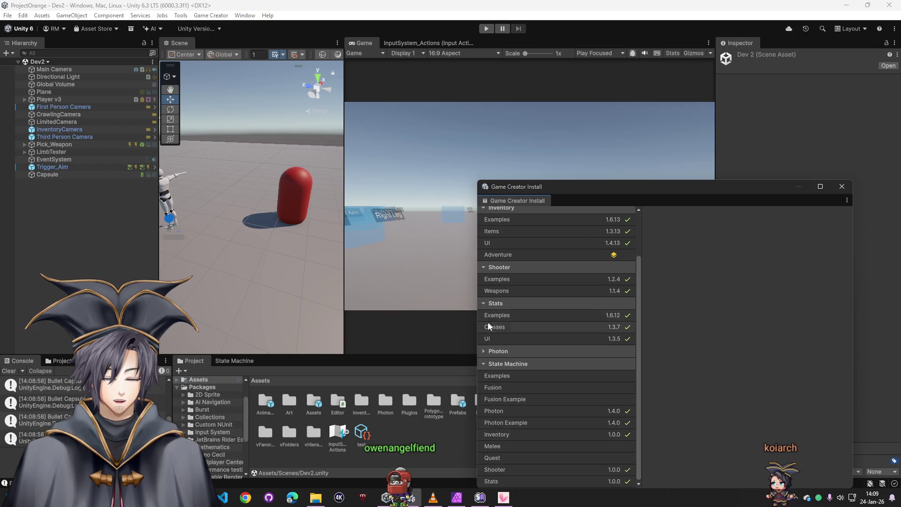
left_click(491, 365)
left_click(511, 344)
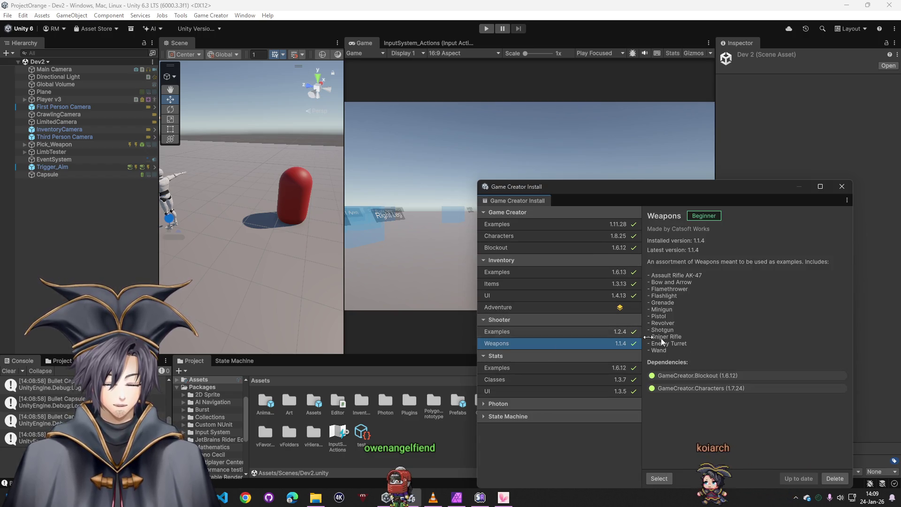
left_click(539, 332)
left_click(660, 479)
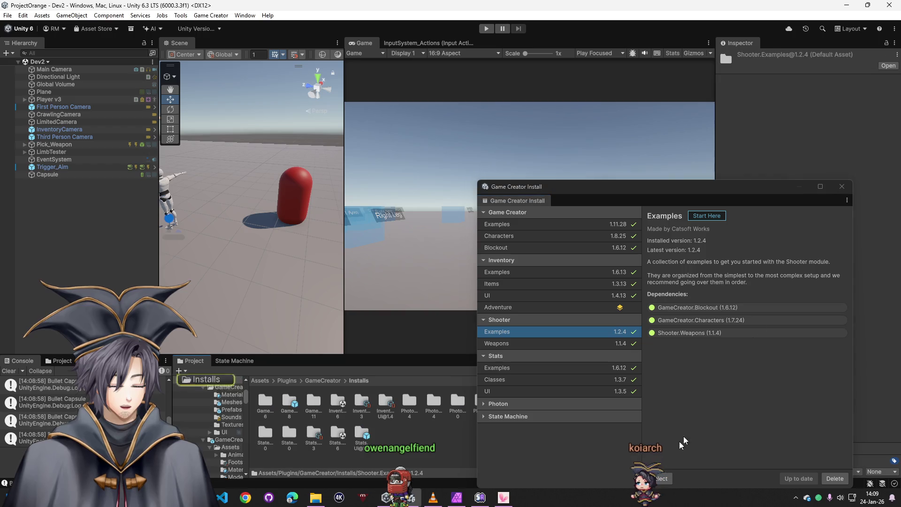
left_click(841, 189)
double_click(602, 408)
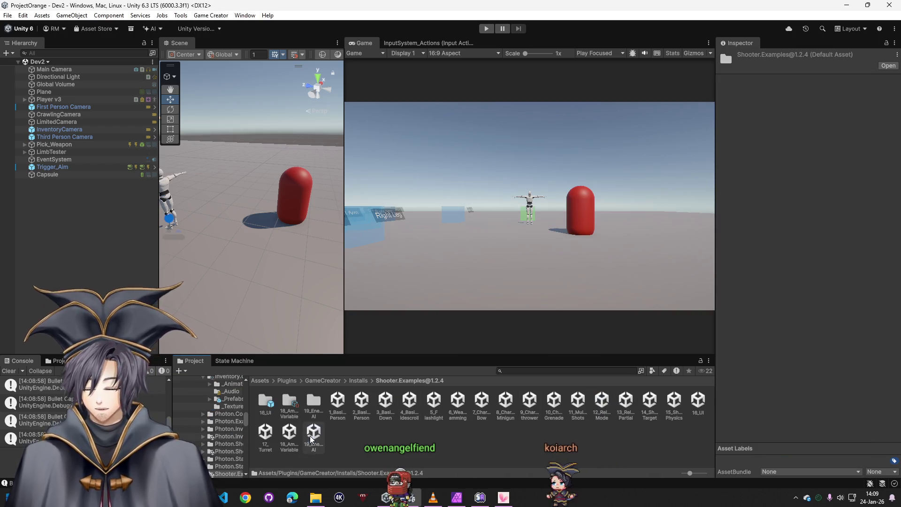
double_click(313, 431)
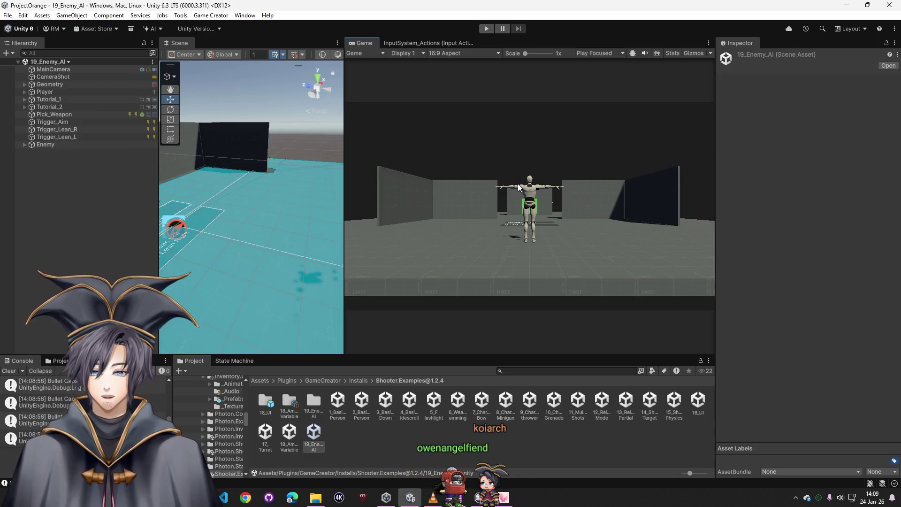
Step: Inspect the Player character and its children in the Hierarchy
left_click(24, 92)
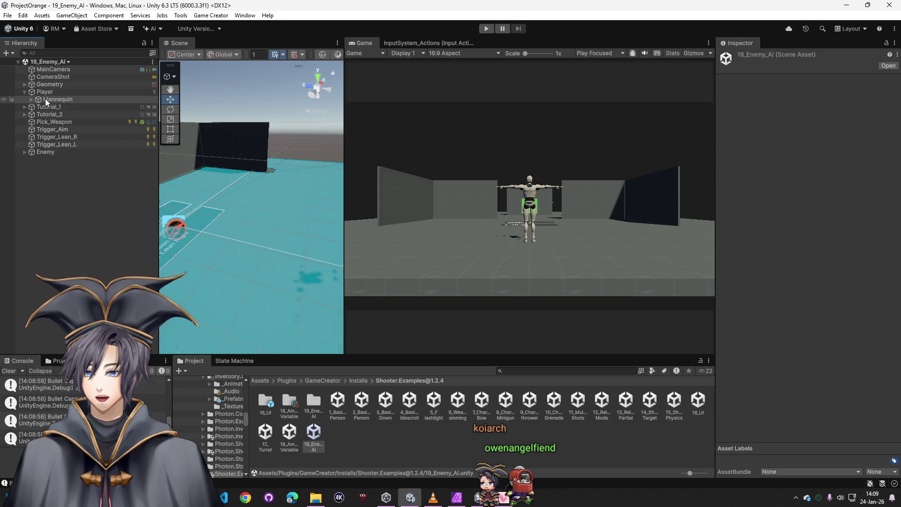
left_click(31, 100)
left_click(44, 92)
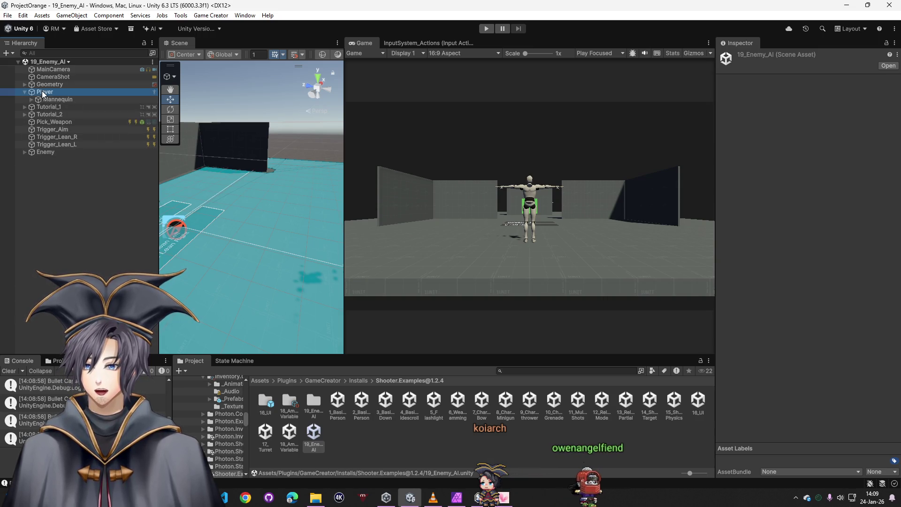
scroll(765, 367, "down", 3)
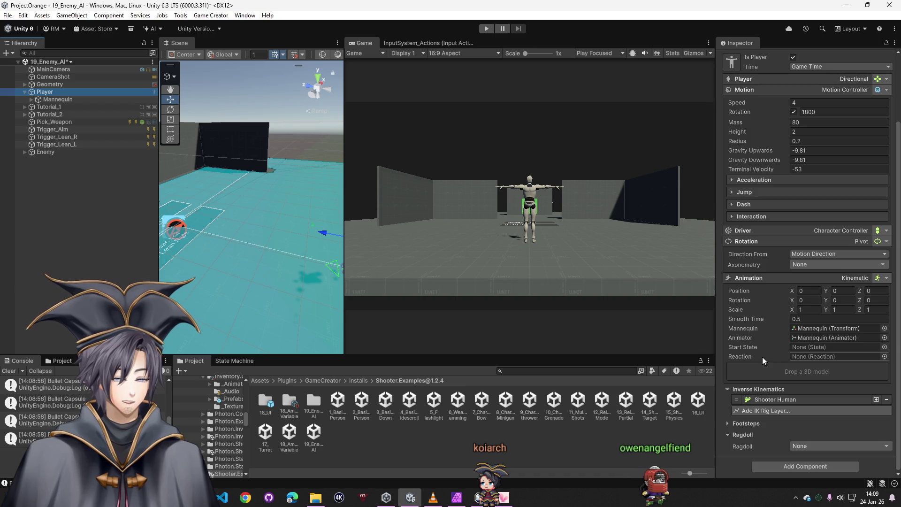
Step: Review Pick_Weapon's Equip AK_Weapon instruction and the AK_Weapon asset's settings
left_click(58, 122)
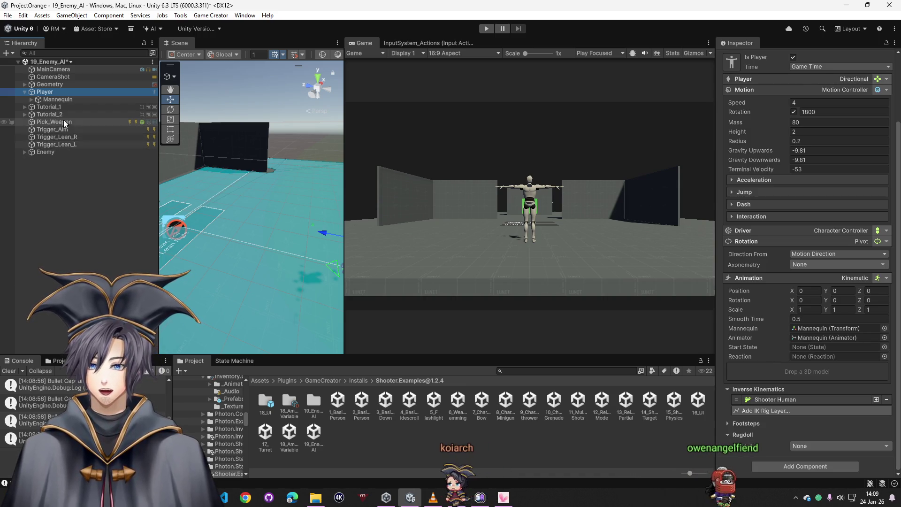
scroll(782, 354, "down", 5)
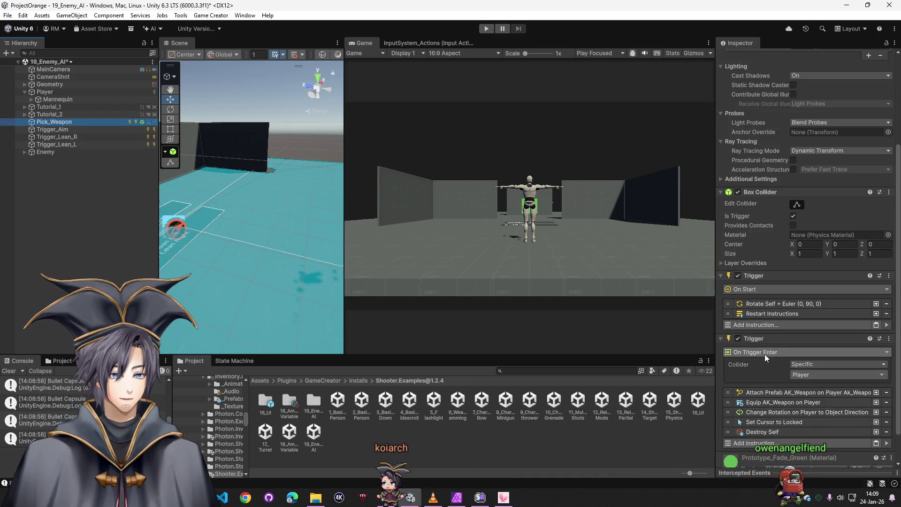
left_click(798, 403)
left_click(821, 436)
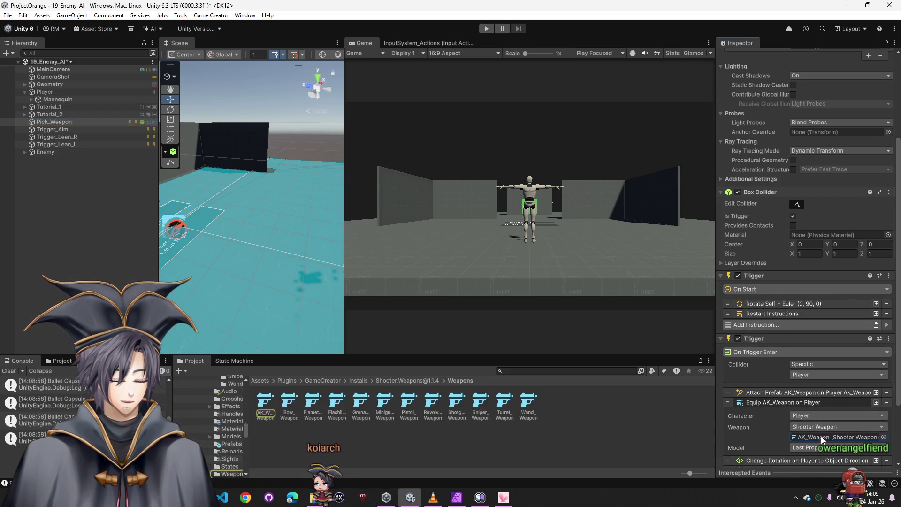
left_click(266, 403)
scroll(896, 453, "down", 10)
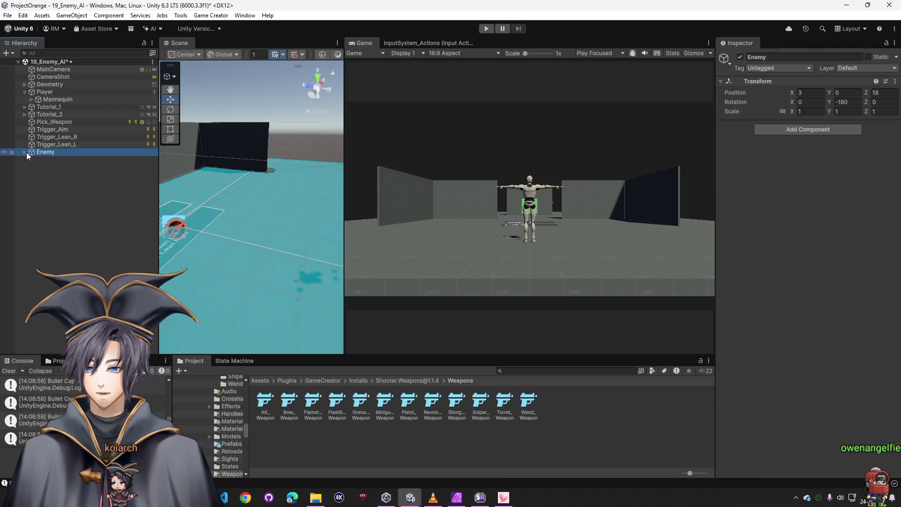
Step: Inspect the Enemy's Character_Enemy, Trigger_Start and Trigger_AI, ending on Trigger_Start's On Start instructions
left_click(26, 152)
left_click(64, 162)
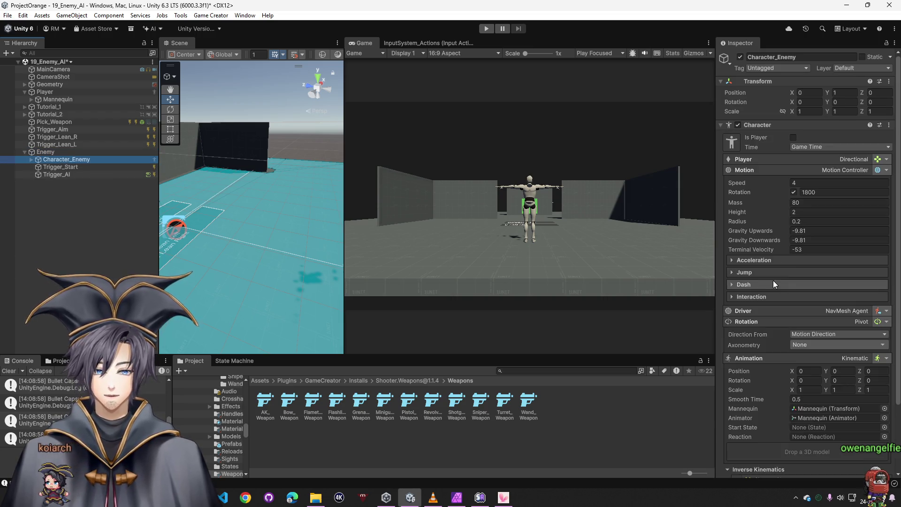
scroll(773, 281, "down", 3)
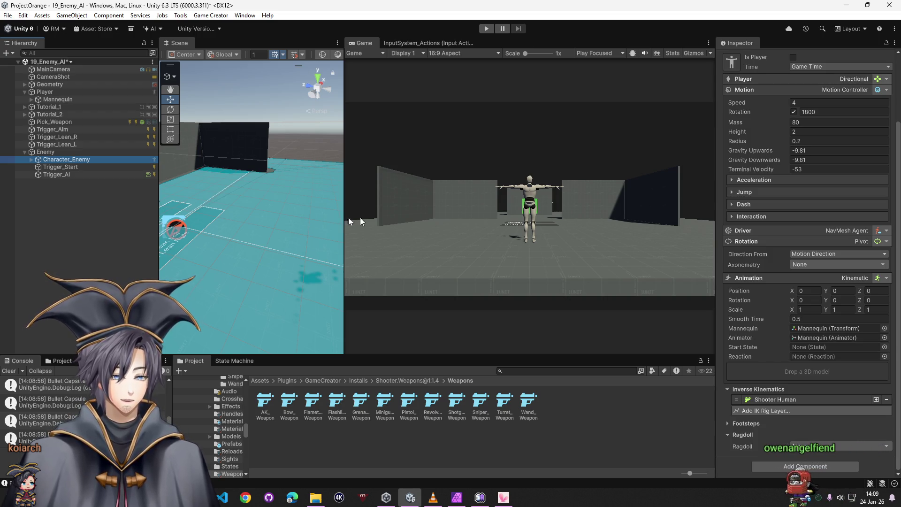
left_click(48, 167)
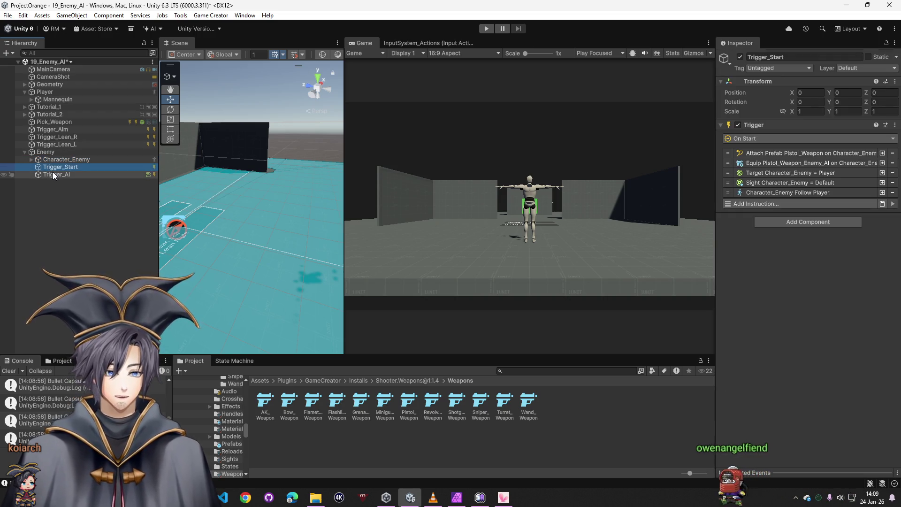
left_click(53, 174)
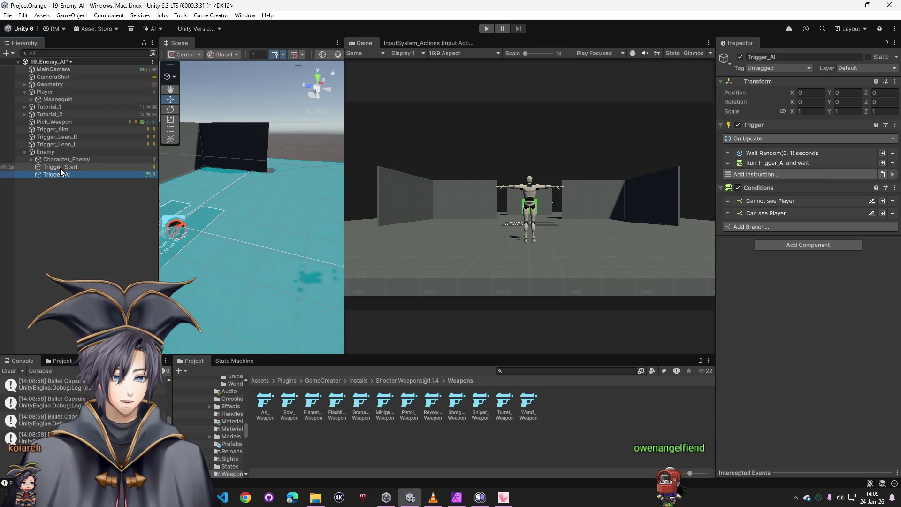
left_click(60, 168)
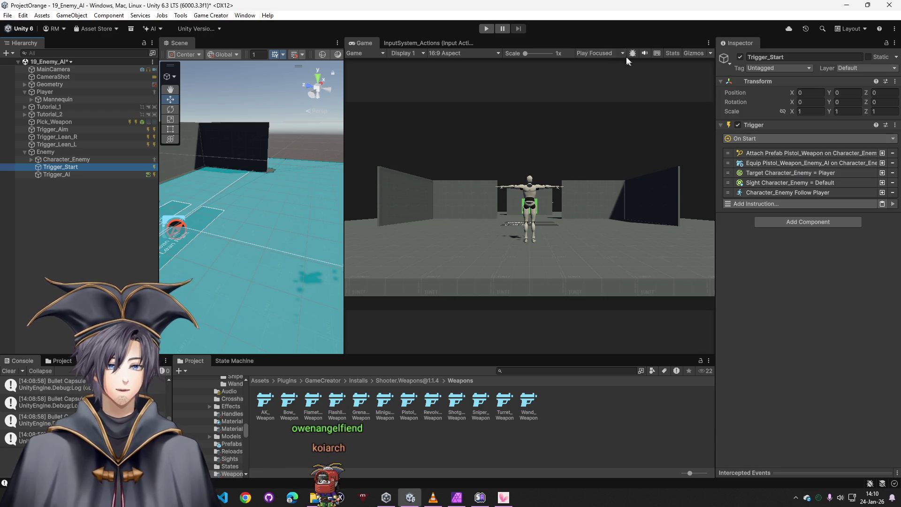
Step: Play 19_Enemy_AI and move the pistol-wielding player around the walls near the enemy
left_click(485, 29)
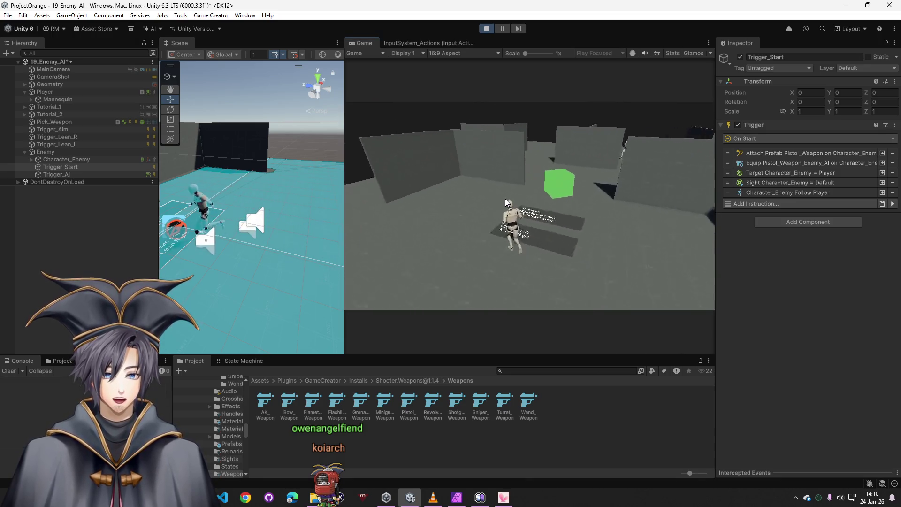
left_click(505, 198)
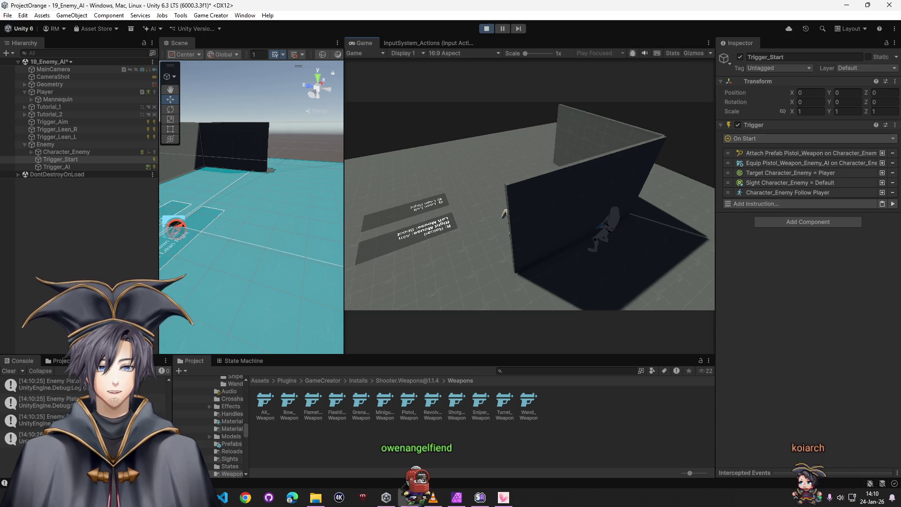
key("super")
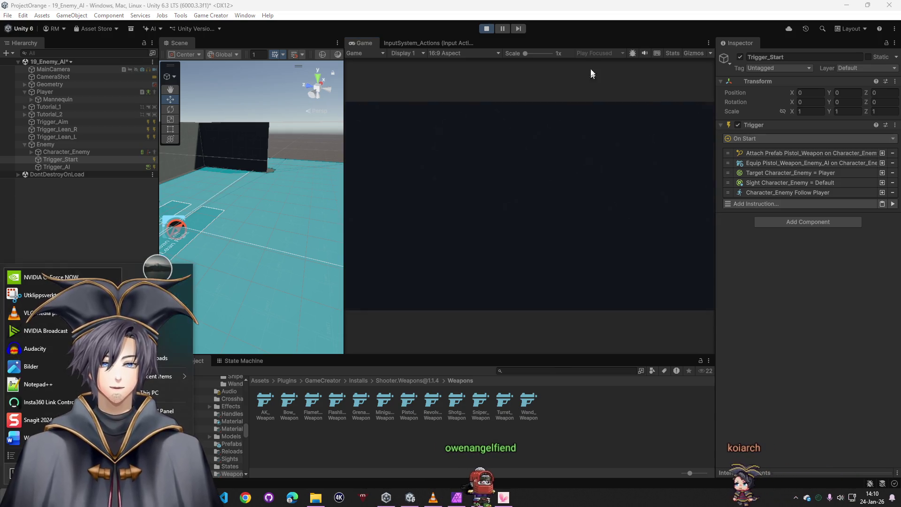
Step: Exit Play mode and load Dev2 from Assets/Scenes, answering the unsaved-changes prompt
left_click(488, 29)
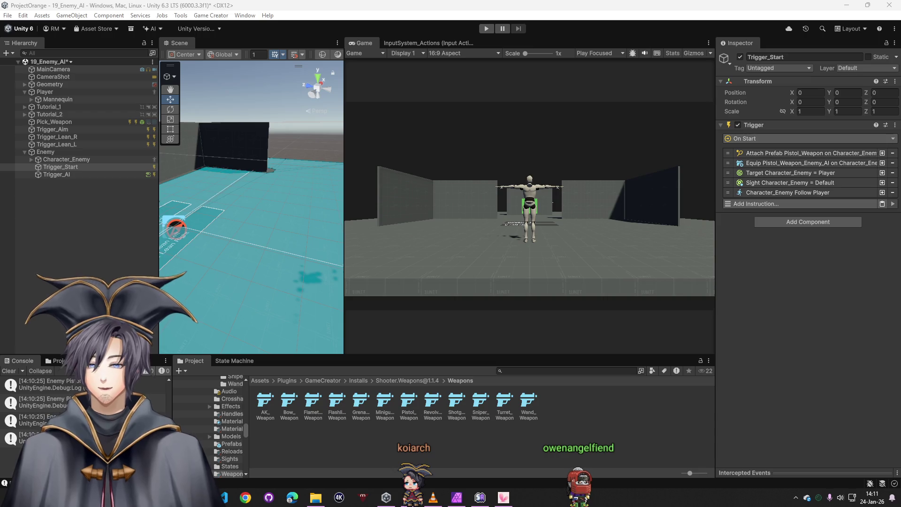
left_click(259, 381)
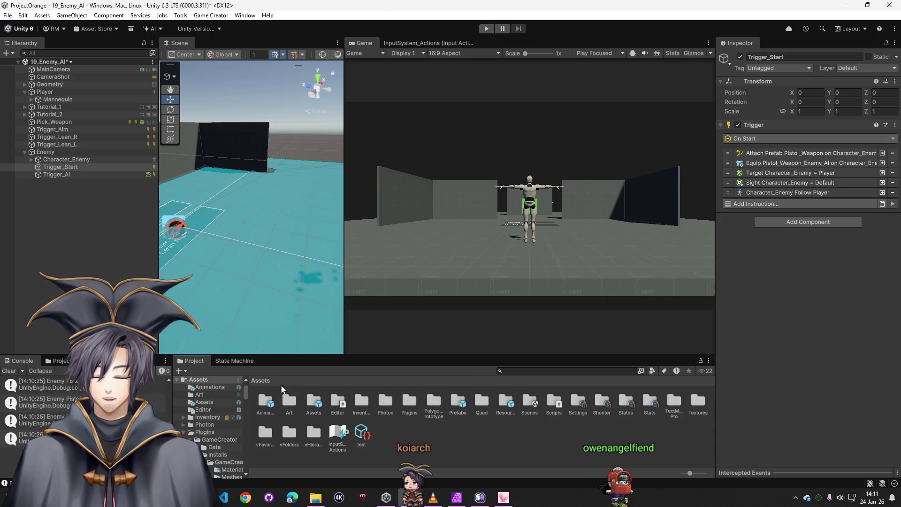
double_click(535, 408)
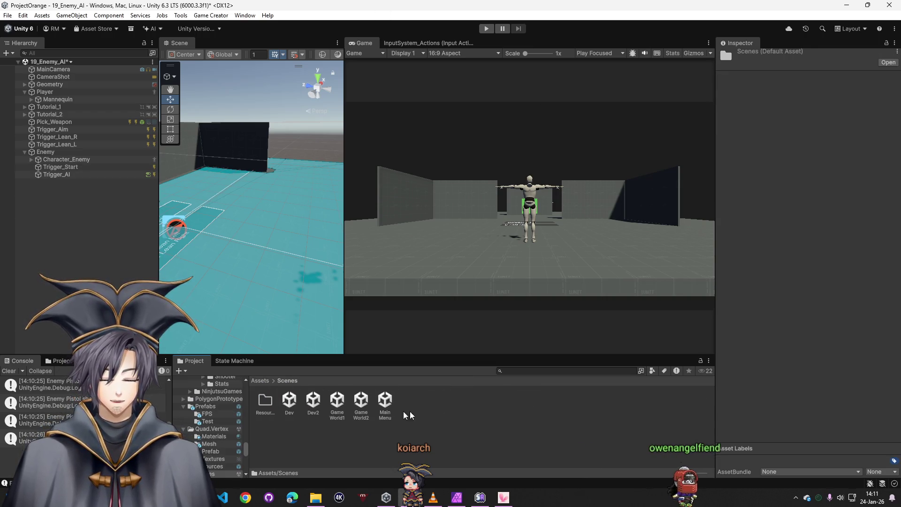
double_click(312, 406)
left_click(463, 270)
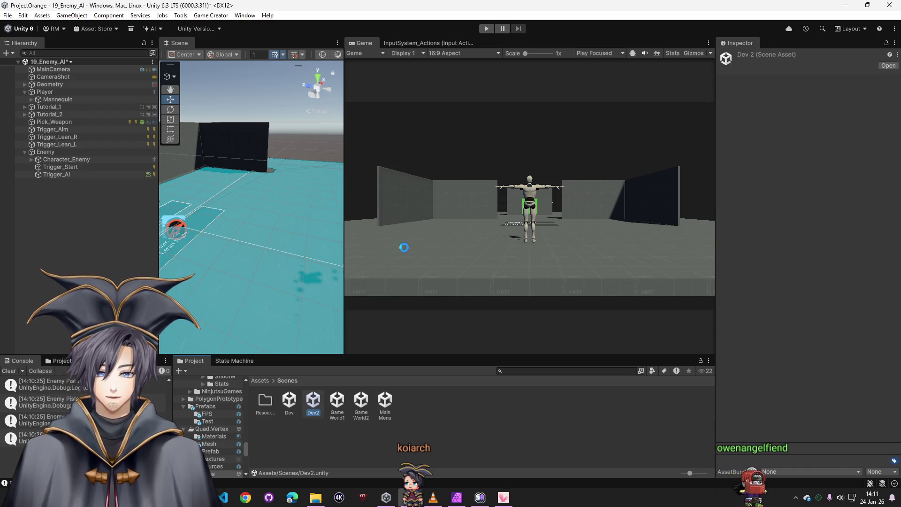
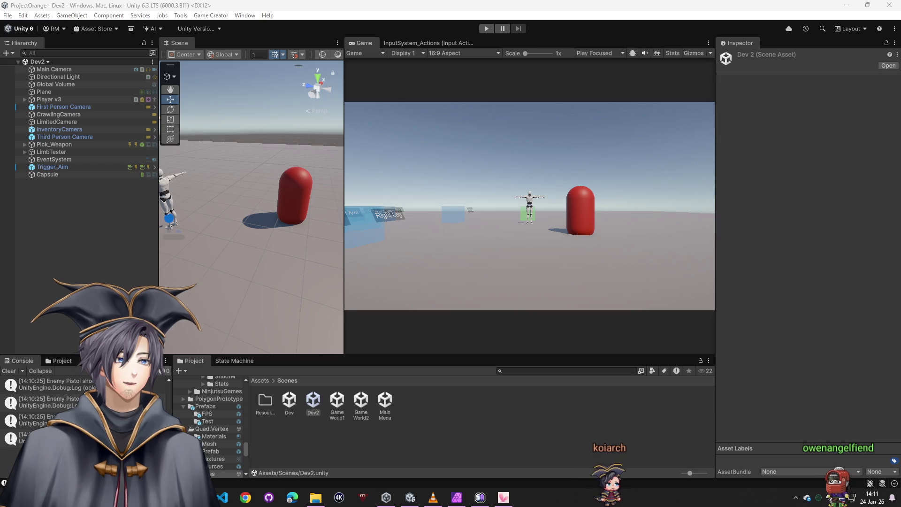
Step: Search the Discord server's shooter channel for 'collider' messages
key("alt+Tab")
key("super+Right")
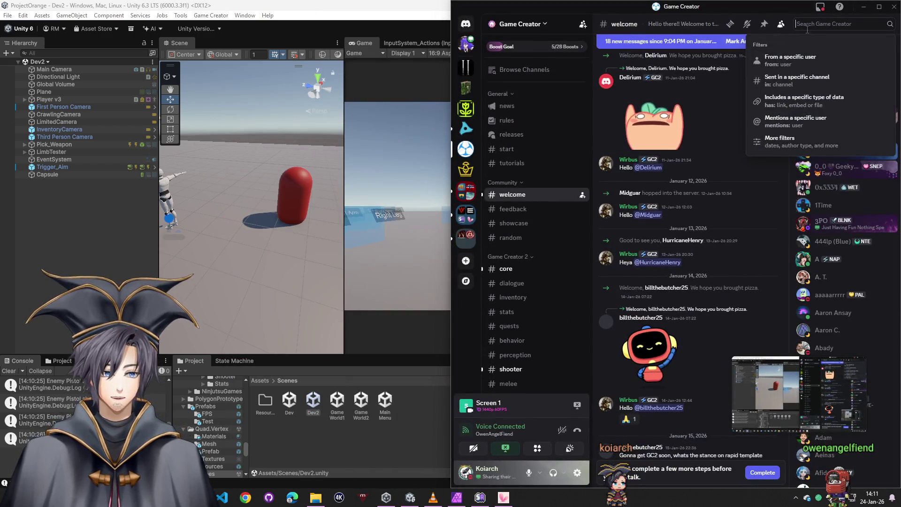
type("in:shoot")
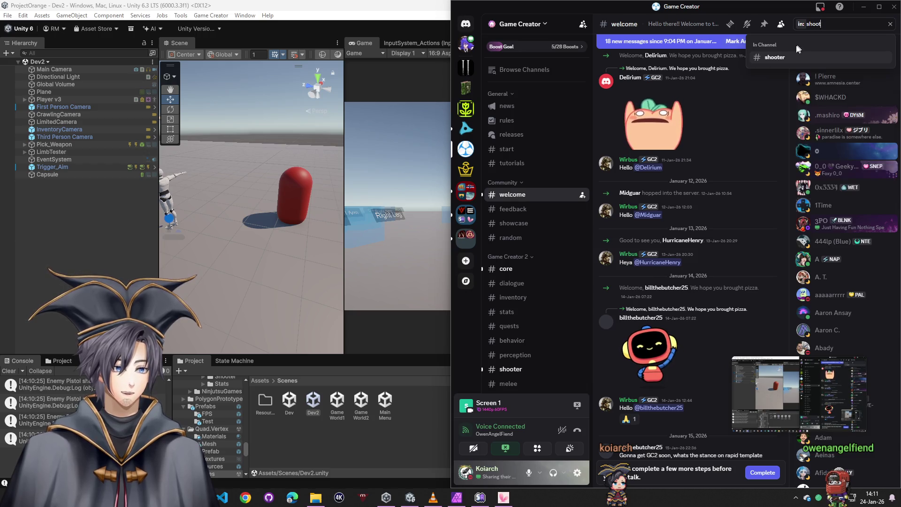
left_click(789, 57)
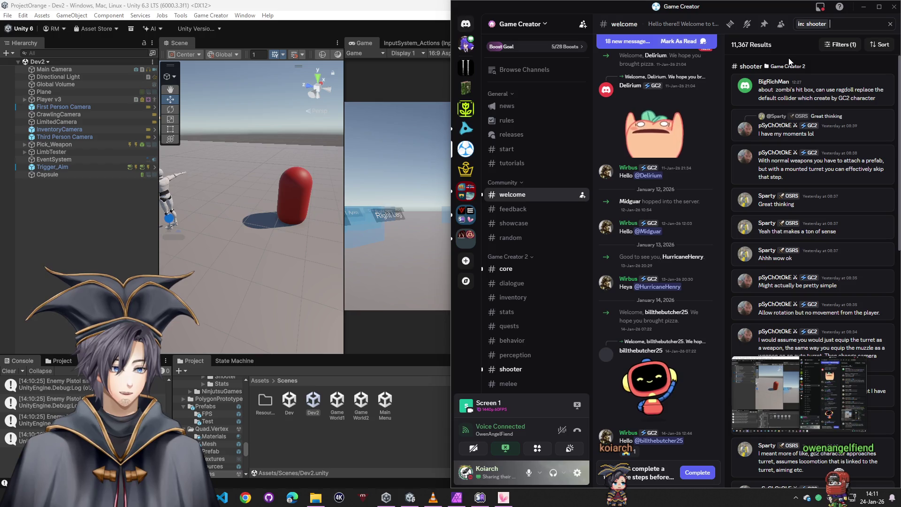
type("collider")
key("Return")
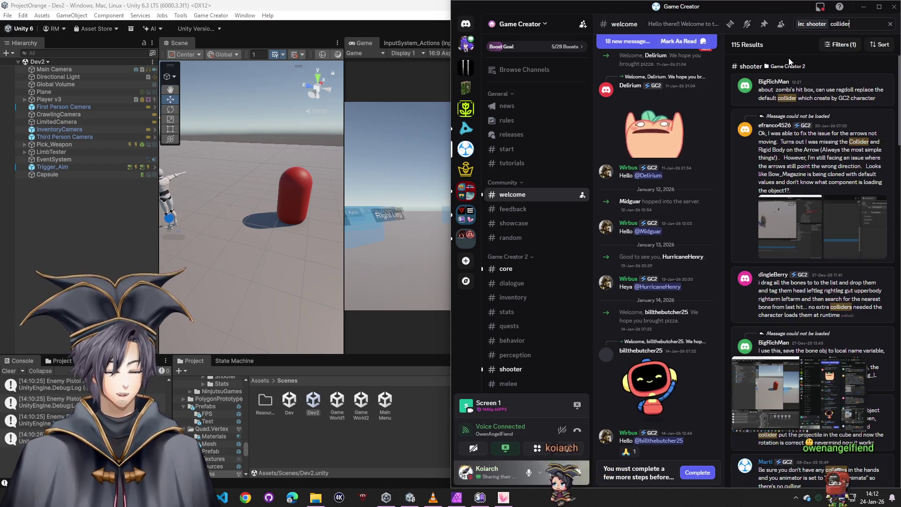
Step: Scroll the results and jump to the collider answer and the weapon reload question
scroll(809, 180, "down", 3)
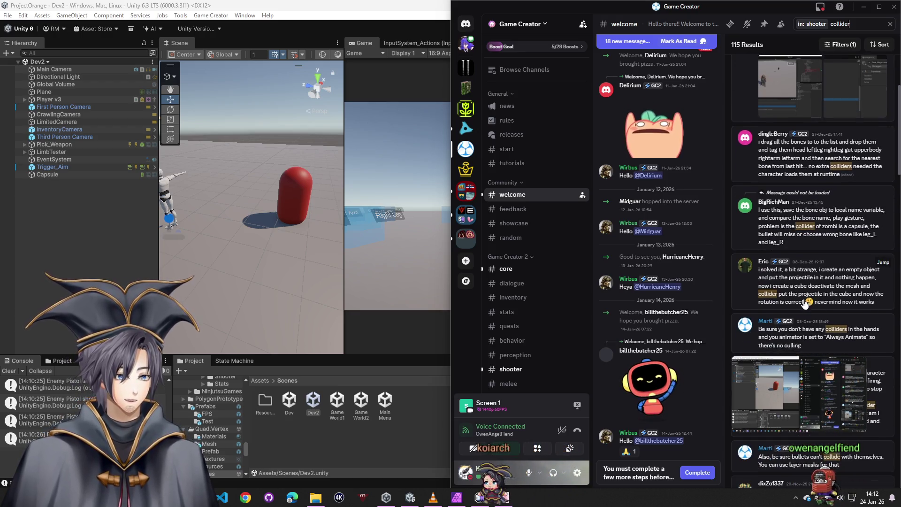
scroll(807, 283, "down", 1)
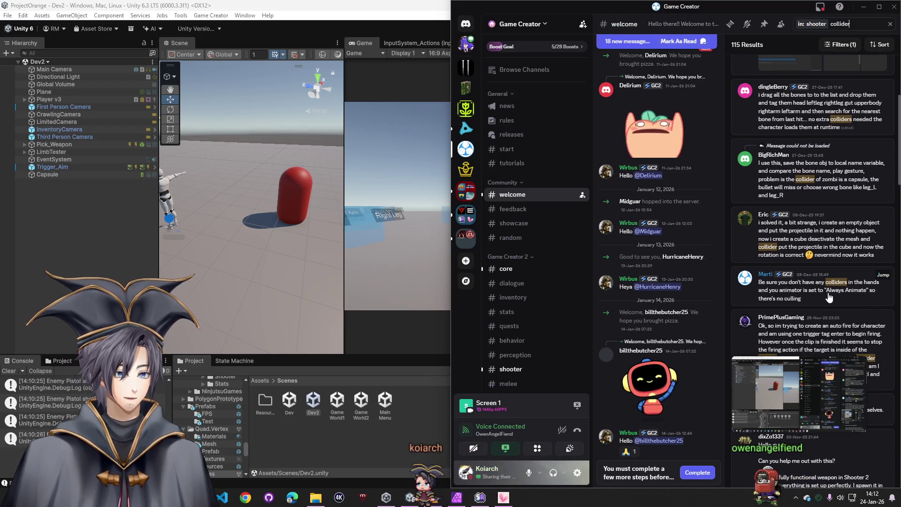
left_click(817, 299)
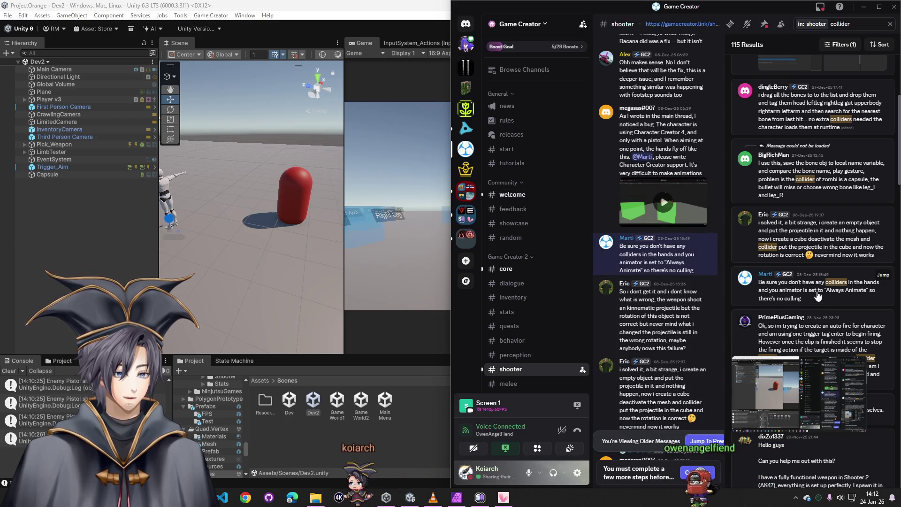
scroll(818, 249, "down", 5)
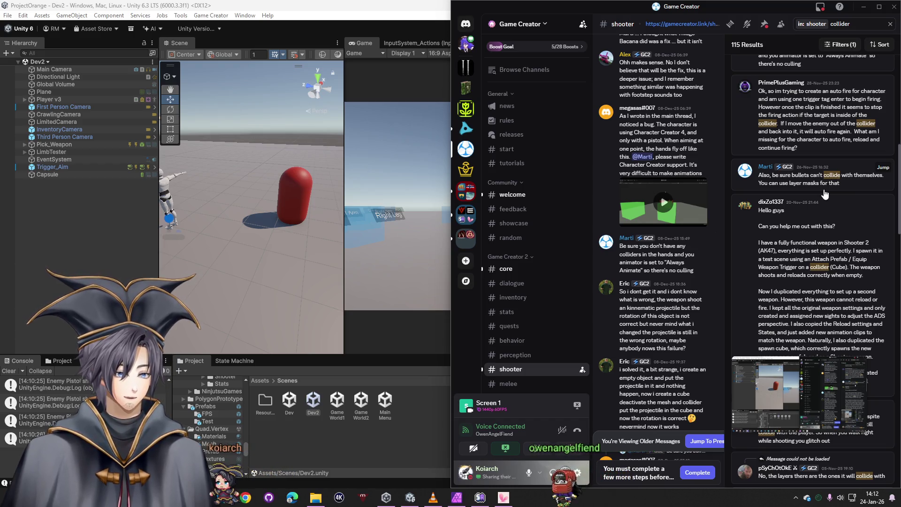
scroll(821, 201, "down", 2)
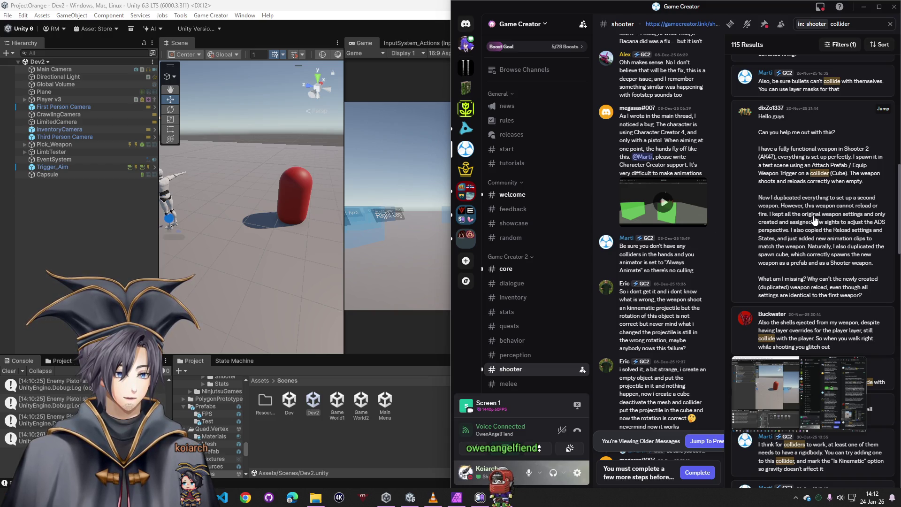
left_click(814, 220)
scroll(654, 248, "down", 3)
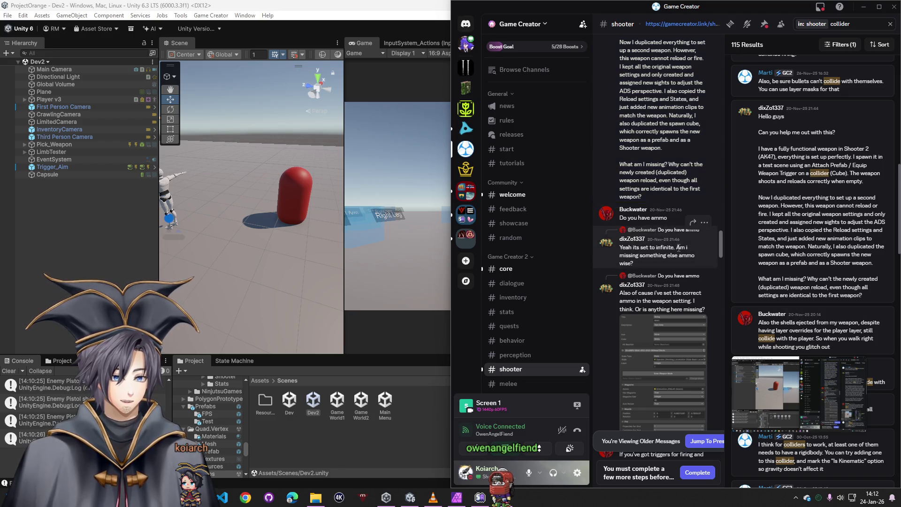
scroll(662, 230, "down", 3)
Step: View the weapon settings screenshot, then enlarge the rigidbody answer's trigger setup screenshot
left_click(678, 246)
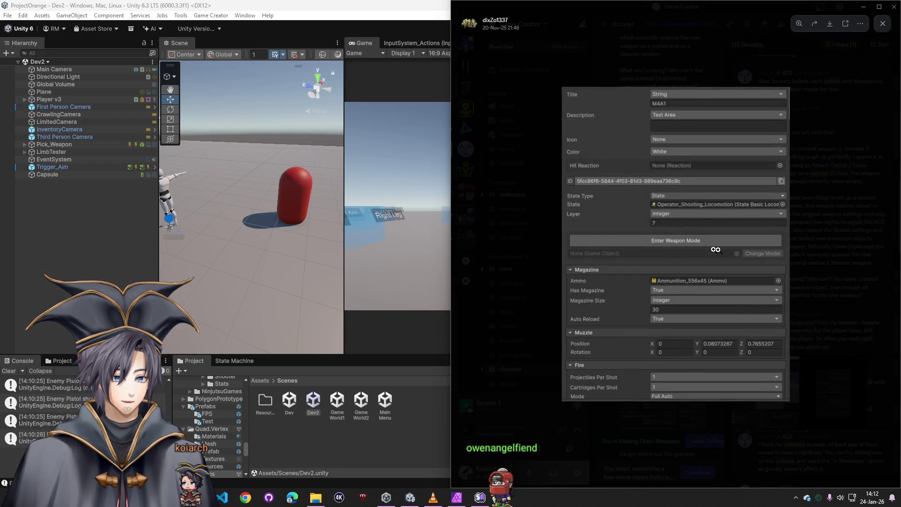
left_click(815, 224)
scroll(812, 226, "down", 3)
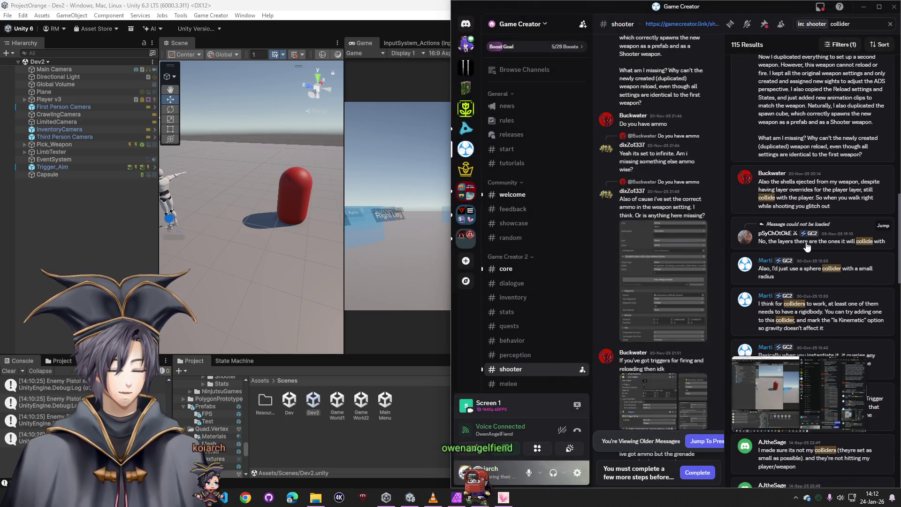
scroll(836, 257, "down", 1)
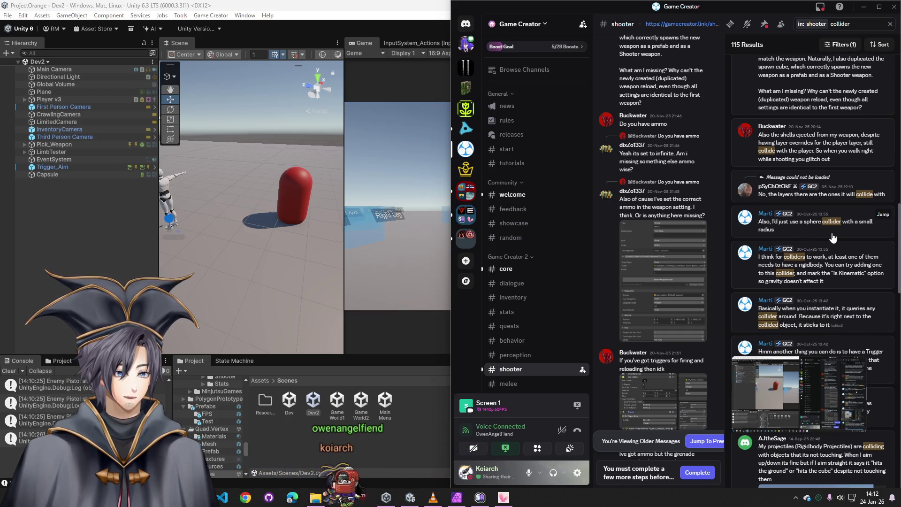
left_click(846, 279)
scroll(808, 255, "down", 2)
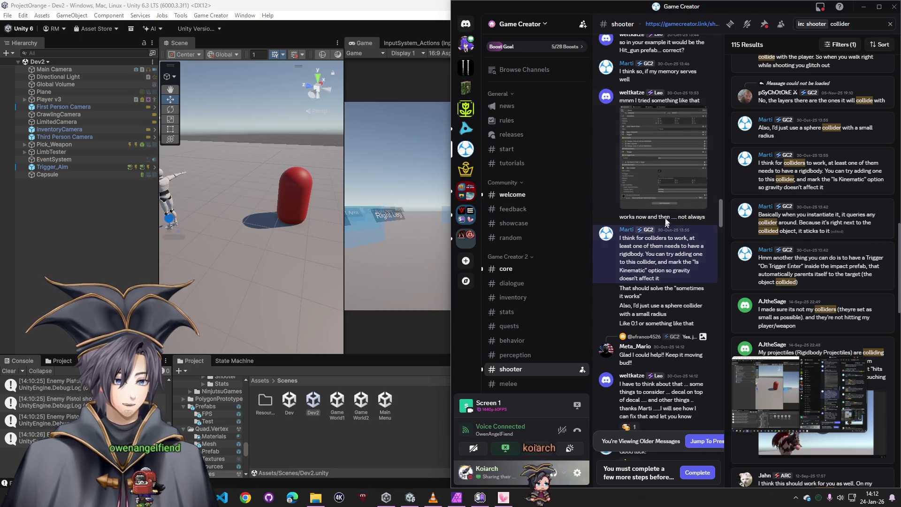
left_click(668, 162)
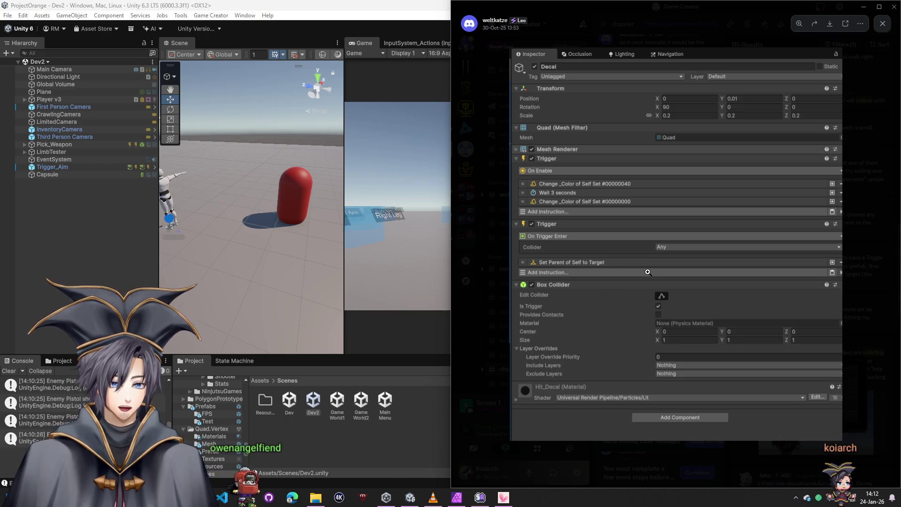
Step: Expand Player v3 to show Mannequin, Inventory and KillLimbs, then return to the Discord screenshot
left_click(49, 100)
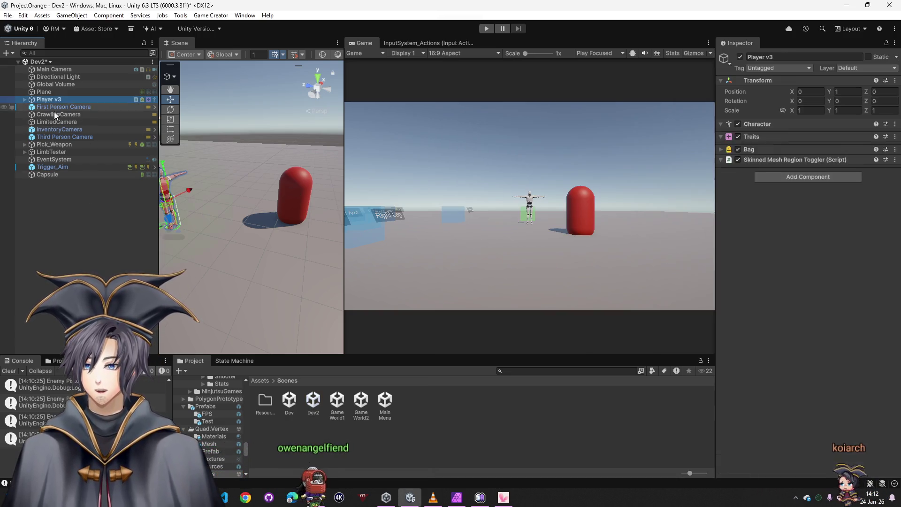
key("Right")
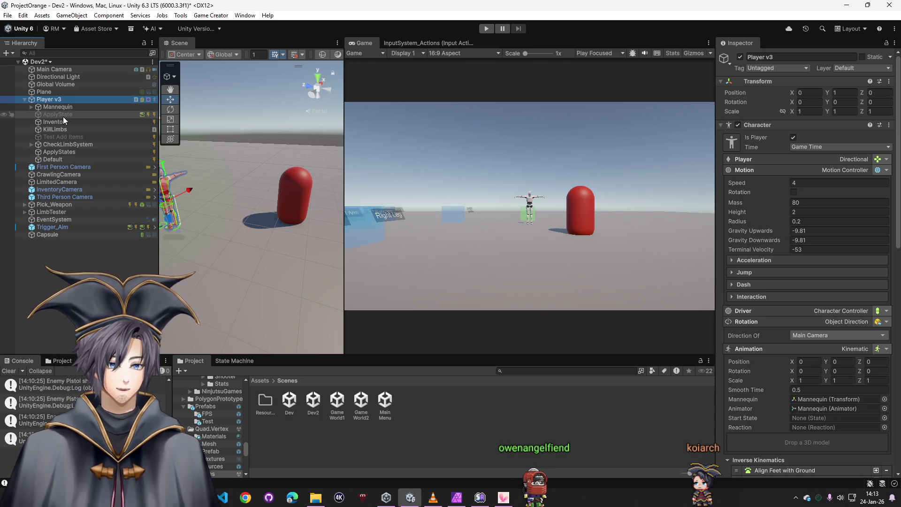
key("alt+Tab")
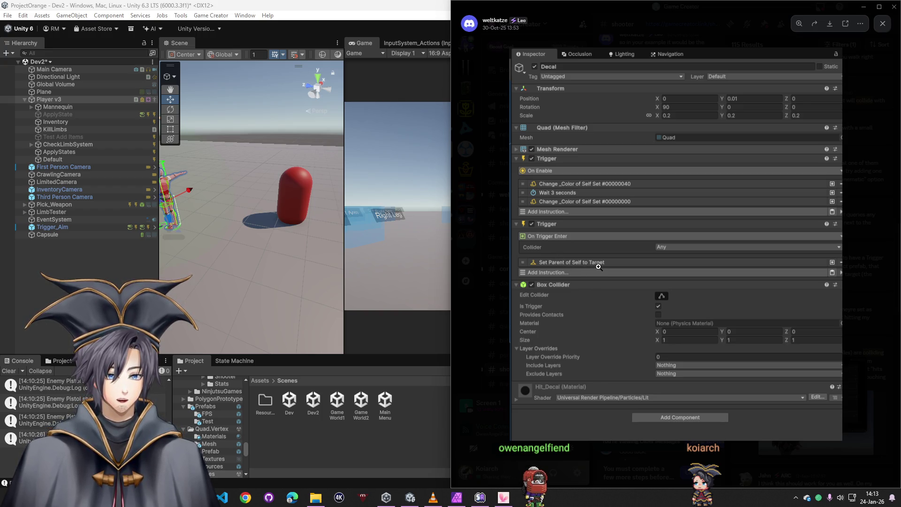
Step: Open the Head-tagged collider answer and enlarge its On Hit instruction screenshot
left_click(493, 242)
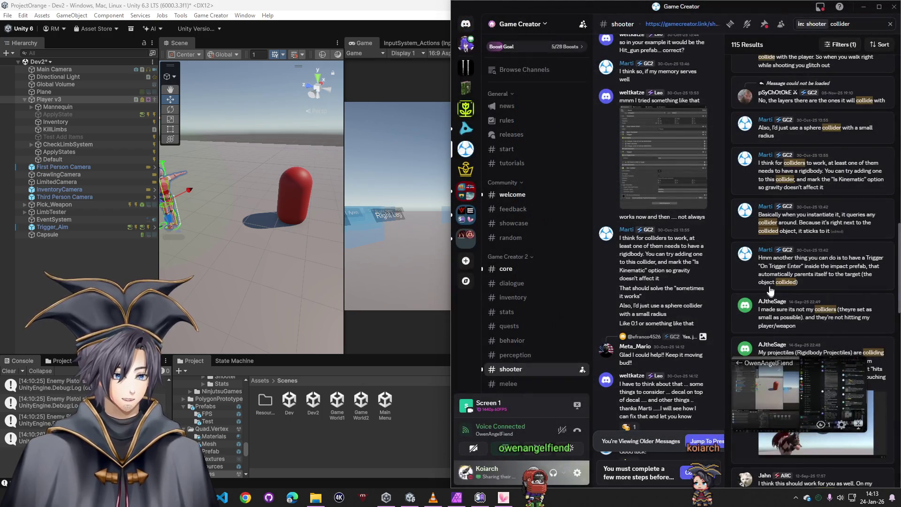
scroll(799, 267, "down", 5)
scroll(800, 266, "down", 2)
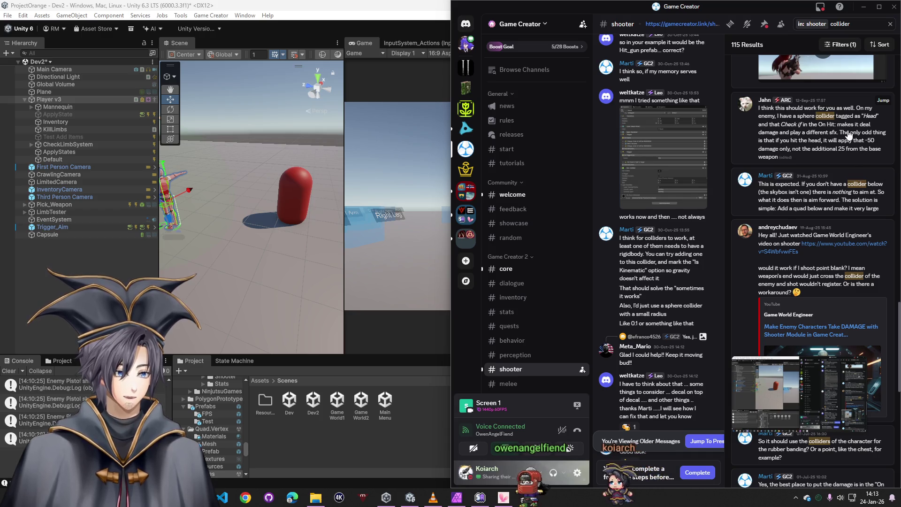
left_click(798, 141)
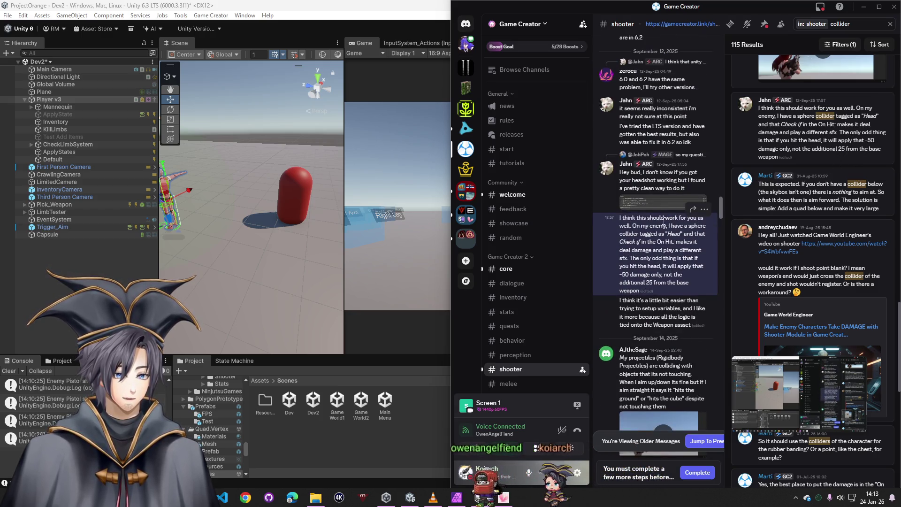
left_click(683, 206)
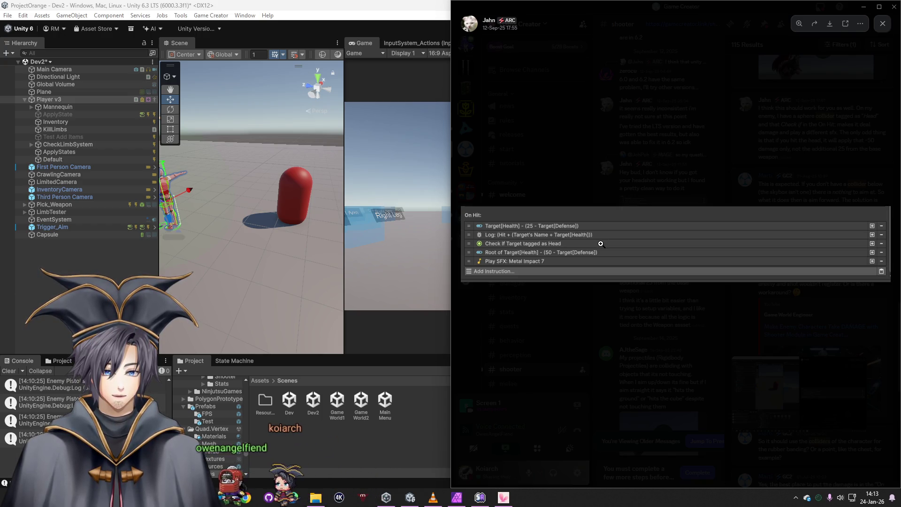
Step: Copy the On Hit screenshot image and minimize Discord
right_click(563, 242)
left_click(592, 253)
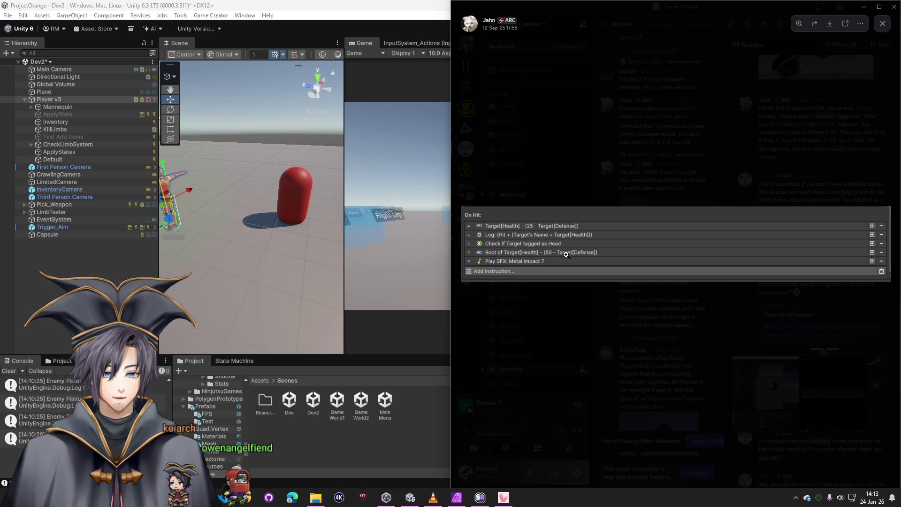
right_click(565, 254)
left_click(579, 263)
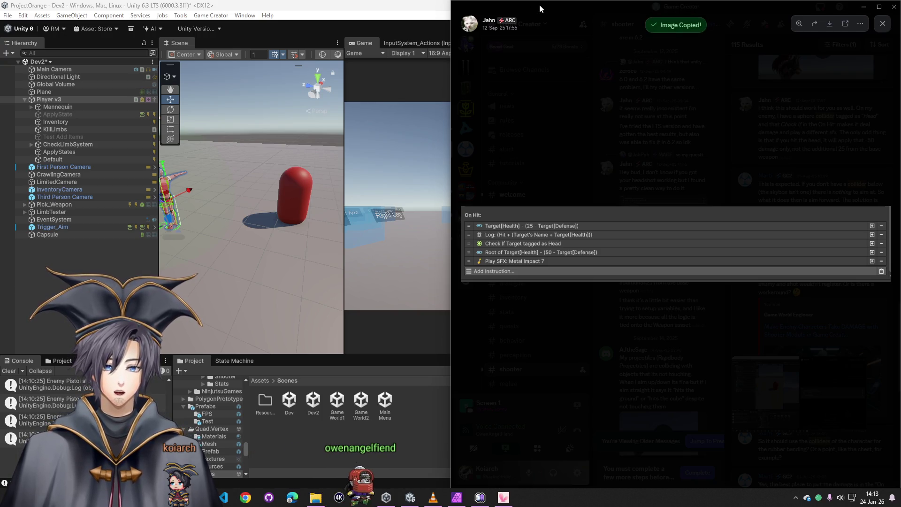
left_click_drag(539, 4, 539, 0)
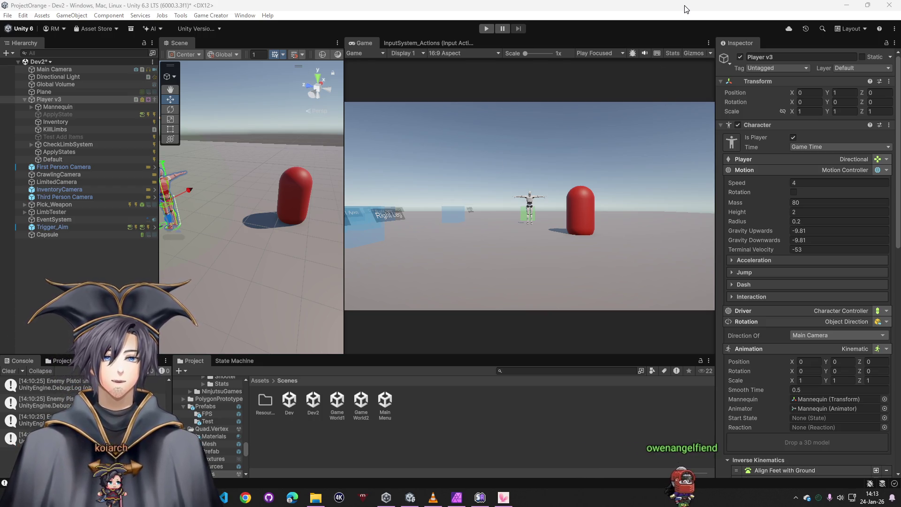
Step: Open the Shooter folder and select the Test Pistol asset to show its On Hit list
left_click(261, 382)
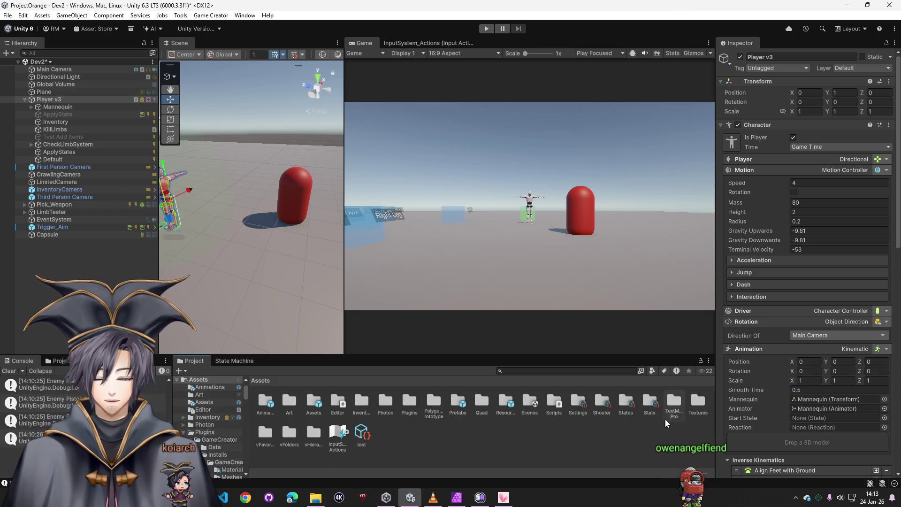
double_click(625, 403)
left_click(259, 380)
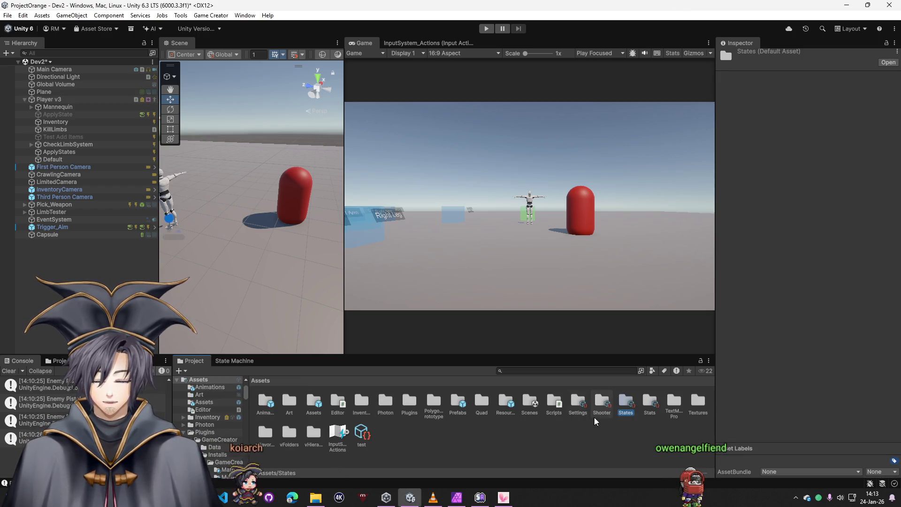
double_click(603, 404)
left_click(384, 403)
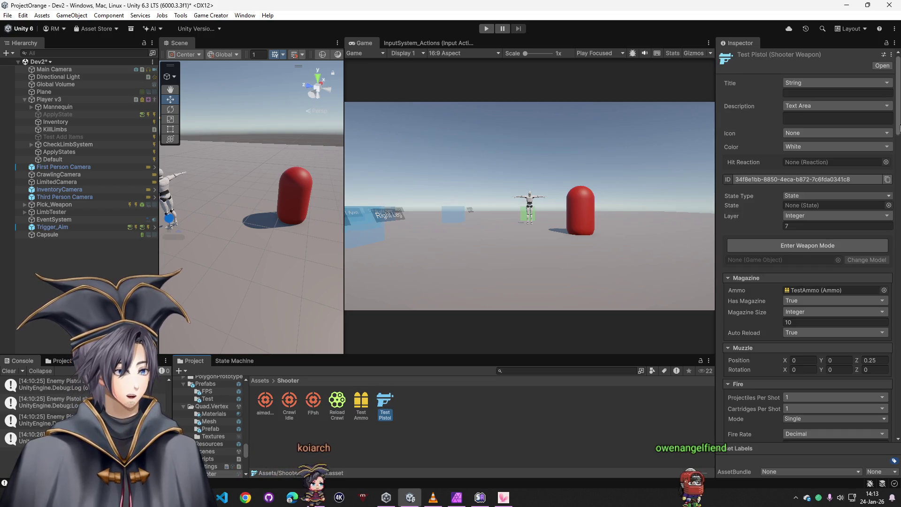
scroll(808, 234, "down", 5)
scroll(810, 430, "down", 10)
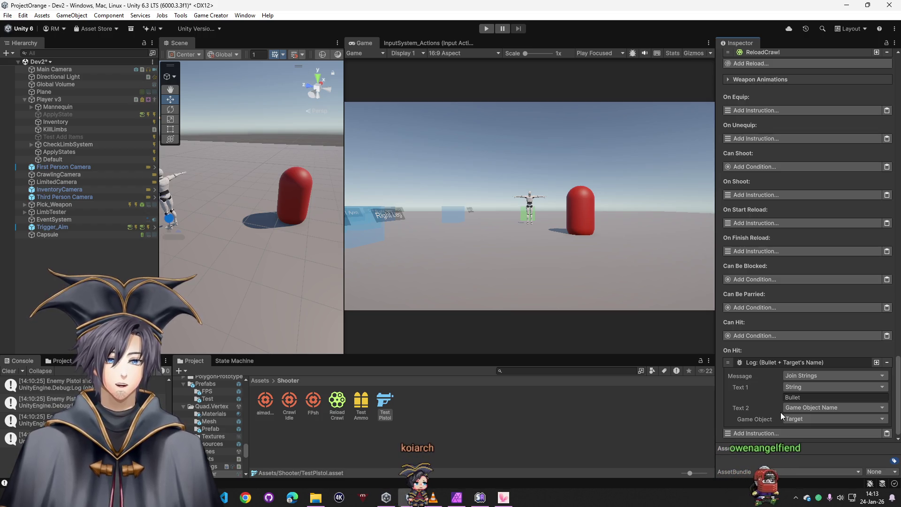
Step: Add a Set Attribute instruction to On Hit targeting the Player with value 100
left_click(782, 436)
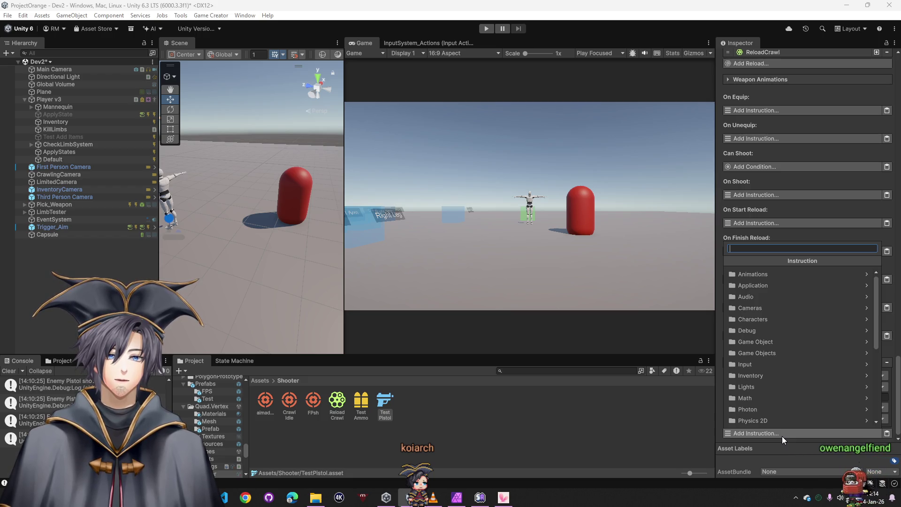
type("target")
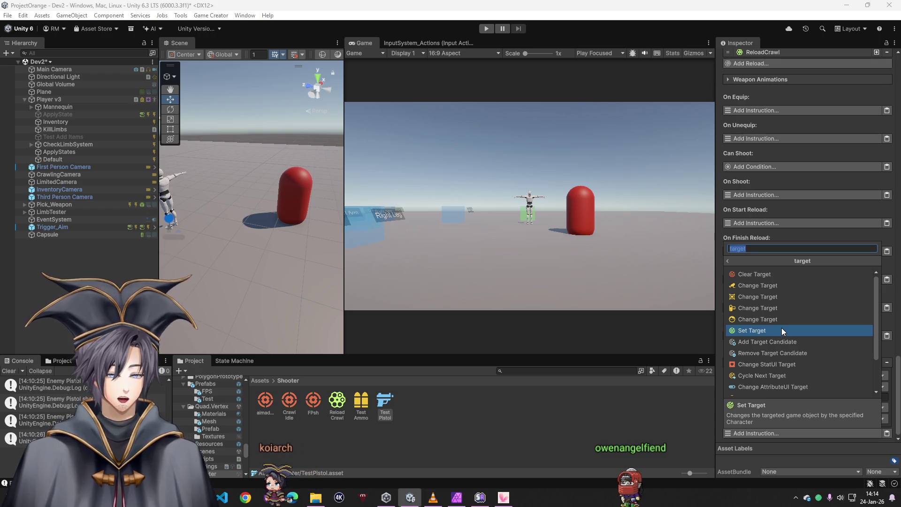
key("ctrl+a")
type("astr")
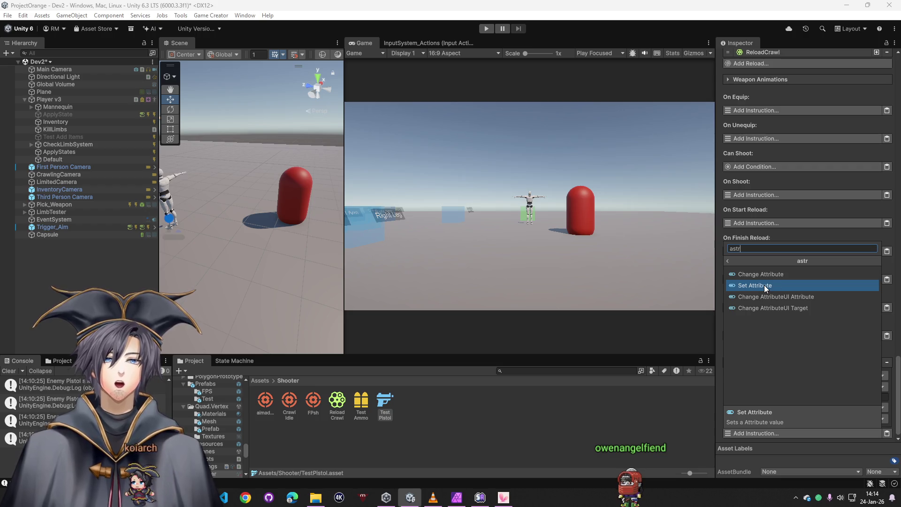
left_click(759, 284)
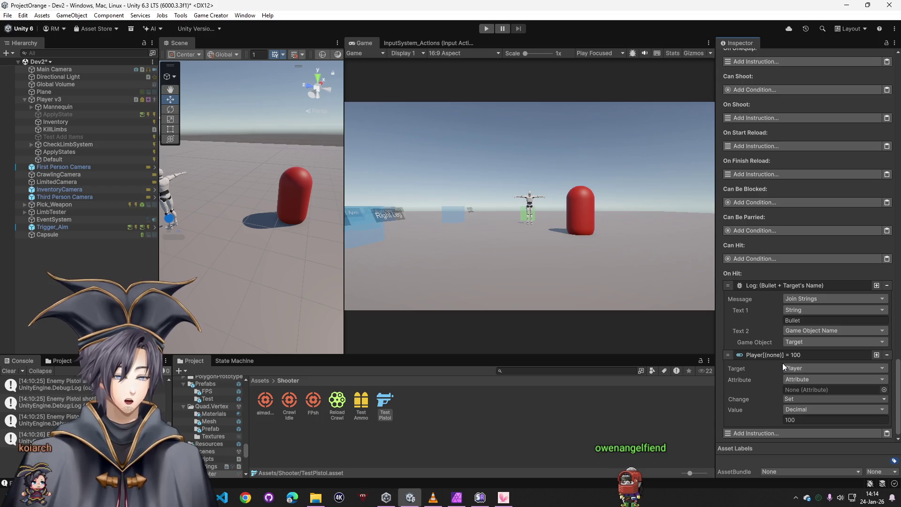
left_click(885, 390)
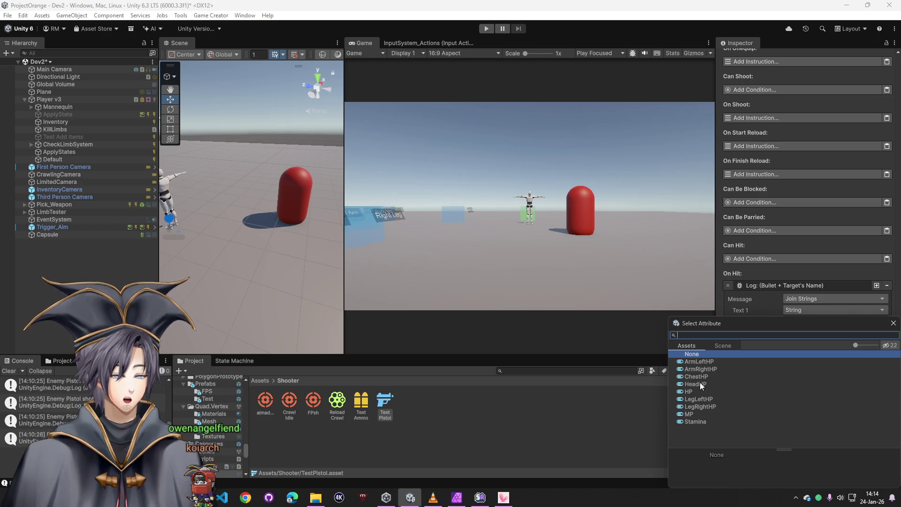
left_click_drag(821, 325, 537, 268)
left_click(769, 436)
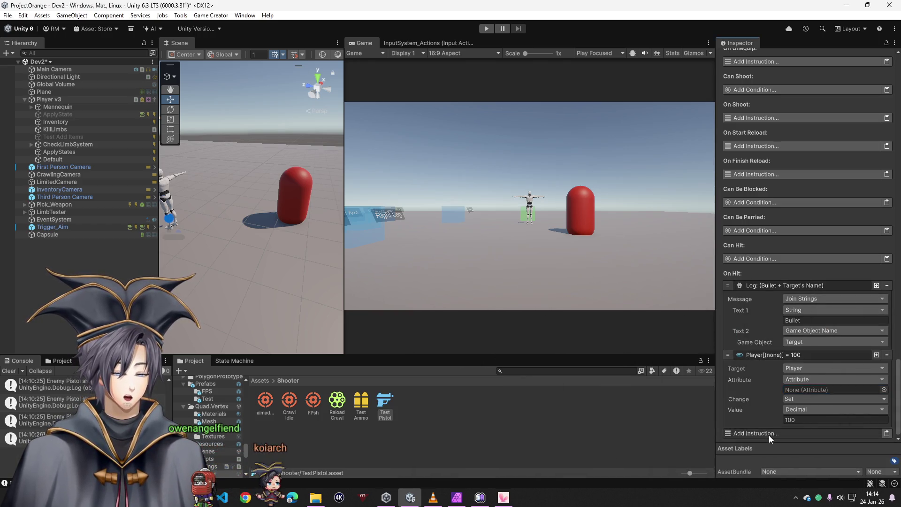
Step: Add an empty Check Conditions step after the Set Attribute instruction
left_click(769, 435)
type("check")
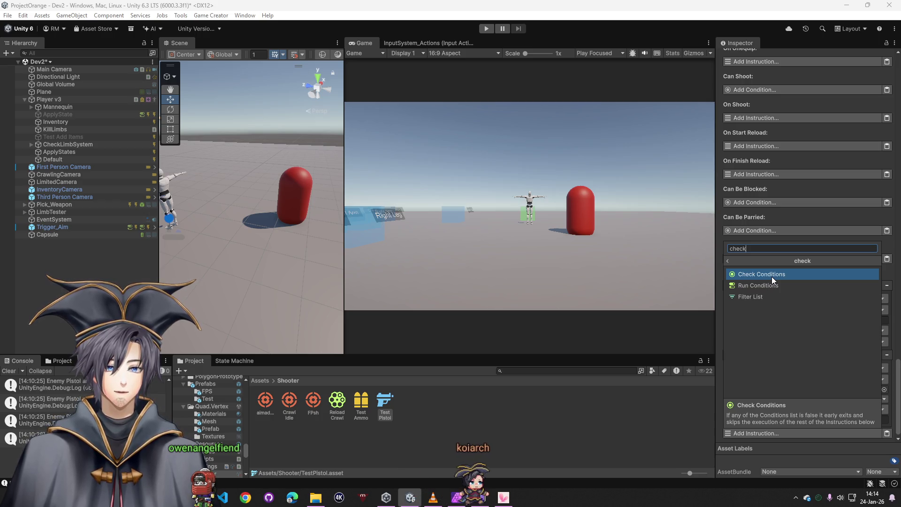
left_click(771, 277)
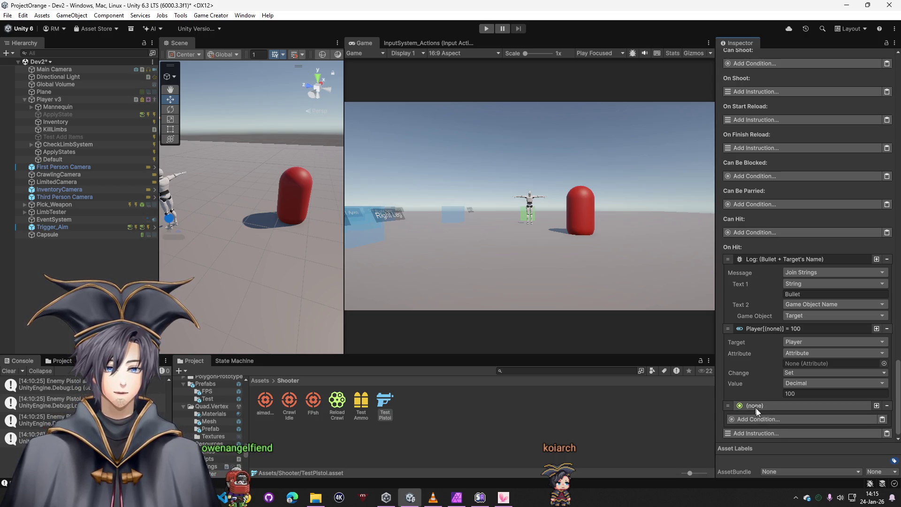
Step: Add a Compare Tag condition to the check with its game object set to Target
left_click(770, 423)
type("tag")
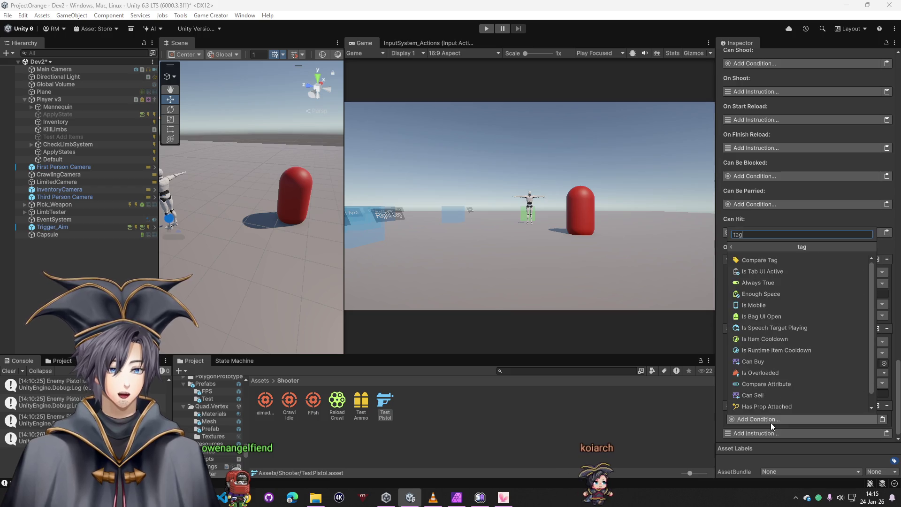
left_click(756, 258)
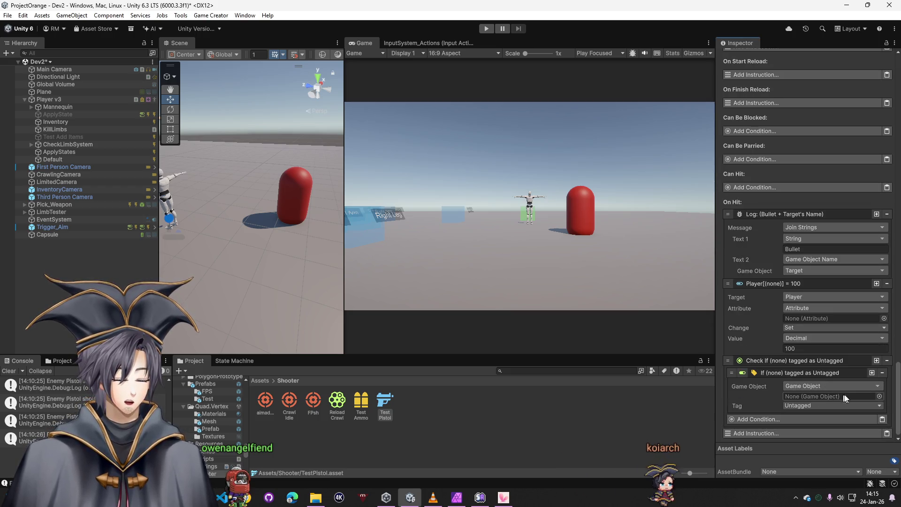
left_click(878, 396)
key("Escape")
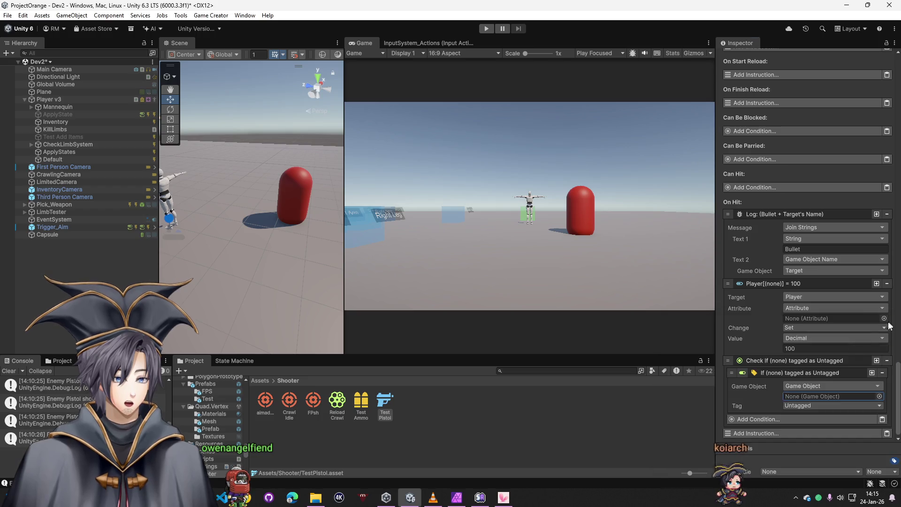
left_click(800, 387)
left_click(807, 233)
left_click(800, 407)
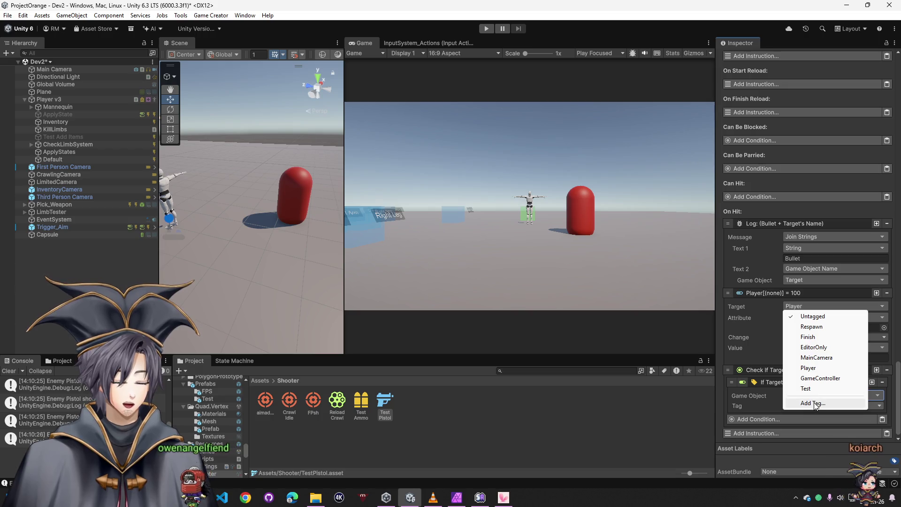
Step: Open tag management from Player v3 and create the Head and Chest tags
left_click(44, 100)
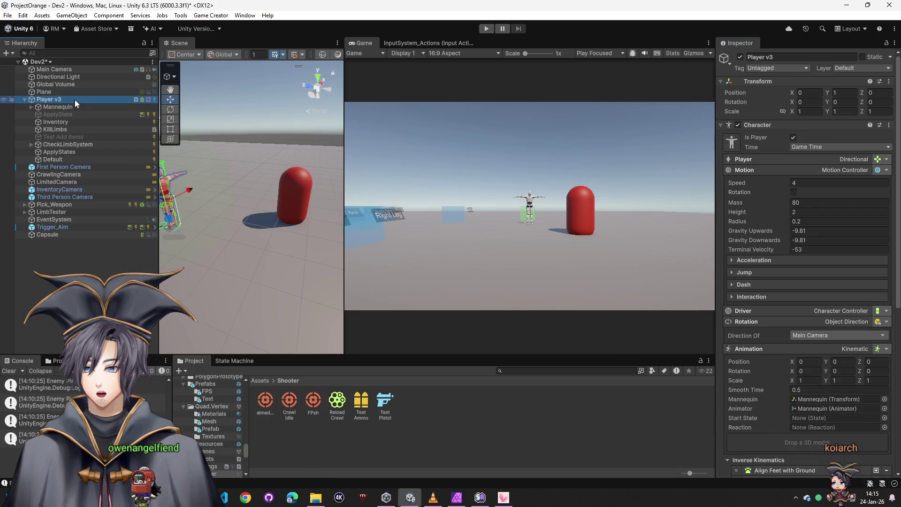
left_click(769, 69)
left_click(775, 168)
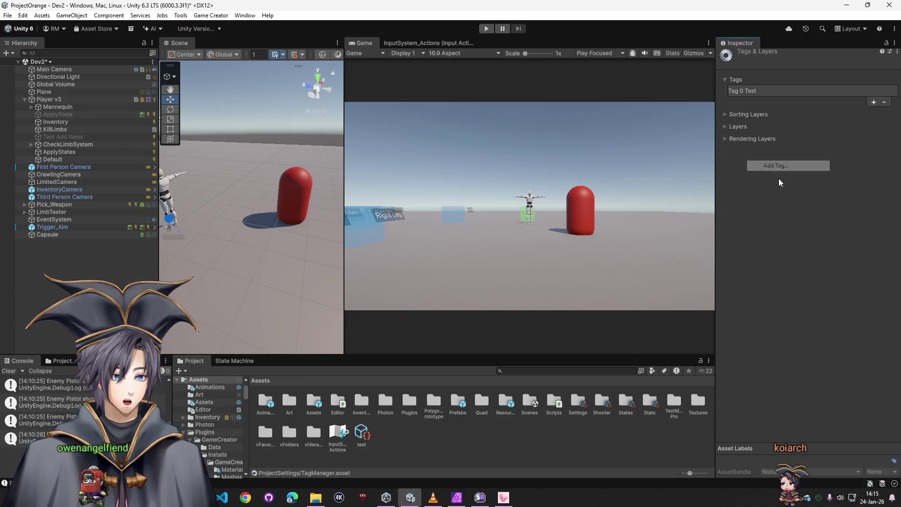
left_click(874, 103)
type("d")
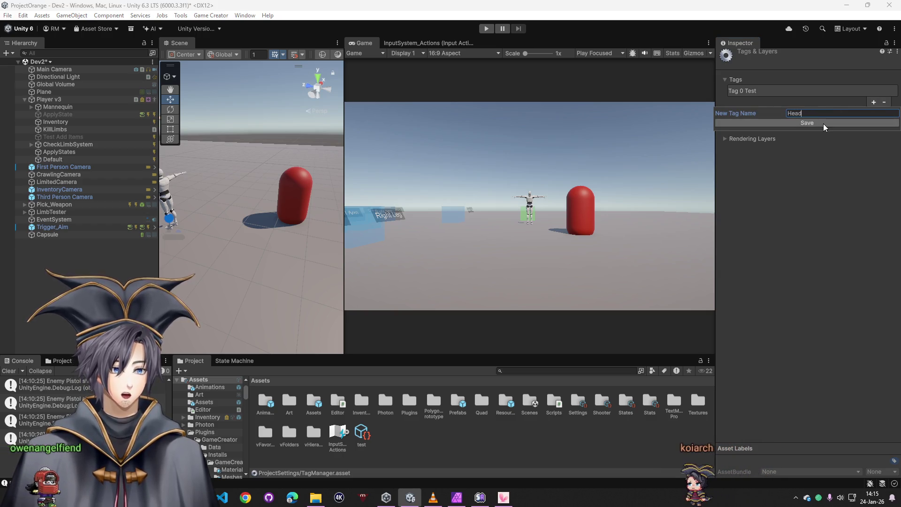
left_click(823, 123)
left_click(872, 111)
type("Chest")
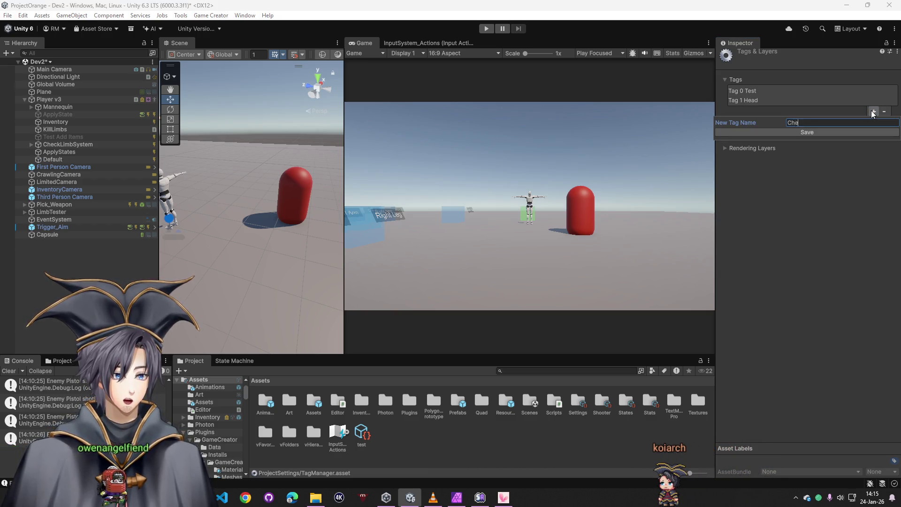
key("Return")
Step: Create the LeftArm tag, removing the misspelled 'Left ARm' entry
left_click(874, 121)
type("Left ARm")
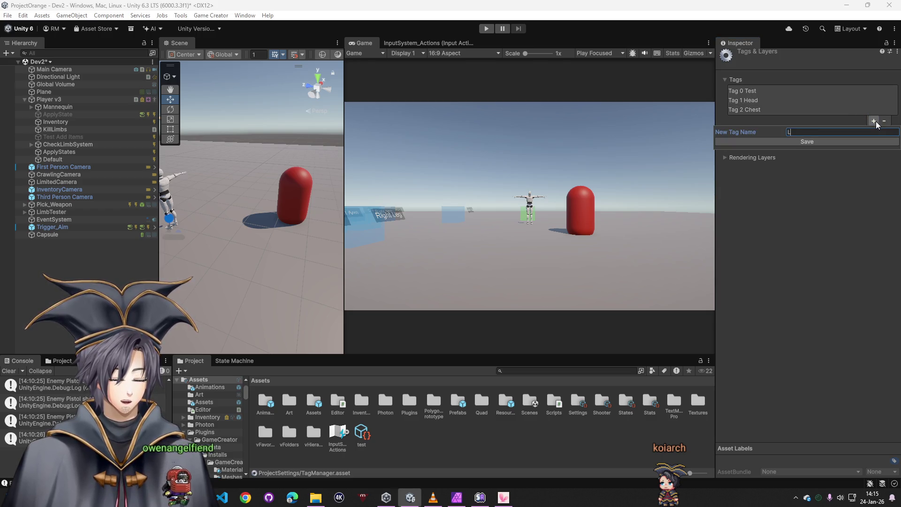
key("Return")
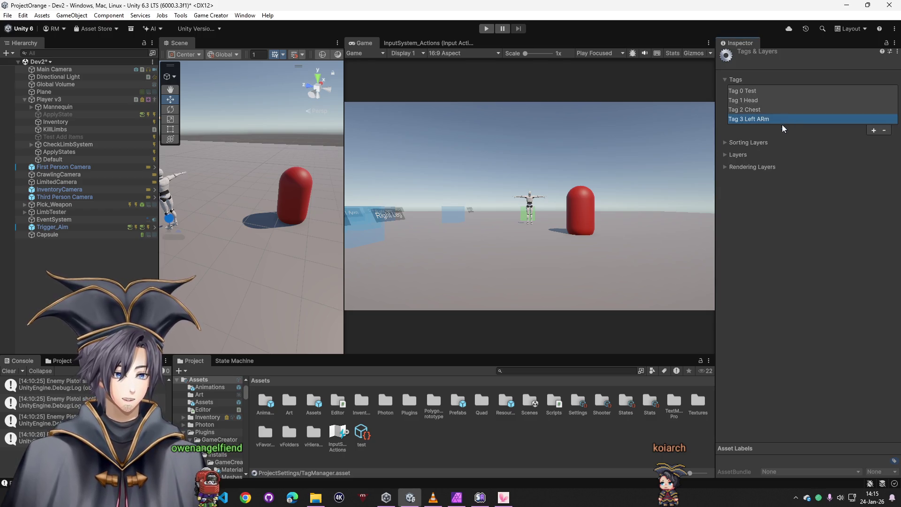
left_click(884, 132)
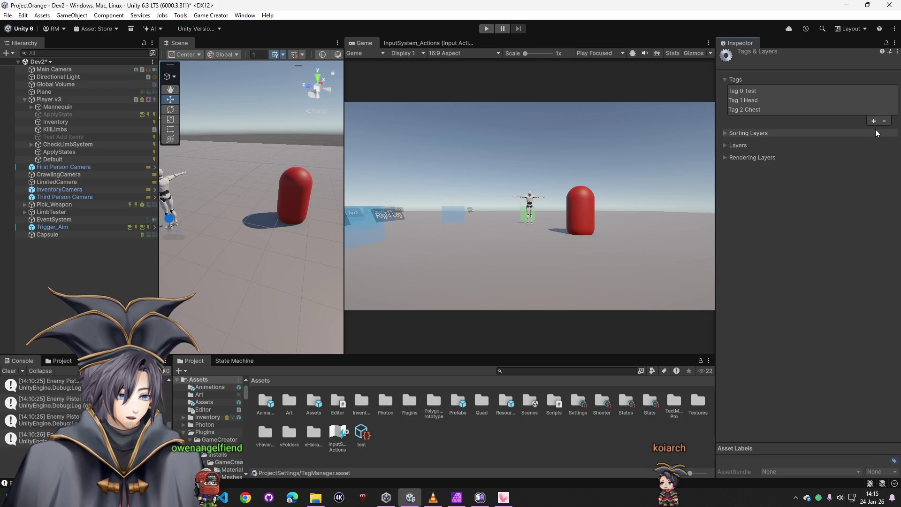
left_click(872, 122)
type("Arm")
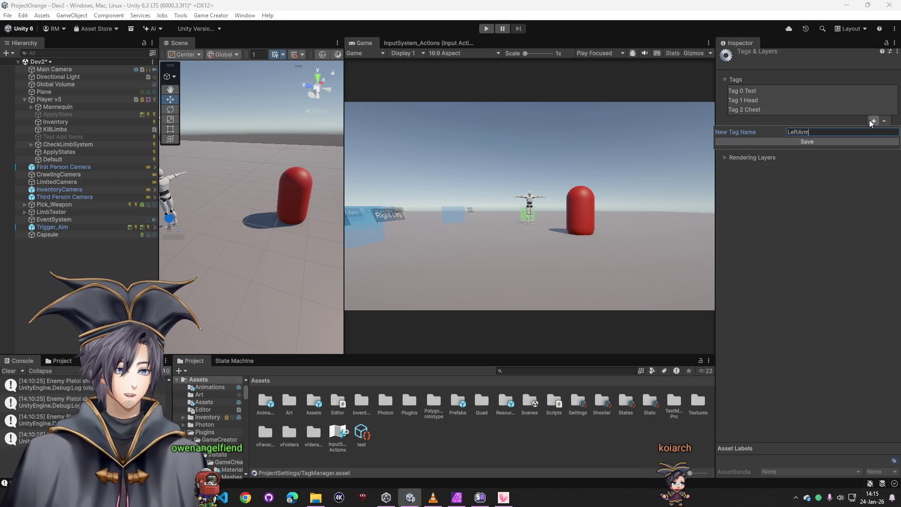
key("Return")
Step: Create the RightArm, LeftLeg and RightLeg tags
left_click(871, 131)
type("RightArm")
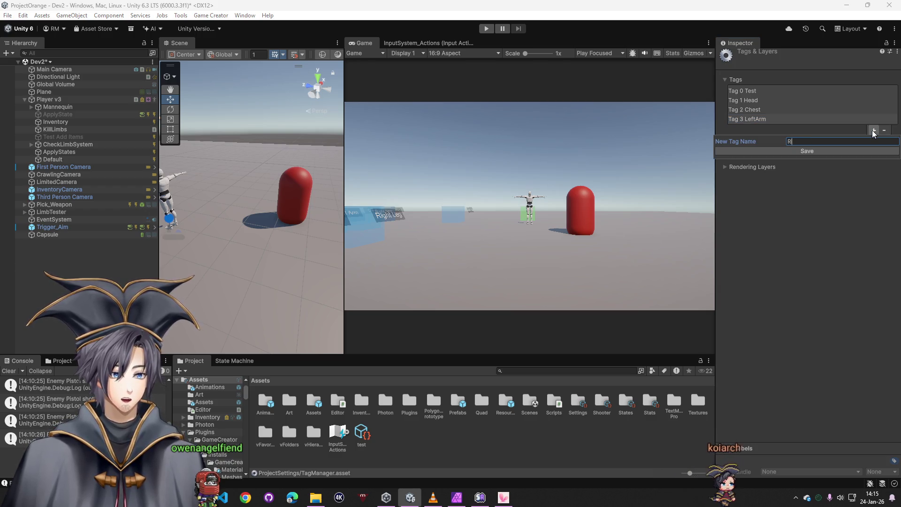
key("Return")
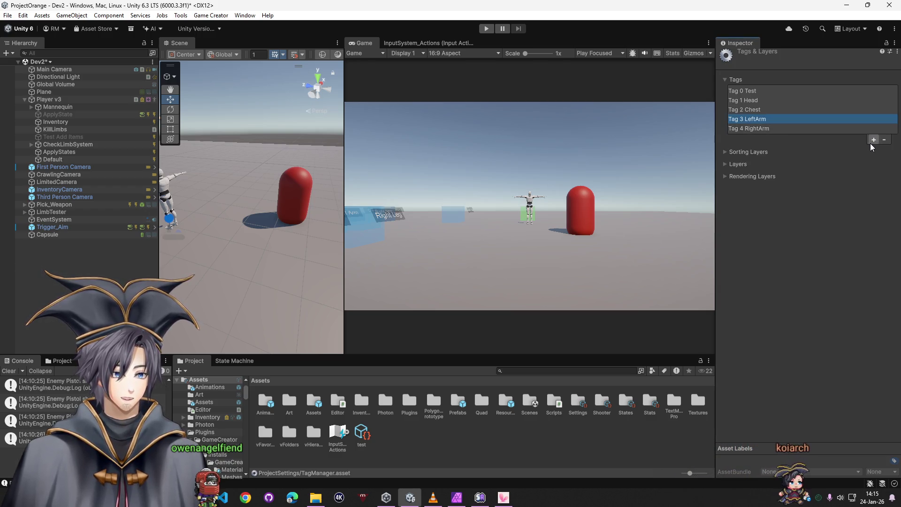
left_click(871, 141)
type("LeftLeg")
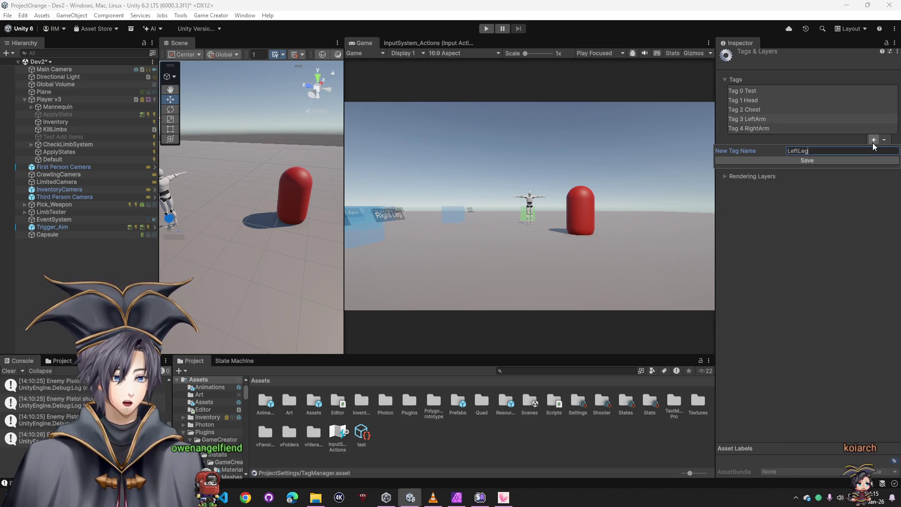
key("Return")
left_click(872, 149)
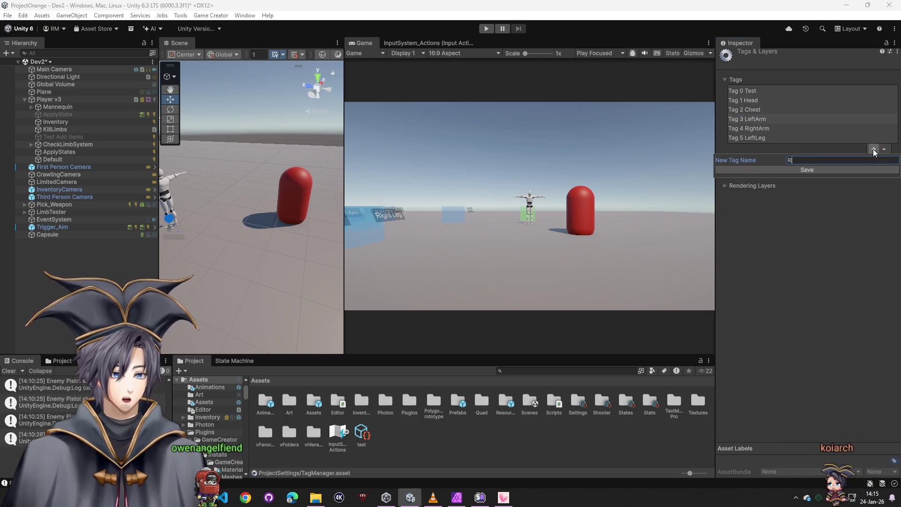
type("RightLeg")
key("Return")
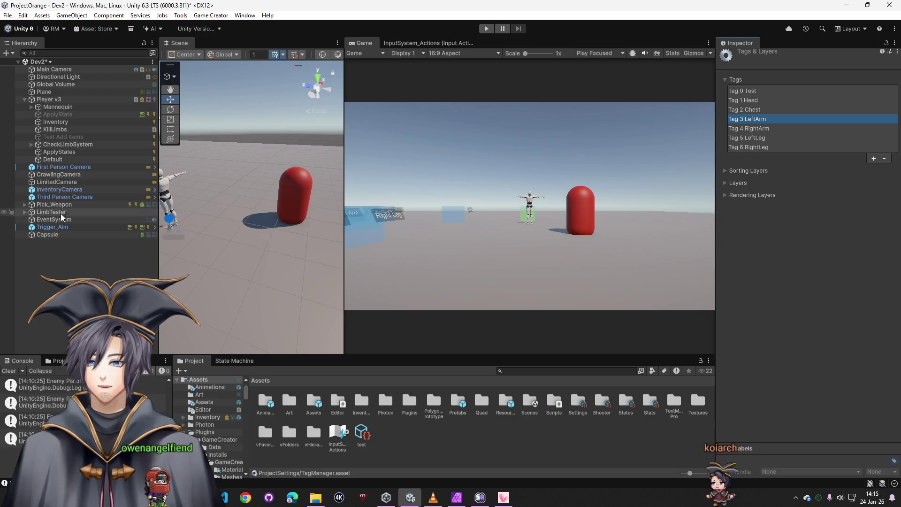
Step: Reselect the Test Pistol asset and set the Compare Tag condition to Head
double_click(598, 407)
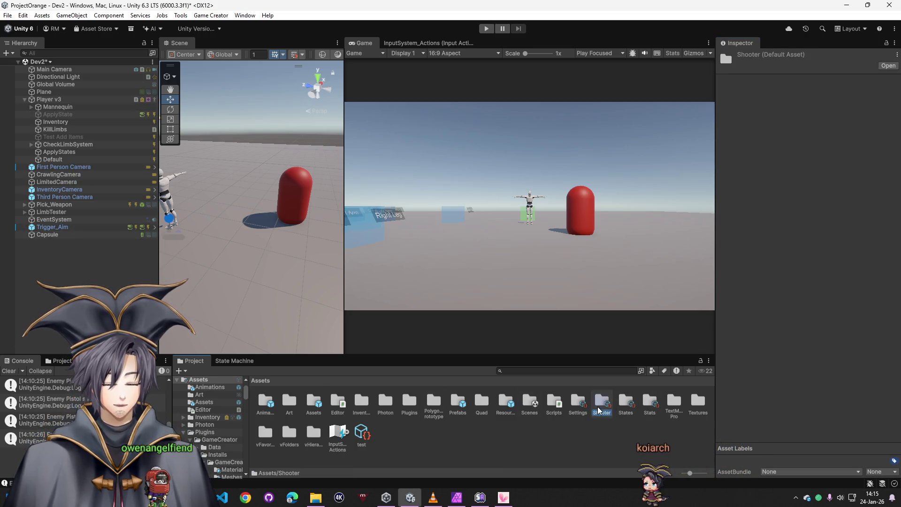
left_click(385, 403)
left_click_drag(898, 123, 878, 441)
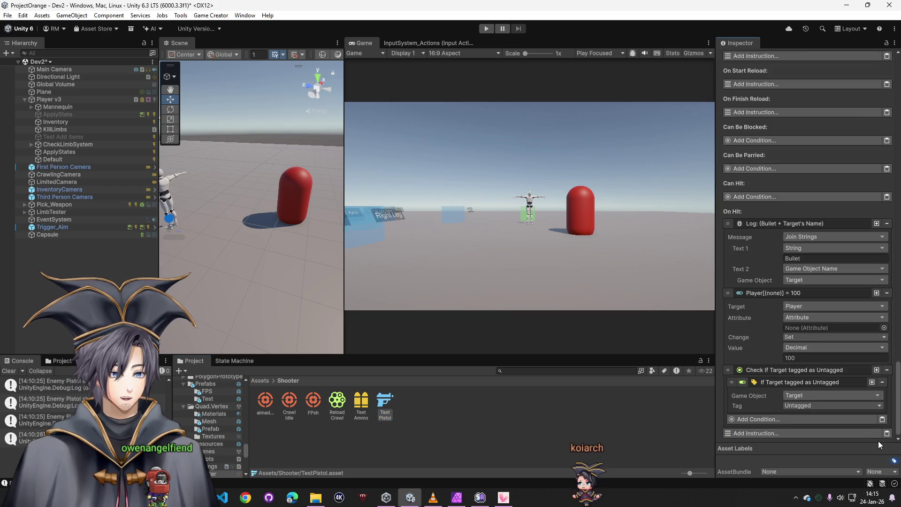
left_click(807, 406)
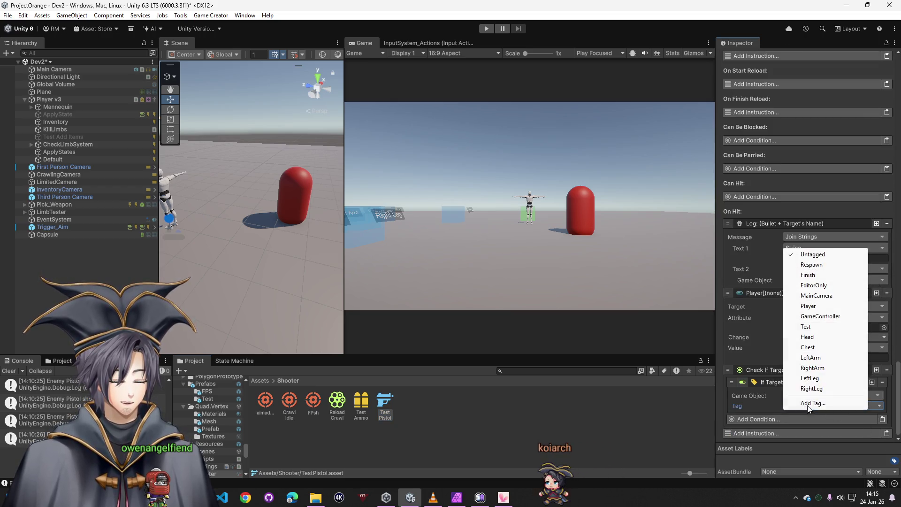
left_click(812, 337)
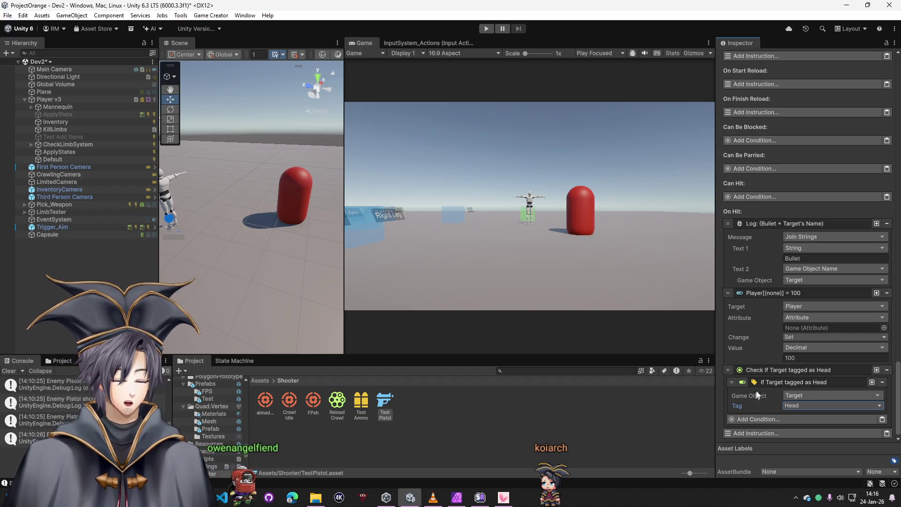
Step: Copy the Set Attribute instruction, browsing the condition list without adding anything
left_click(758, 417)
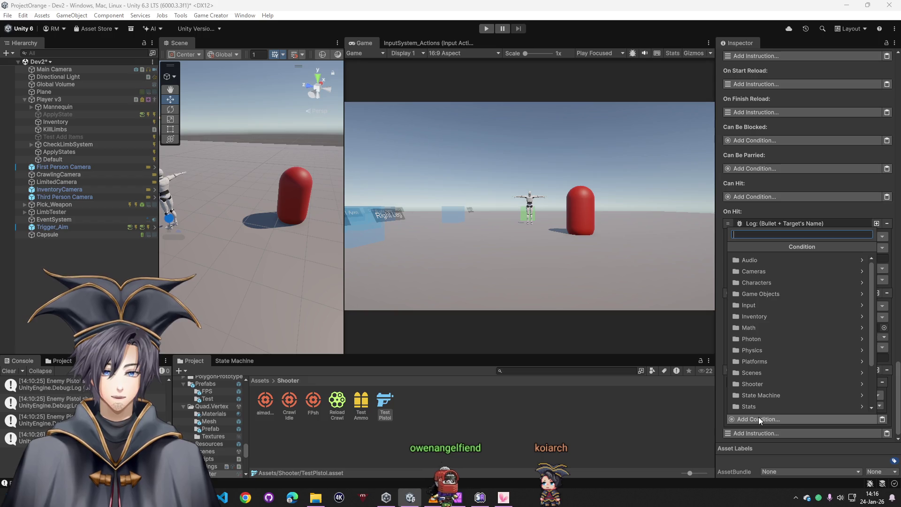
left_click(796, 456)
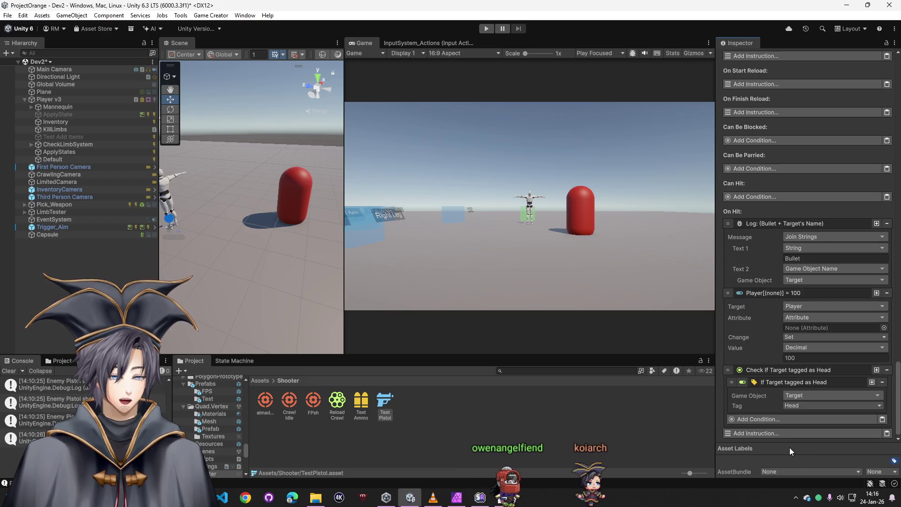
right_click(781, 294)
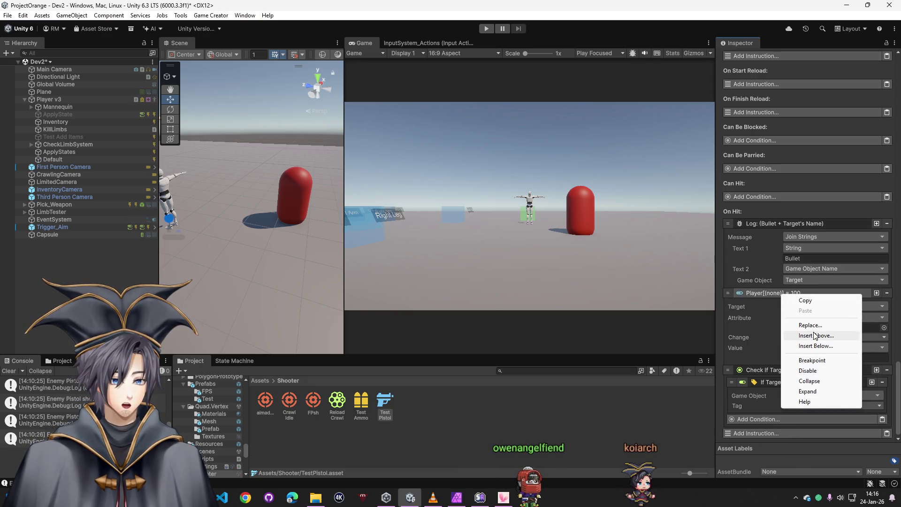
left_click(807, 300)
left_click(805, 420)
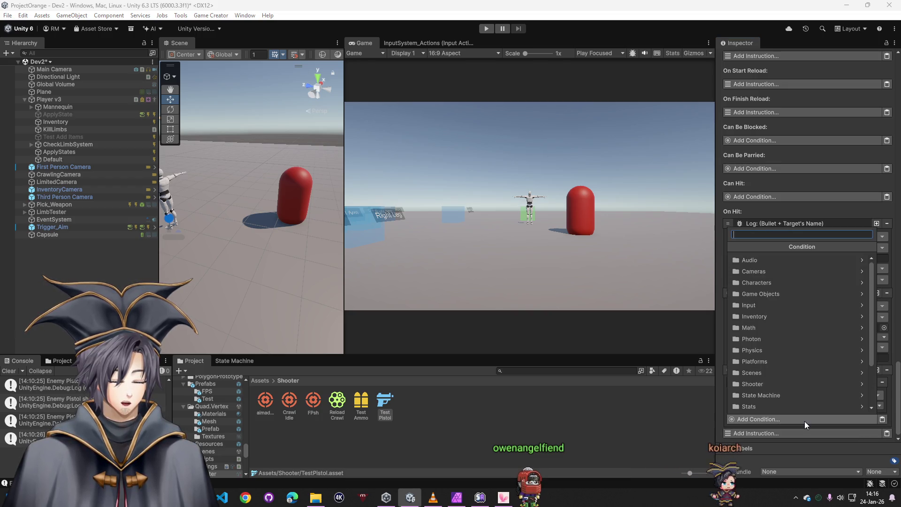
left_click(796, 448)
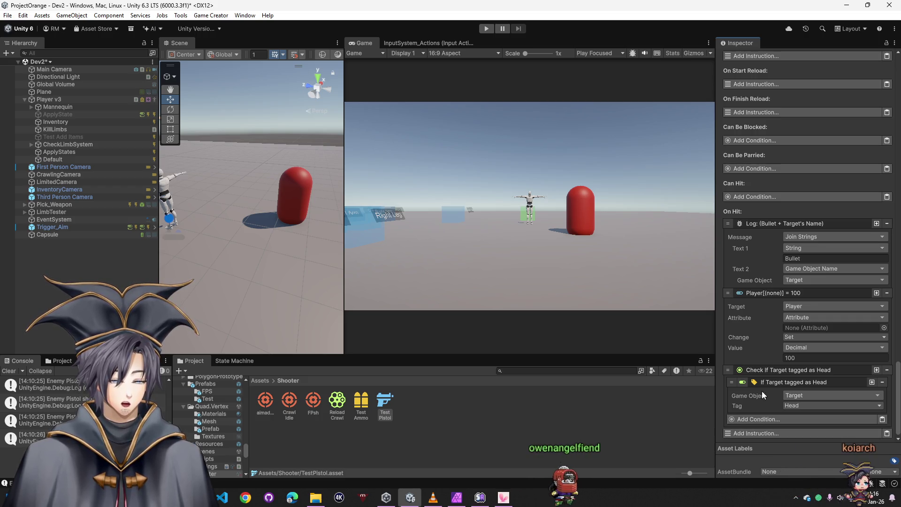
Step: Add a Change Attribute instruction setting HeadHP to 25 under the Head check, then save the scene
left_click(767, 434)
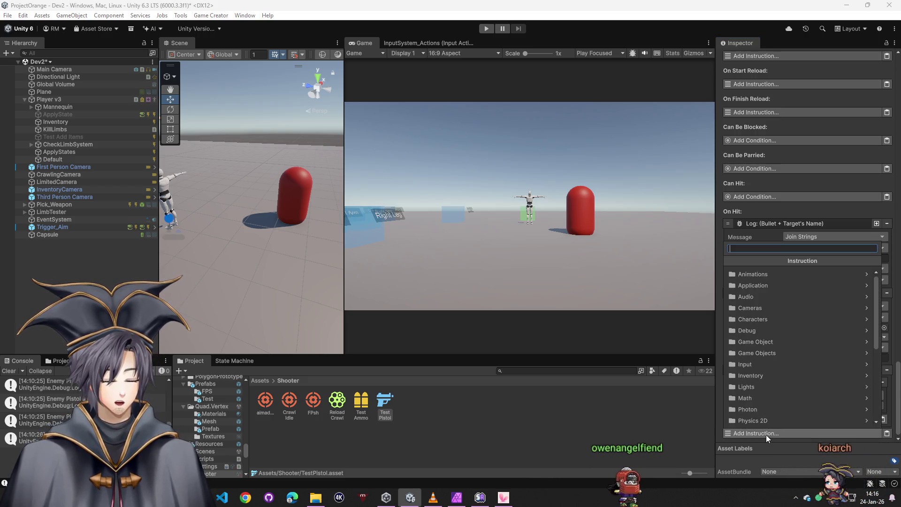
type("attr")
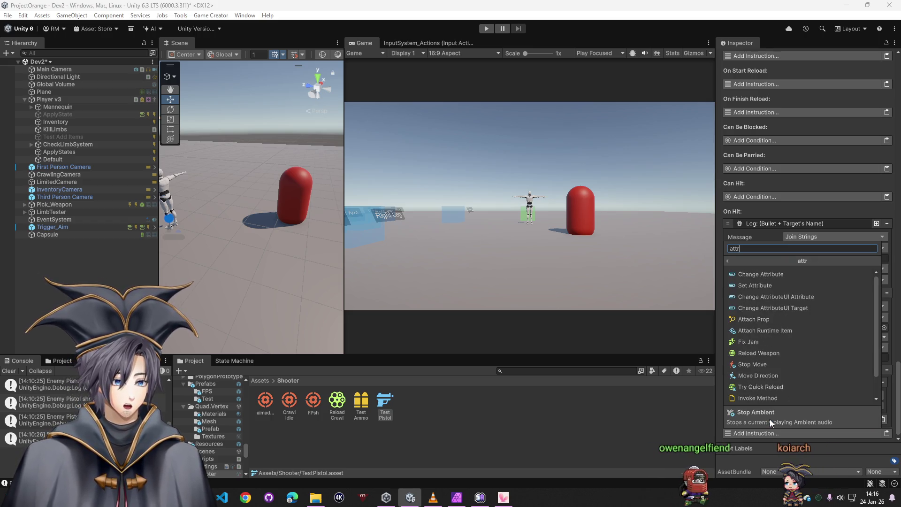
left_click(786, 286)
left_click(887, 432)
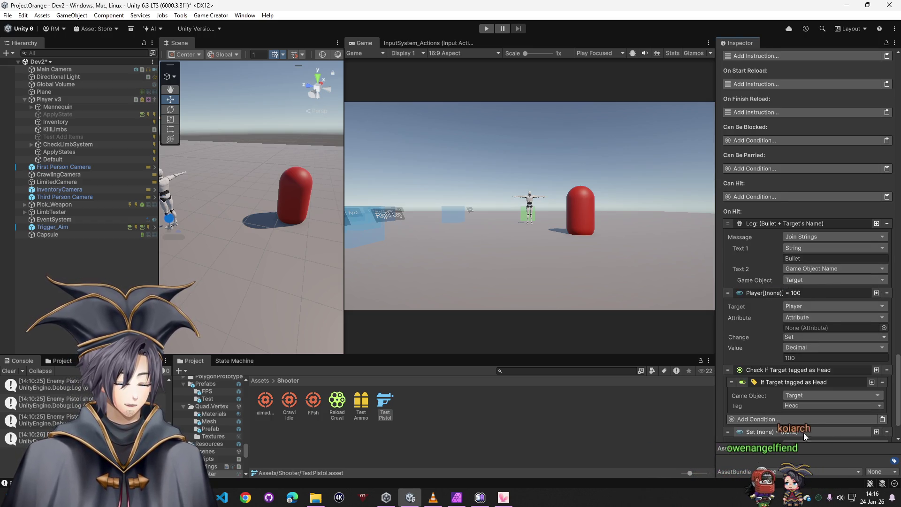
left_click(772, 433)
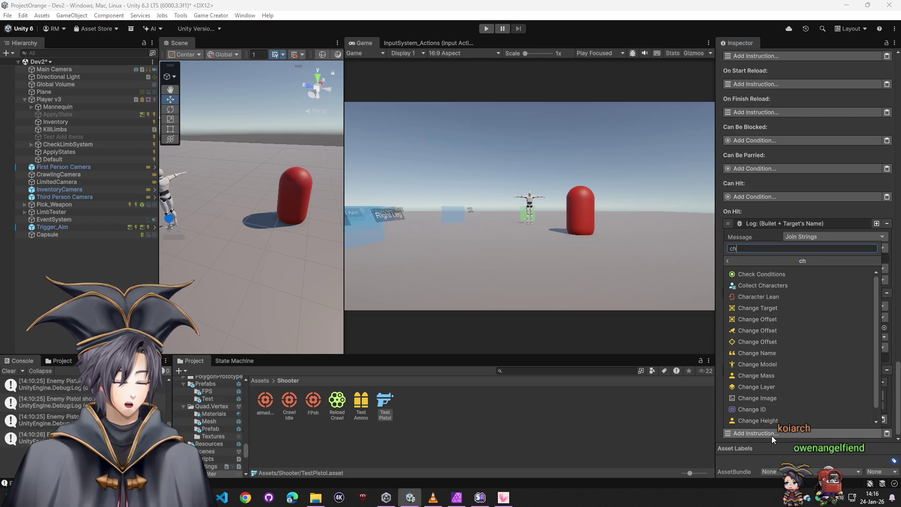
type("change attr")
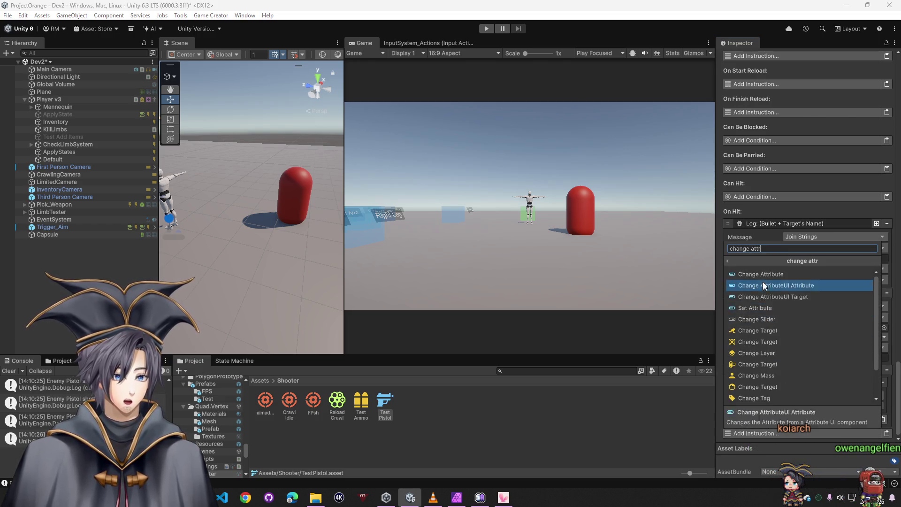
left_click(760, 275)
scroll(883, 329, "down", 3)
left_click(884, 251)
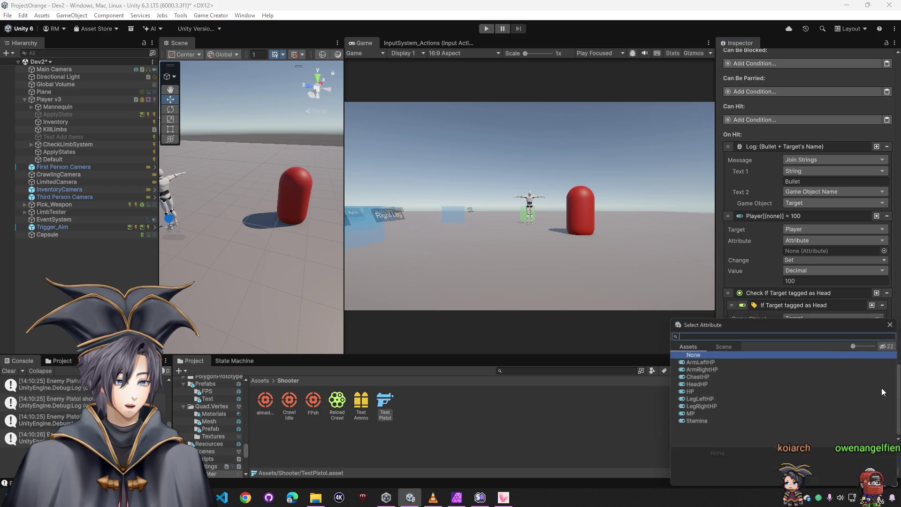
double_click(699, 384)
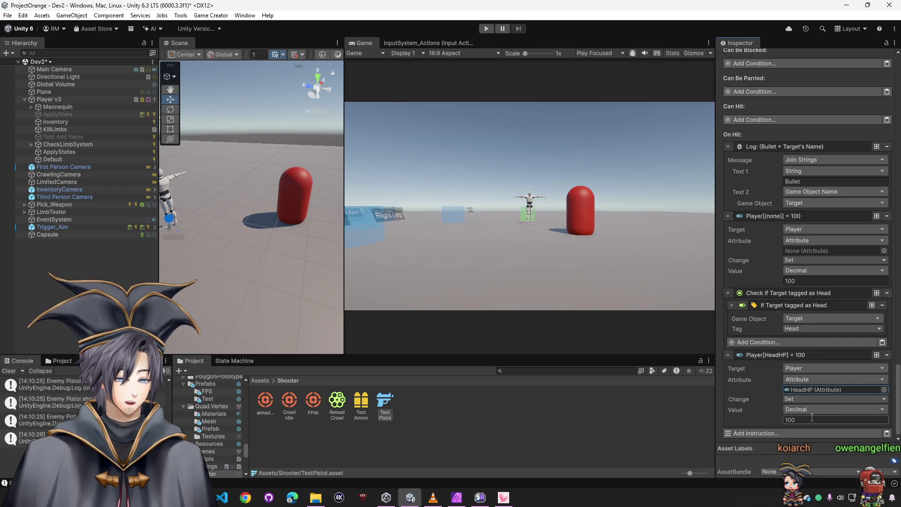
type("5")
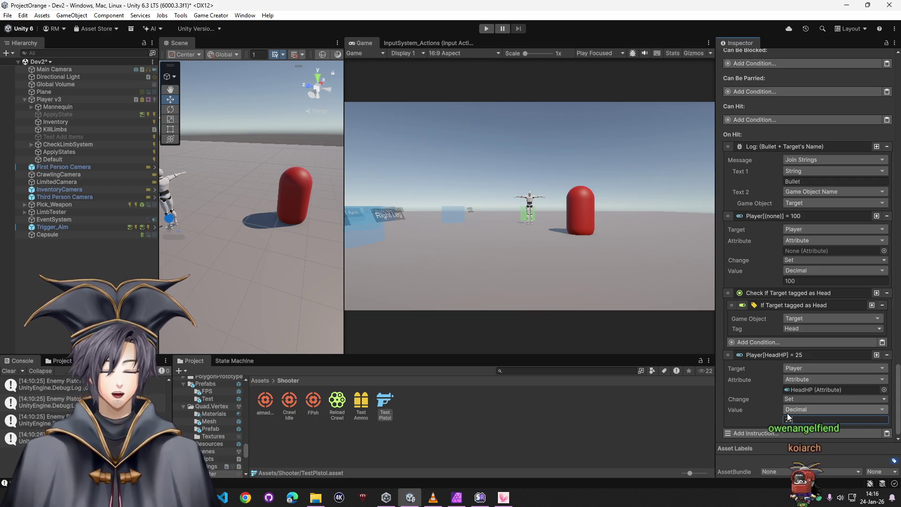
key("ctrl+s")
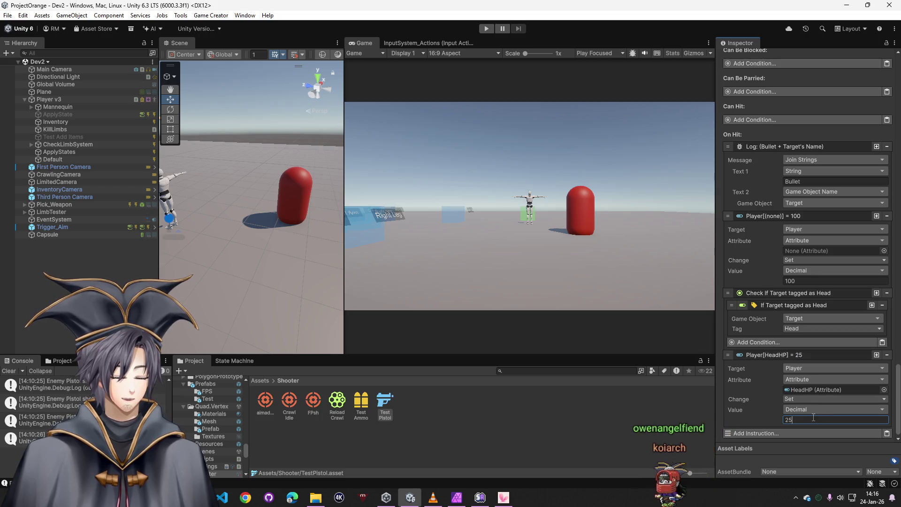
scroll(777, 402, "up", 15)
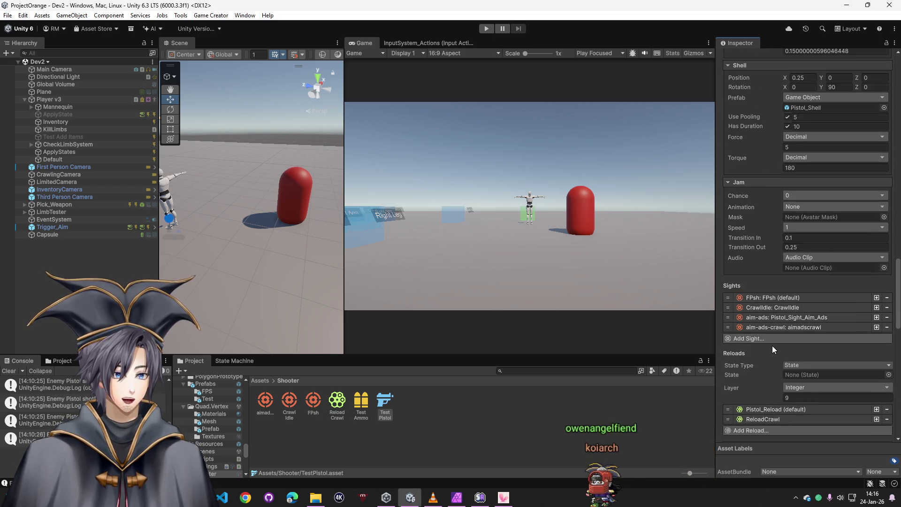
scroll(776, 329, "up", 15)
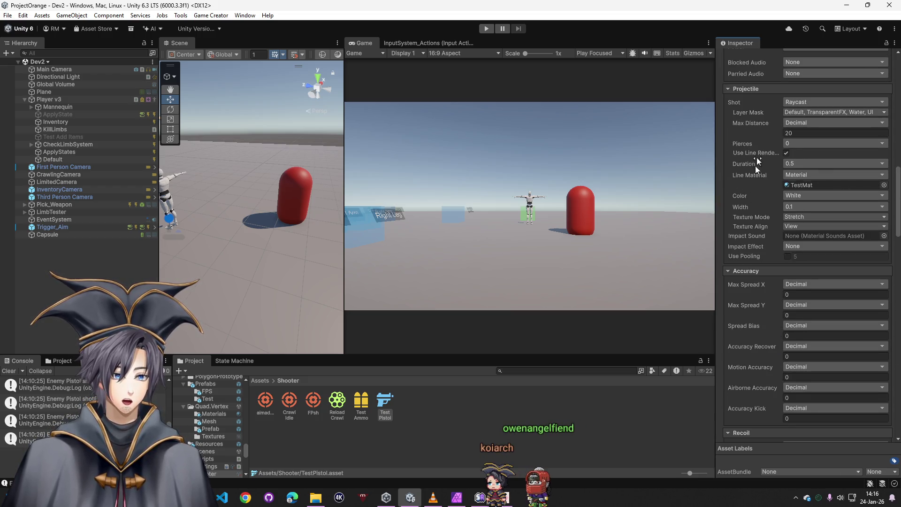
scroll(754, 290, "up", 10)
scroll(757, 288, "up", 12)
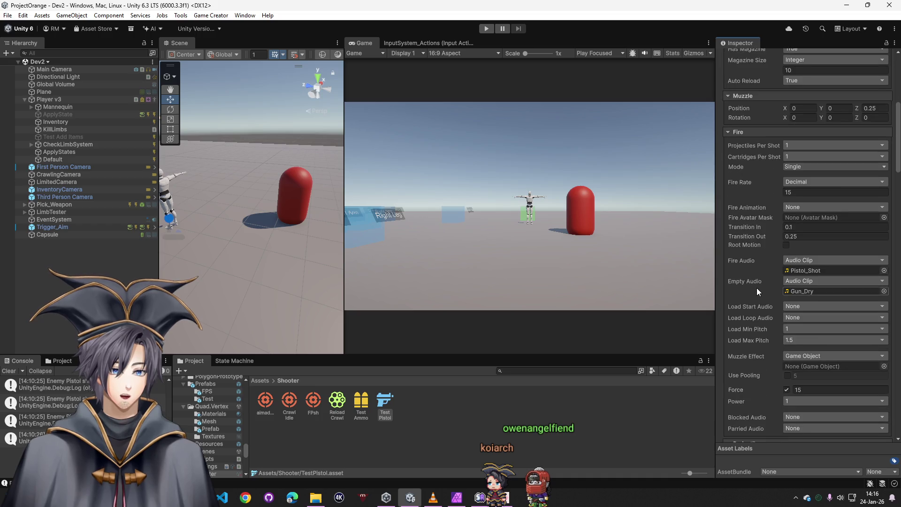
scroll(756, 283, "up", 7)
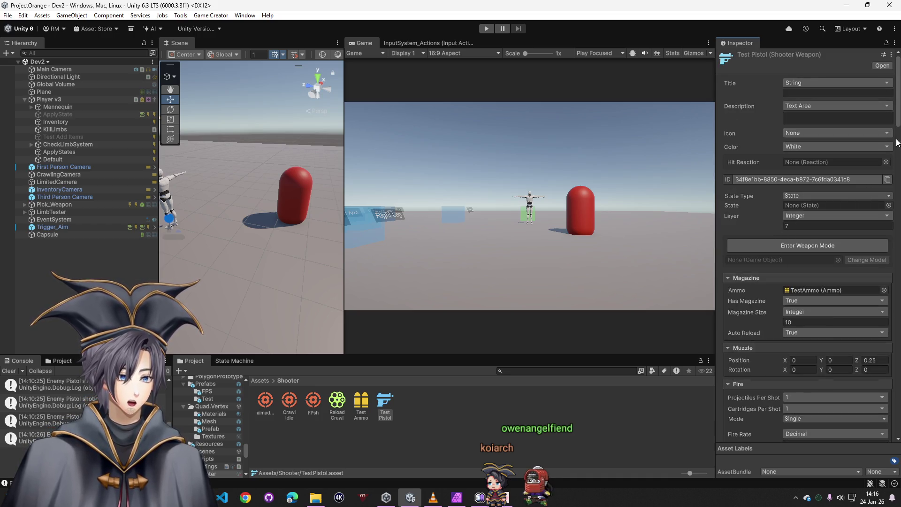
mouse_move(899, 124)
left_mouse_down()
mouse_move(899, 324)
mouse_move(899, 196)
left_mouse_up()
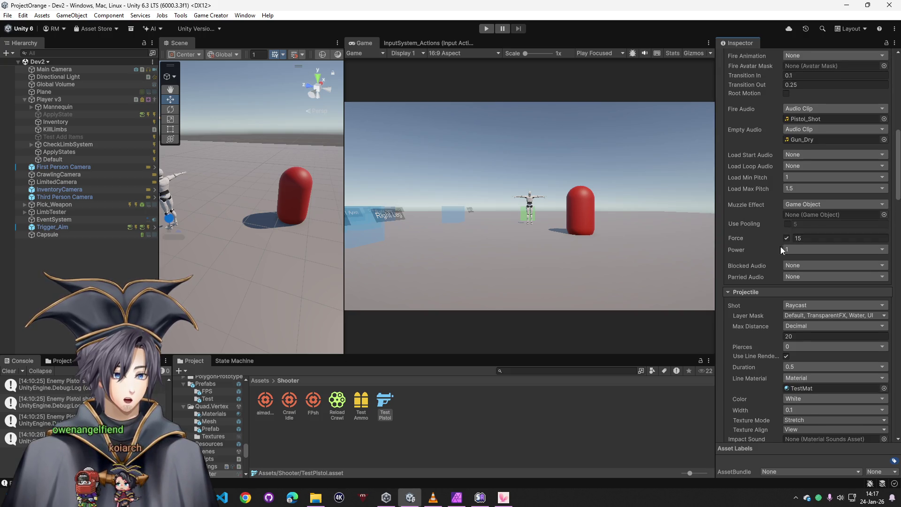
scroll(779, 250, "up", 3)
scroll(773, 250, "up", 3)
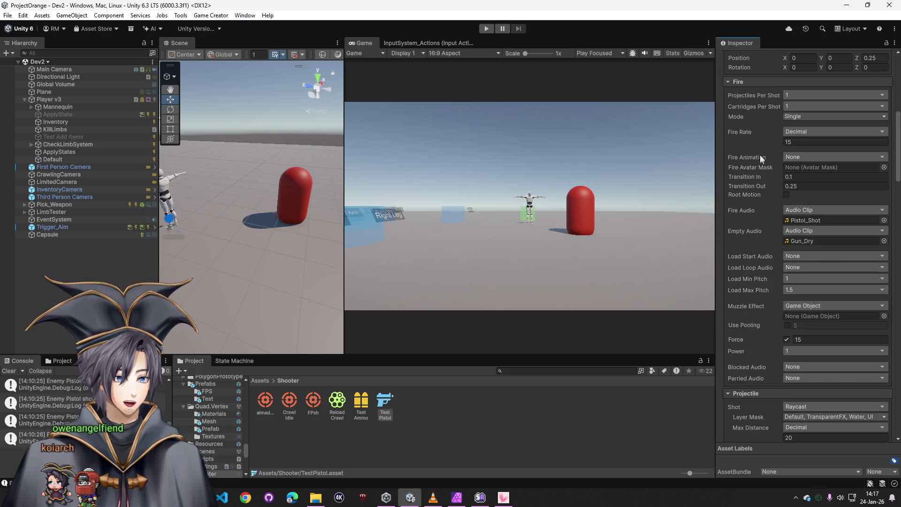
scroll(785, 227, "up", 6)
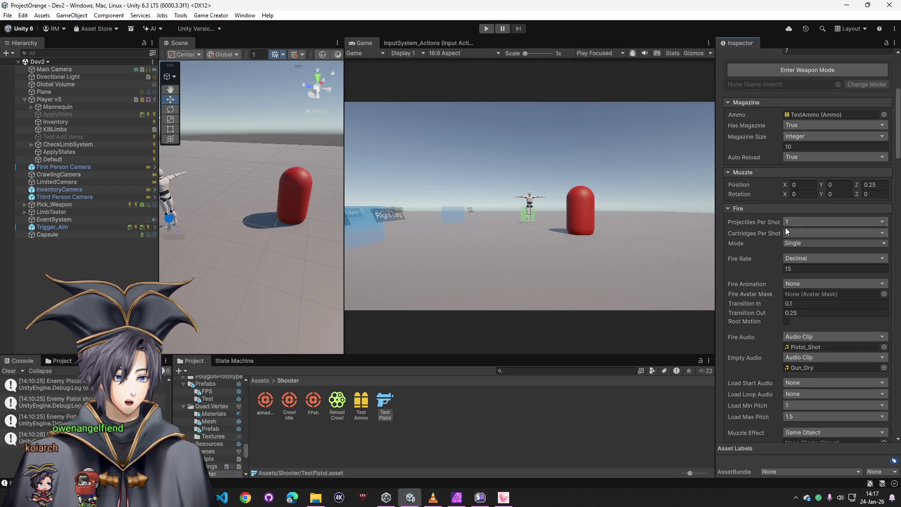
scroll(775, 229, "up", 3)
scroll(775, 230, "up", 3)
scroll(772, 229, "up", 6)
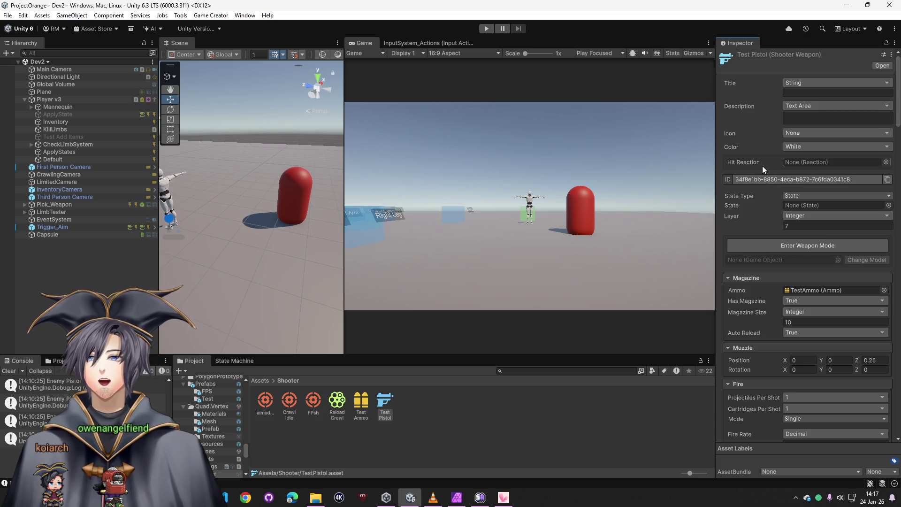
left_click_drag(897, 80, 892, 428)
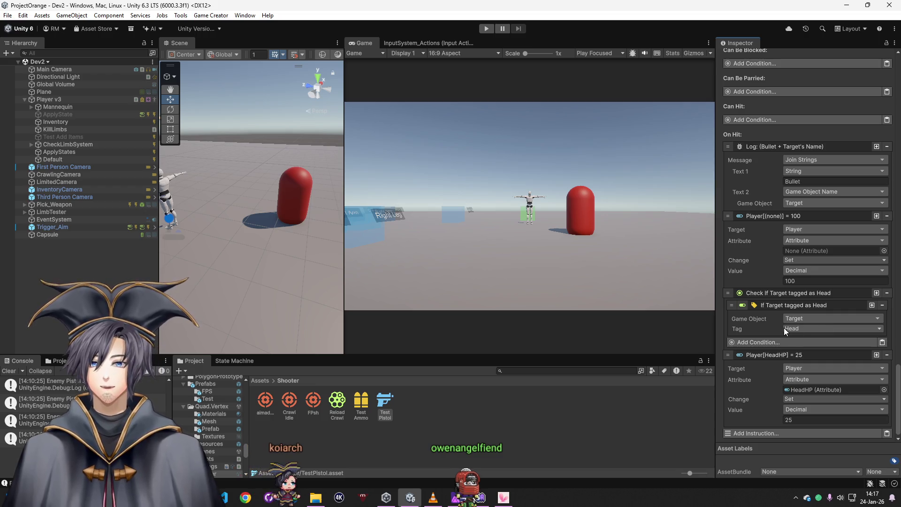
Step: Collapse the existing entries, then add and delete a Compare Attribute condition on the Target's HeadHP
left_click(771, 354)
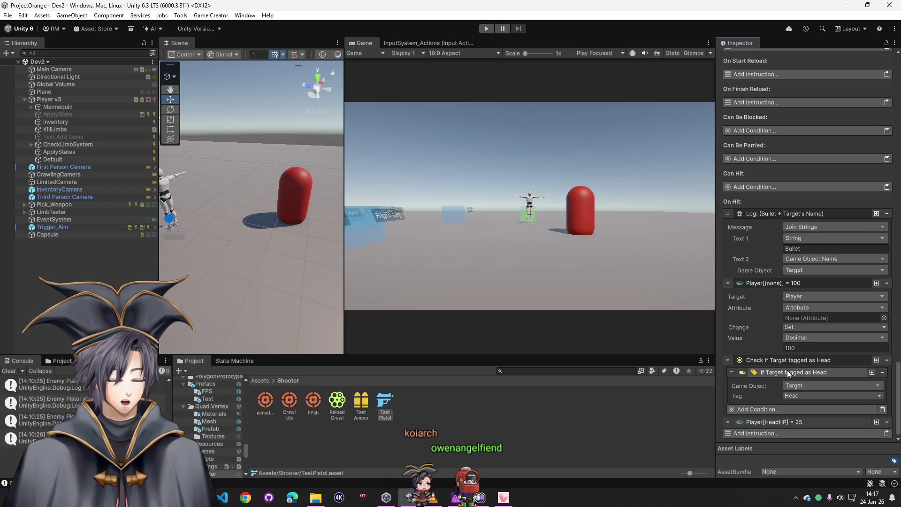
left_click(787, 370)
left_click(776, 407)
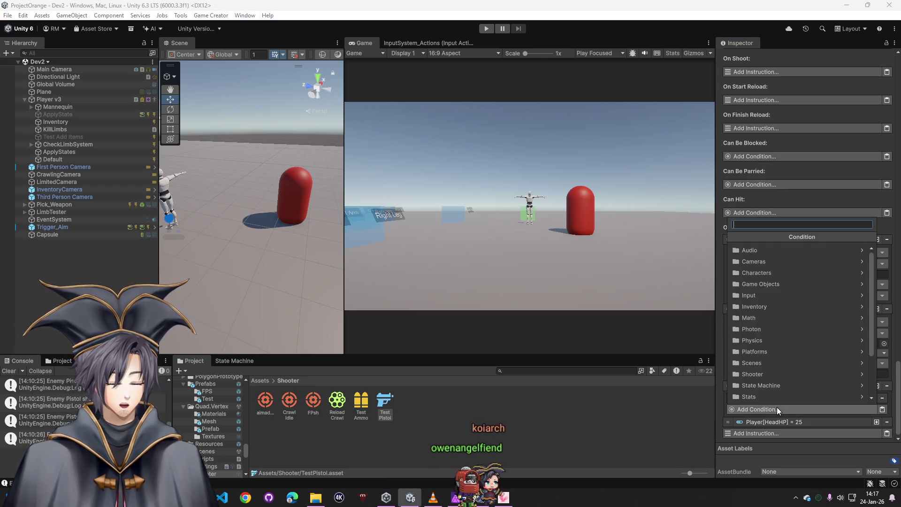
type("check attr")
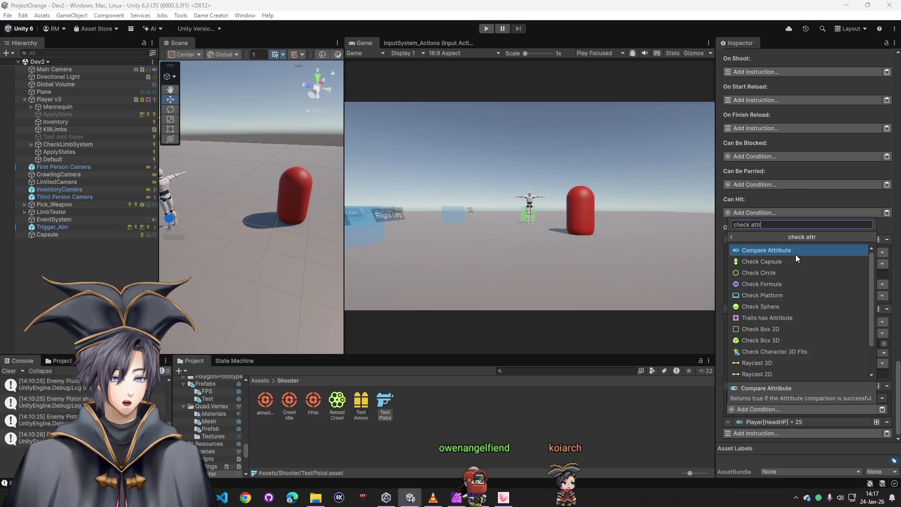
left_click(796, 255)
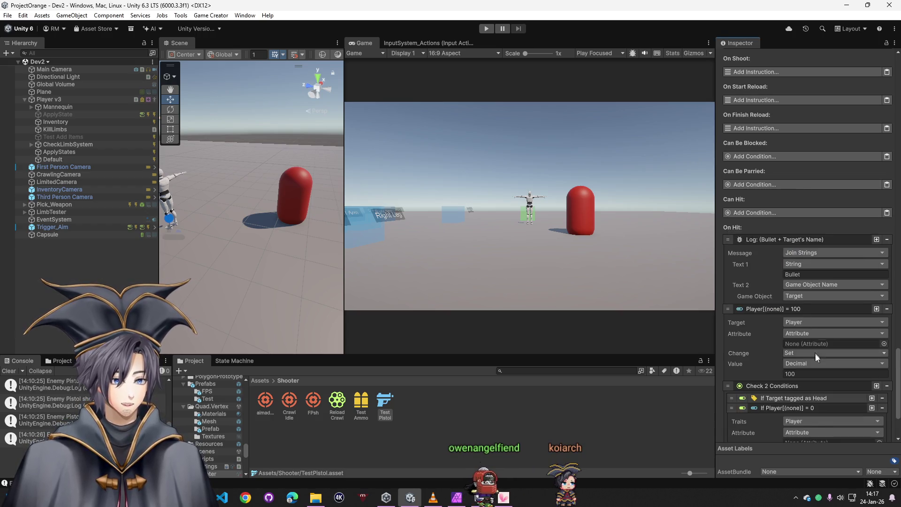
scroll(815, 353, "down", 3)
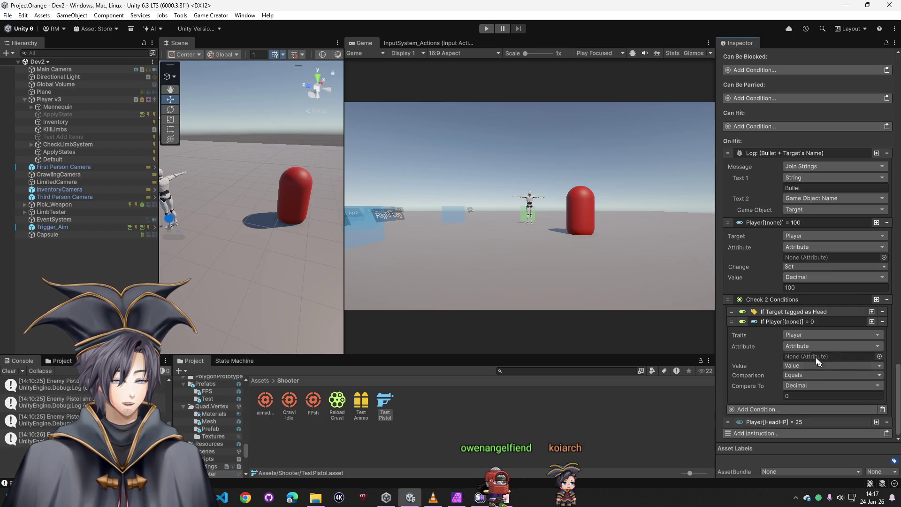
left_click(808, 332)
left_click(806, 179)
left_click(880, 356)
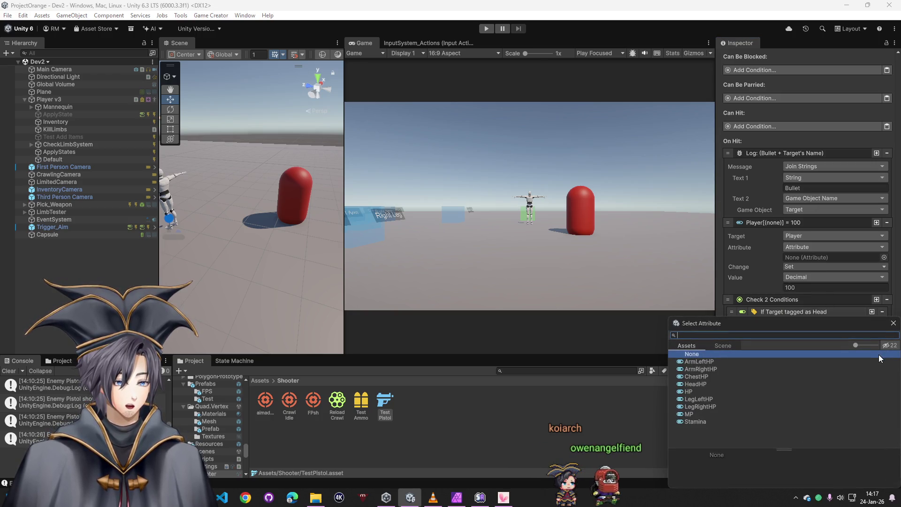
double_click(697, 384)
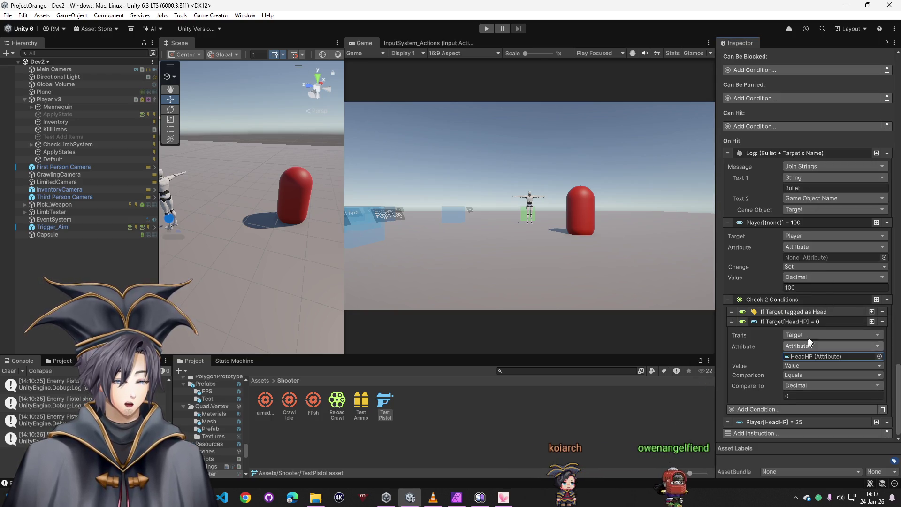
left_click(883, 322)
Step: Search the condition and instruction lists for attribute checks, closing both without adding anything
left_click(760, 409)
type("c")
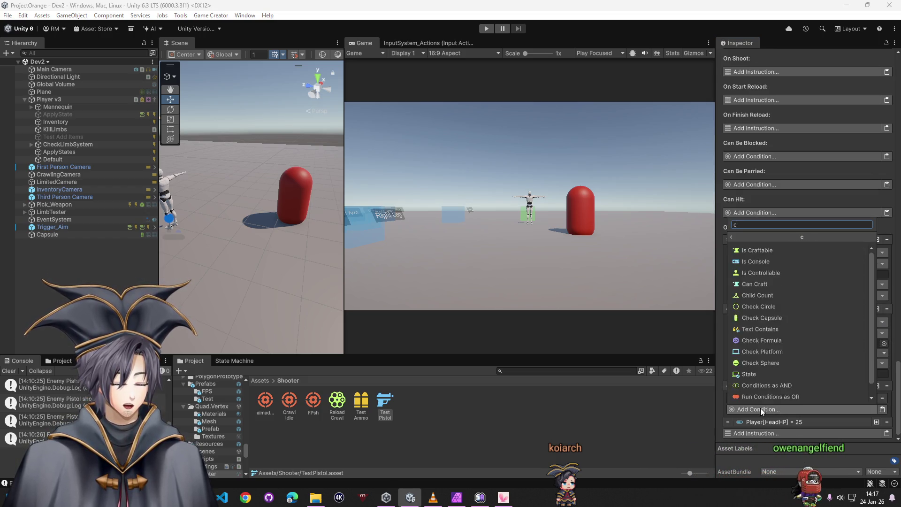
type("atrr")
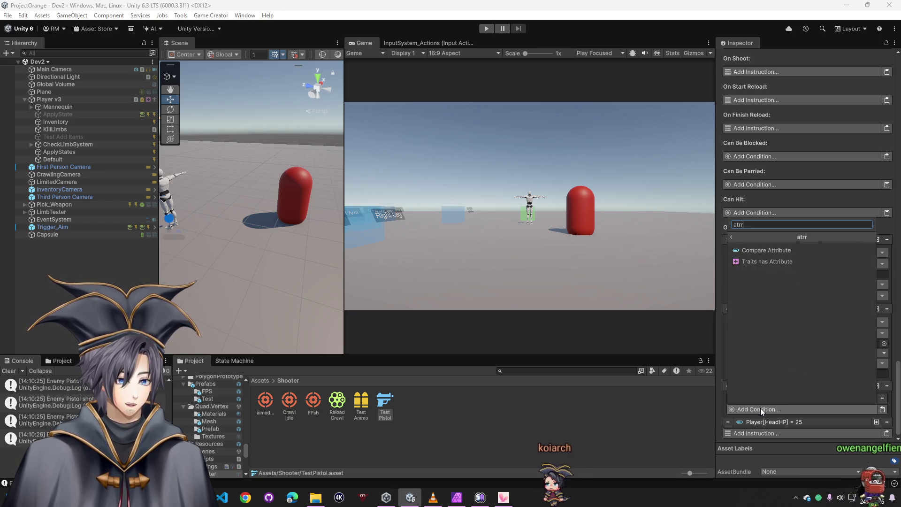
key("BackSpace")
key("BackSpace")
key("BackSpace")
left_click(785, 454)
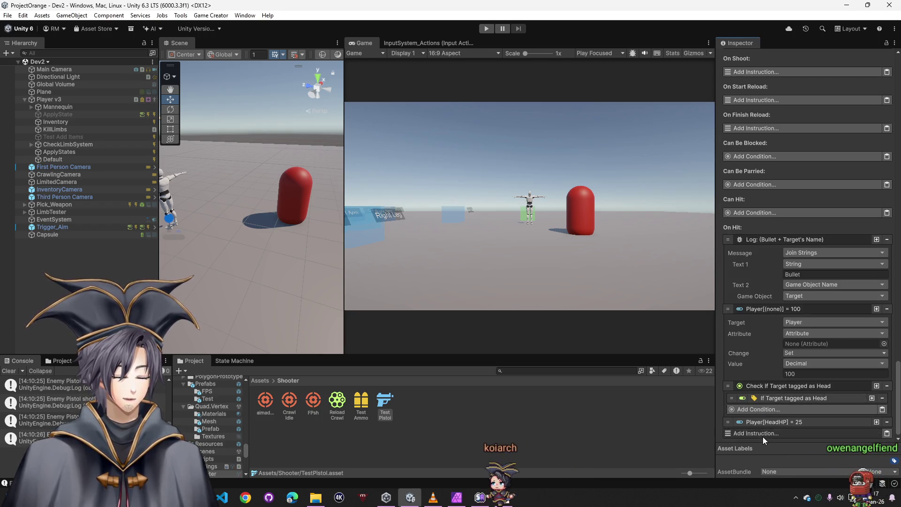
left_click(763, 436)
type("check a")
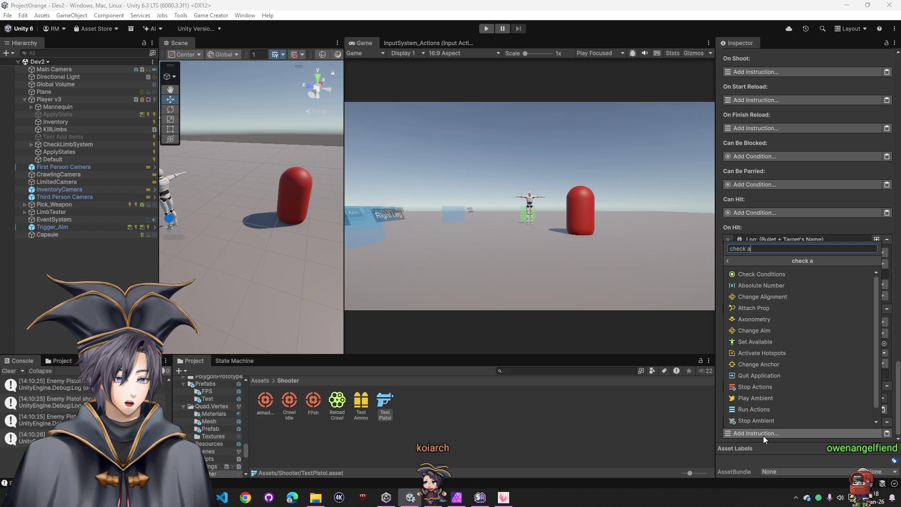
key("BackSpace")
key("BackSpace")
key("BackSpace")
type("tattr")
key("BackSpace")
key("BackSpace")
key("BackSpace")
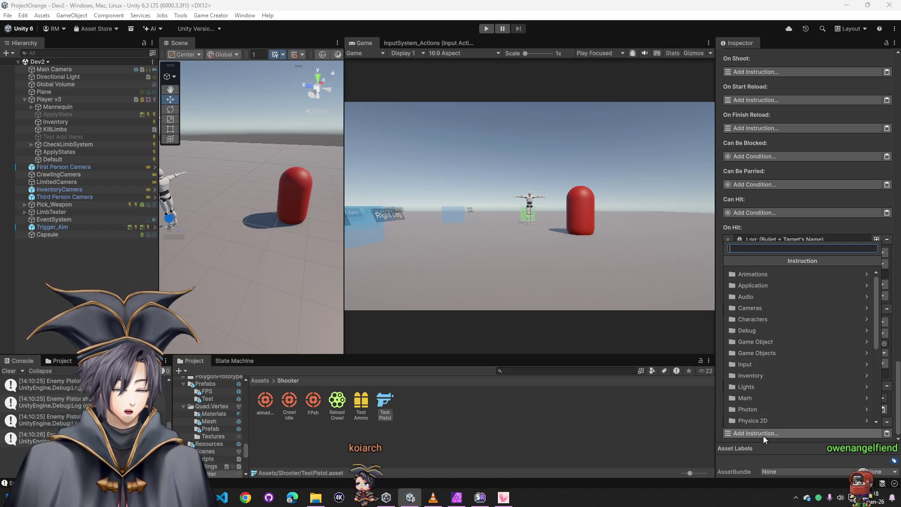
key("Escape")
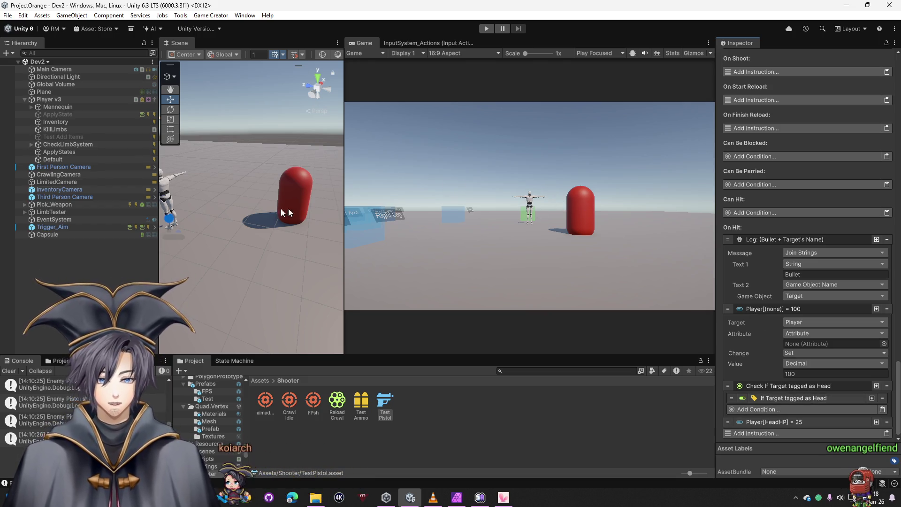
Step: Tag the red capsule as Head
left_click(84, 234)
left_click(768, 68)
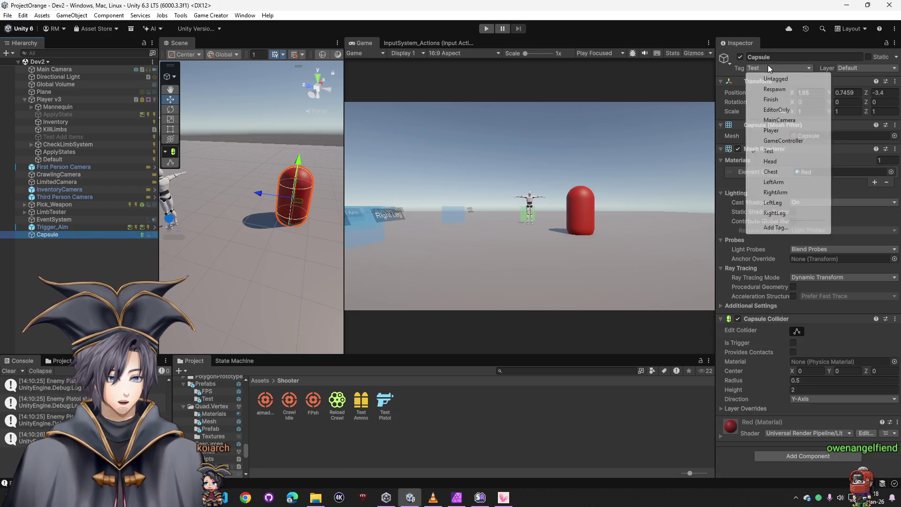
left_click(772, 161)
left_click(137, 273)
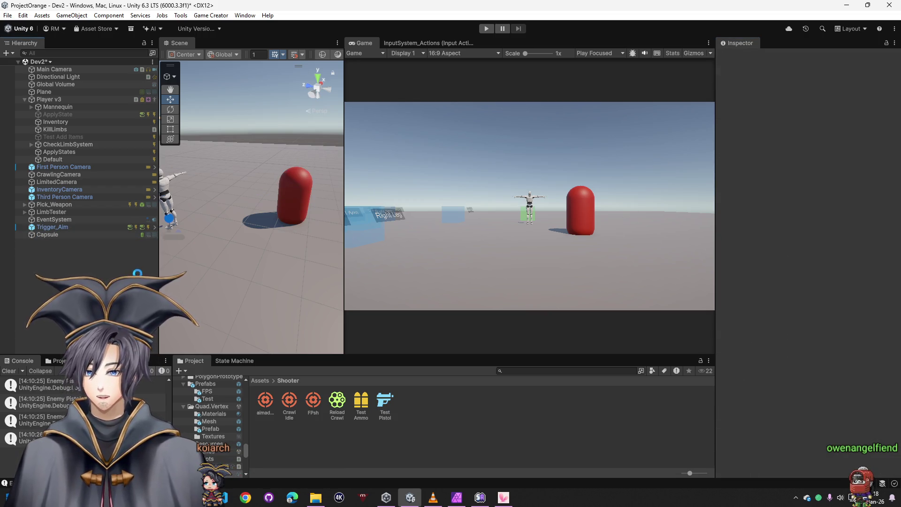
left_click(63, 235)
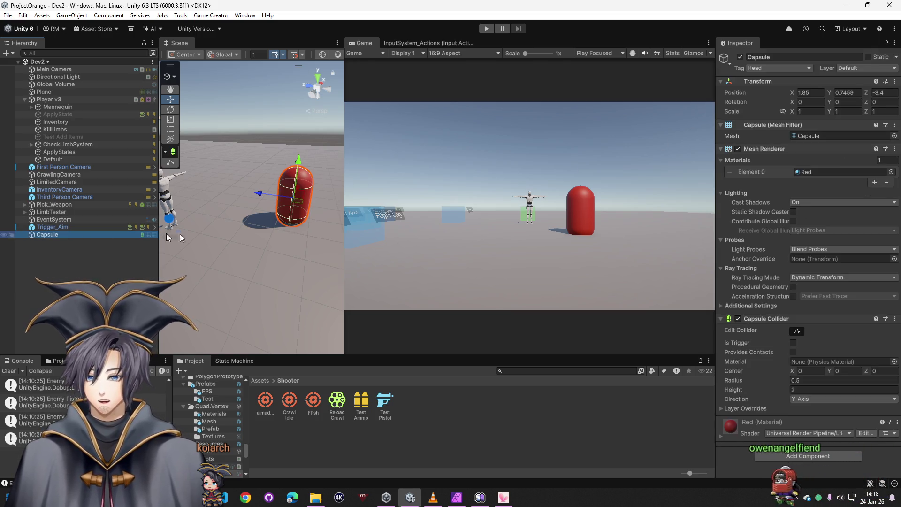
Step: Add a Traits component with the AlphaRobot class to the capsule and enter Play mode
left_click(773, 457)
type("trait")
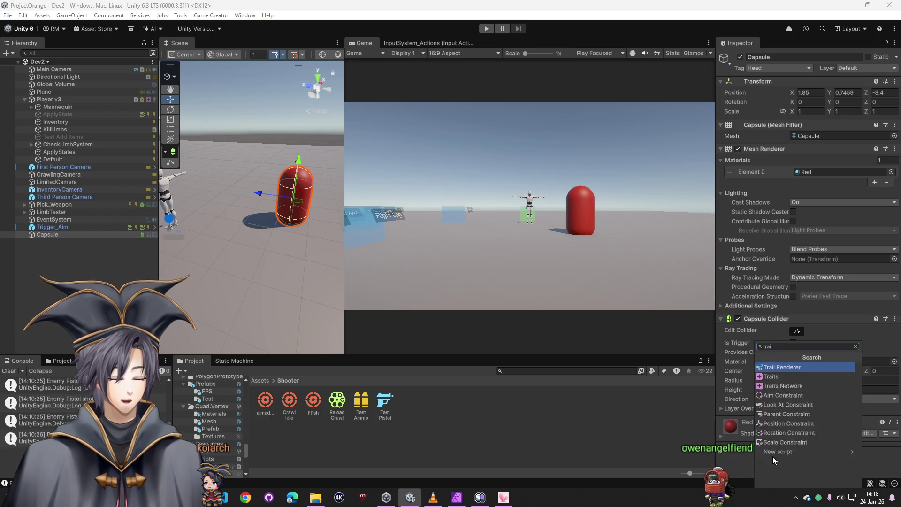
left_click(772, 368)
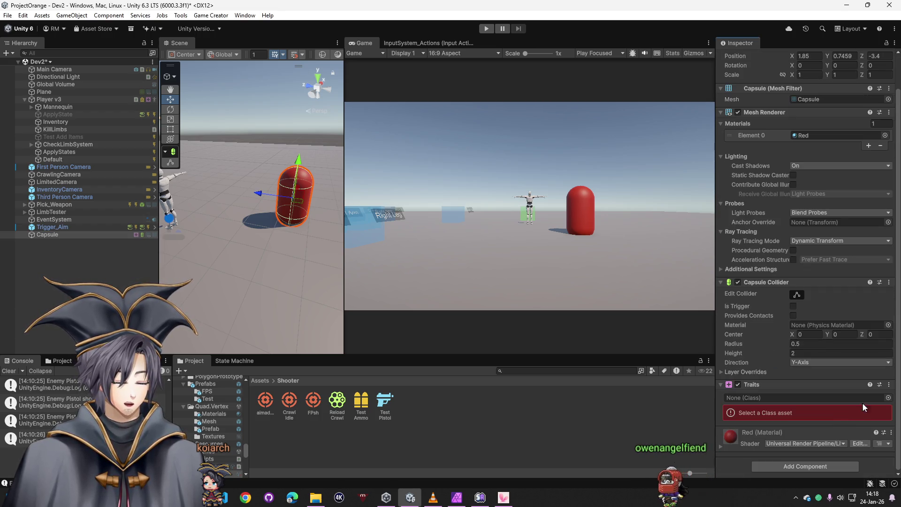
left_click(888, 399)
double_click(692, 359)
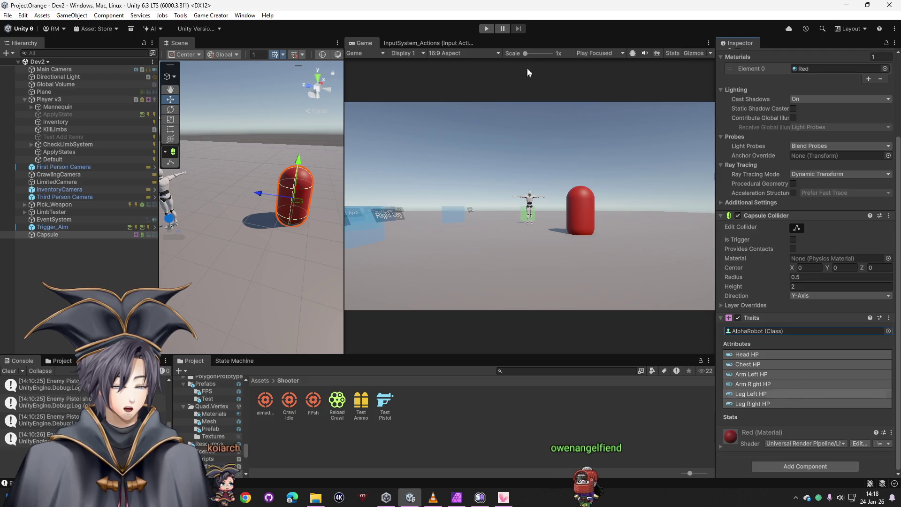
left_click(486, 28)
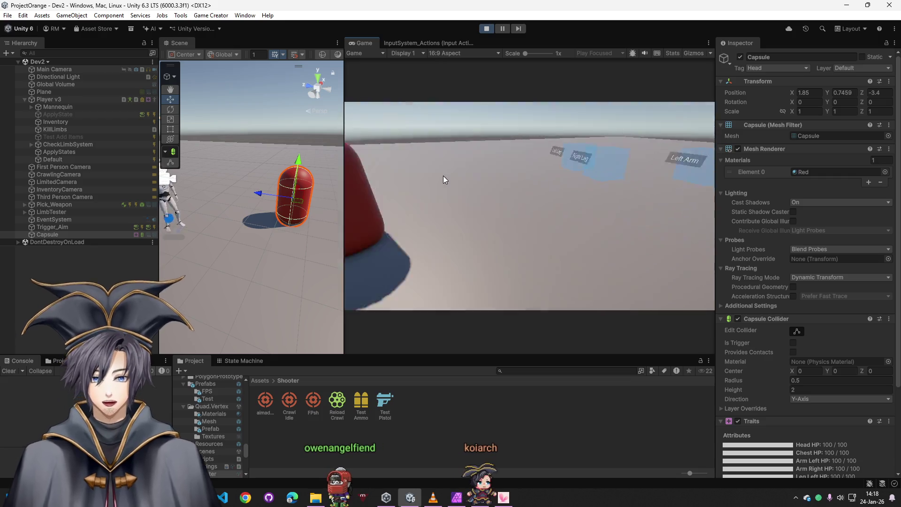
Step: Walk to the red capsule and shoot it, confirming 'Bullet Capsule' appears in the Console
key("w")
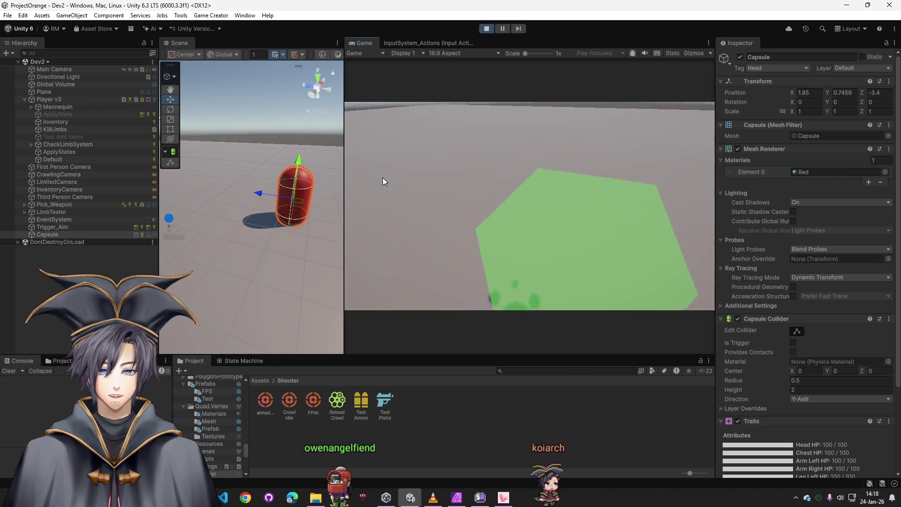
left_click(383, 181)
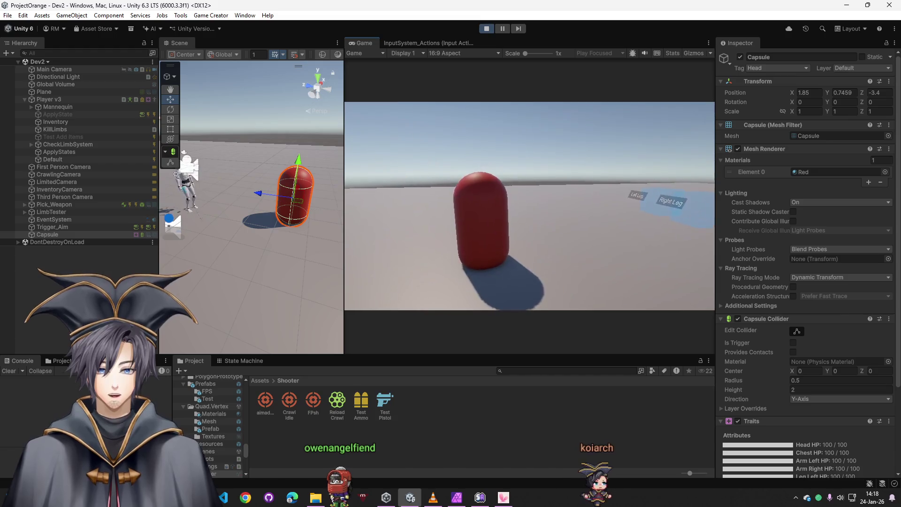
left_click(530, 206)
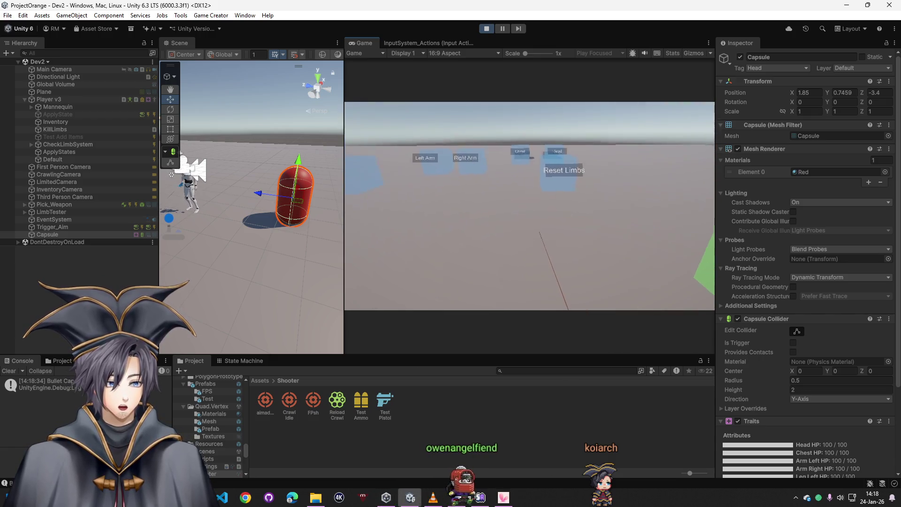
key("super")
left_click(817, 428)
scroll(817, 428, "down", 5)
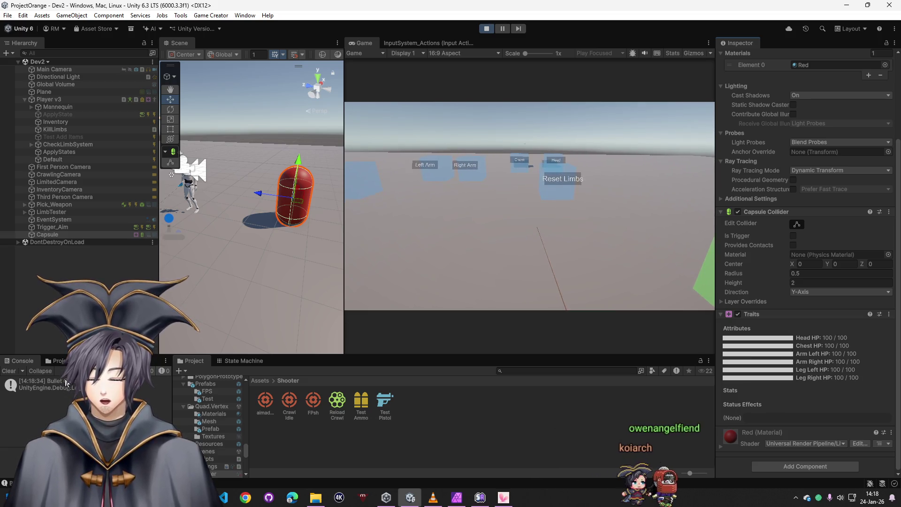
Step: Stop Play mode and bring up the Test Pistol's On Hit instructions
left_click(487, 28)
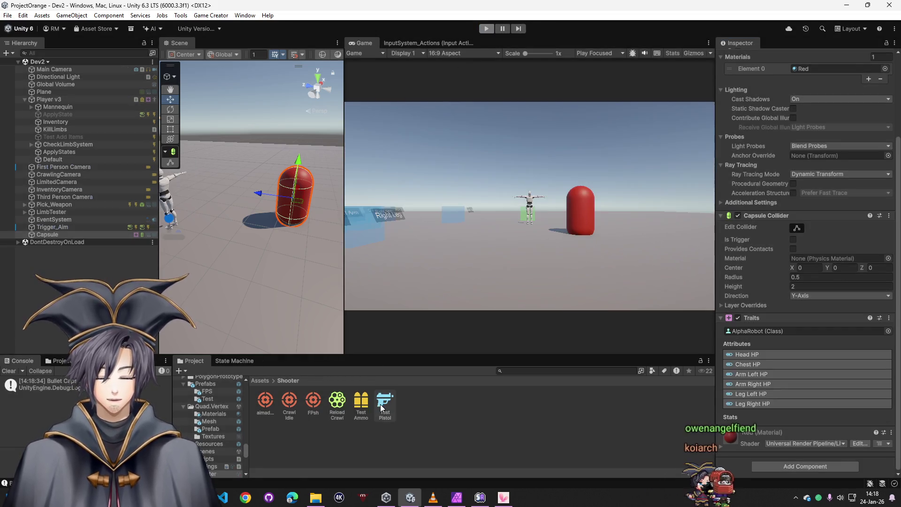
left_click(382, 403)
scroll(868, 281, "down", 15)
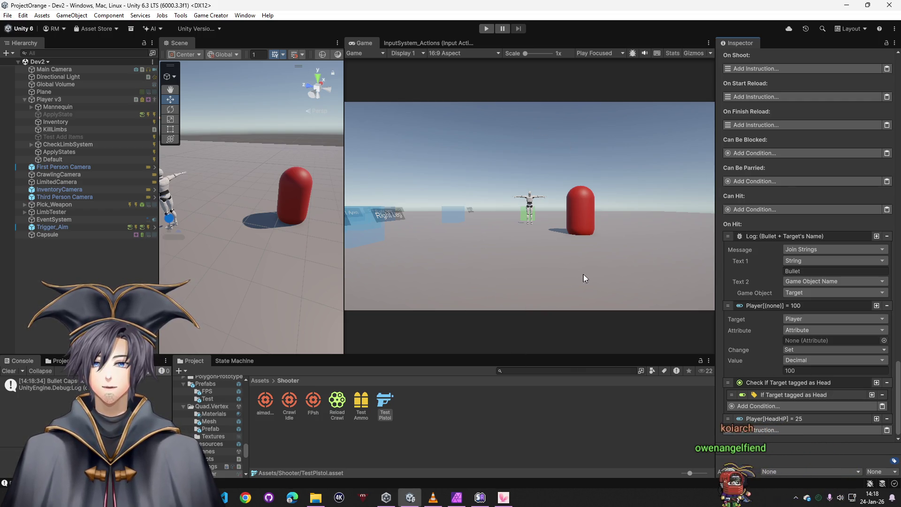
left_click(792, 428)
left_click(799, 450)
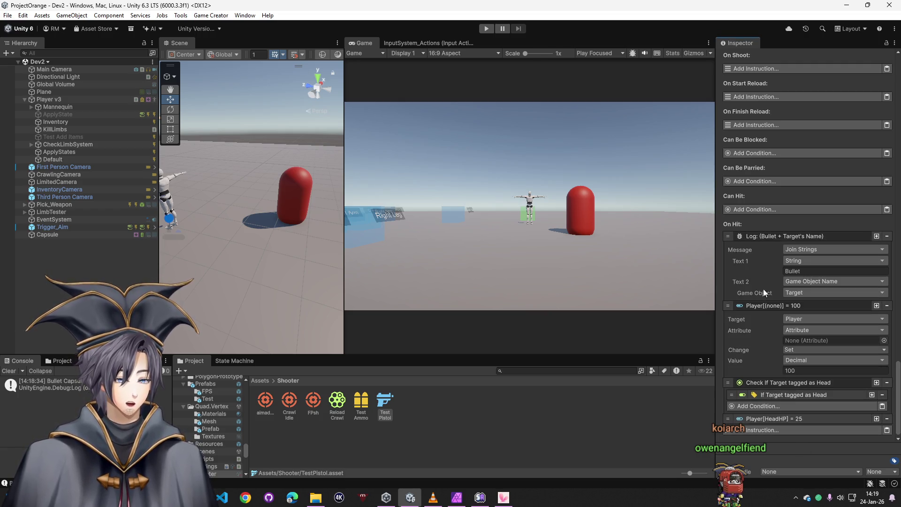
Step: Duplicate the bullet Log instruction below HeadHP = 25 and change its text to 'Bullet hit head'
right_click(768, 239)
left_click(793, 243)
scroll(807, 437, "up", 5)
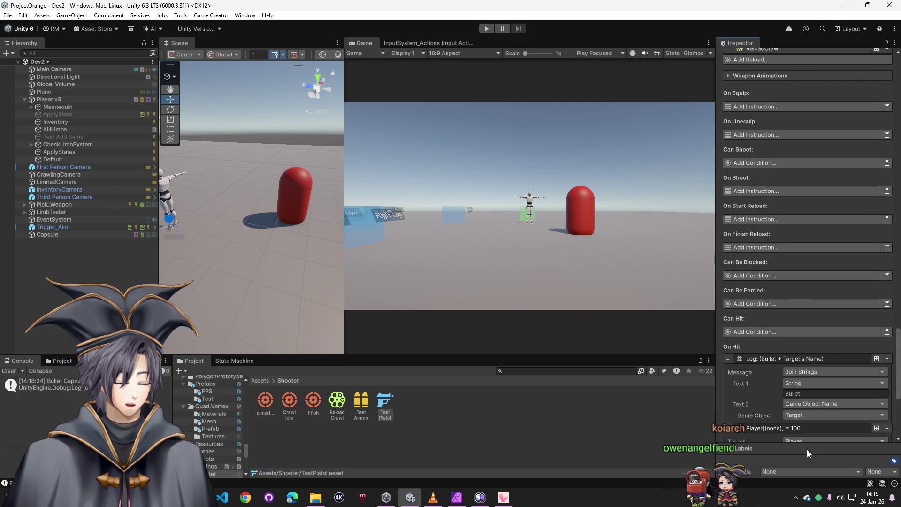
scroll(801, 425, "down", 7)
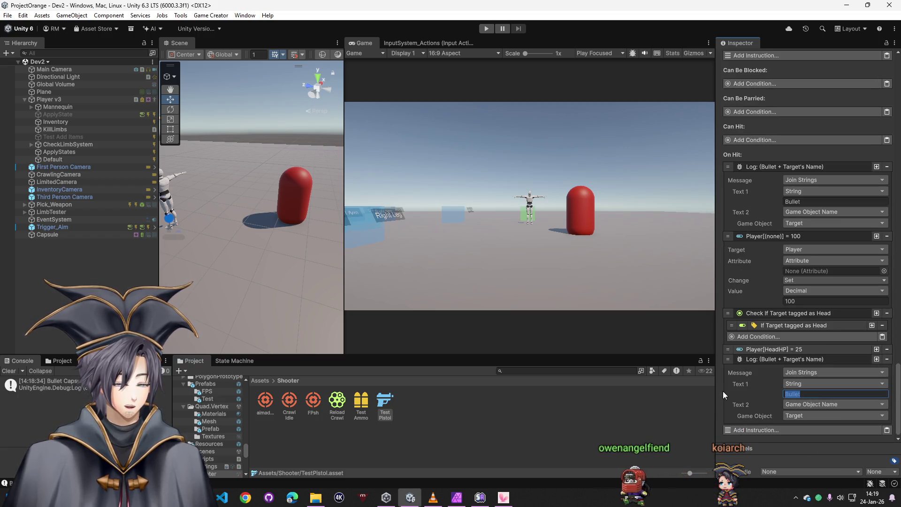
type("Bull")
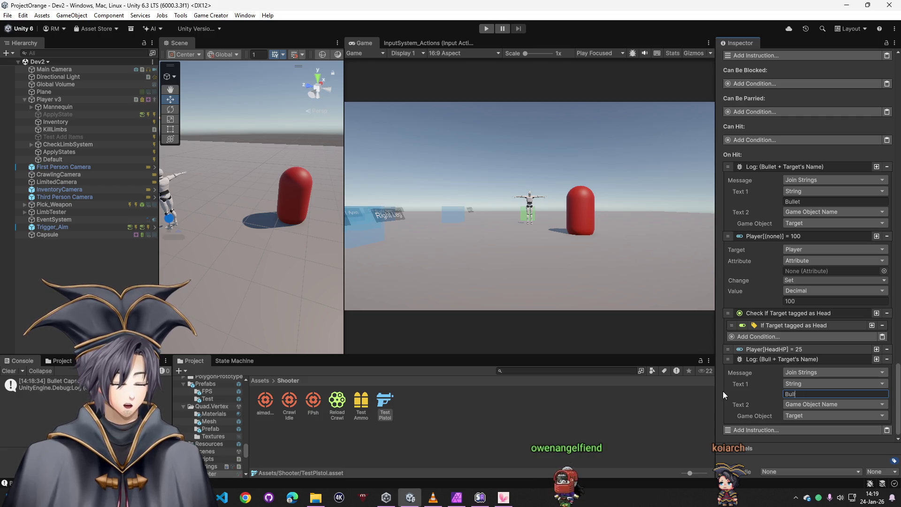
type("et hit head")
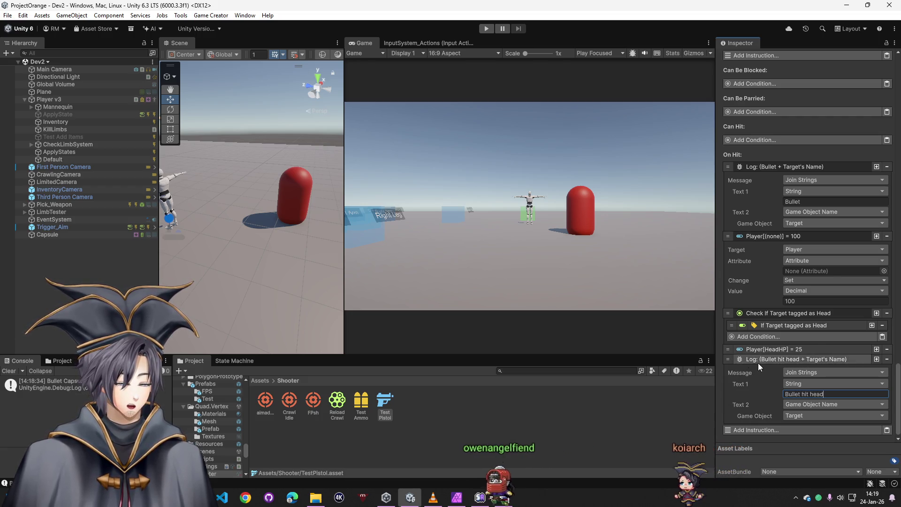
left_click(758, 361)
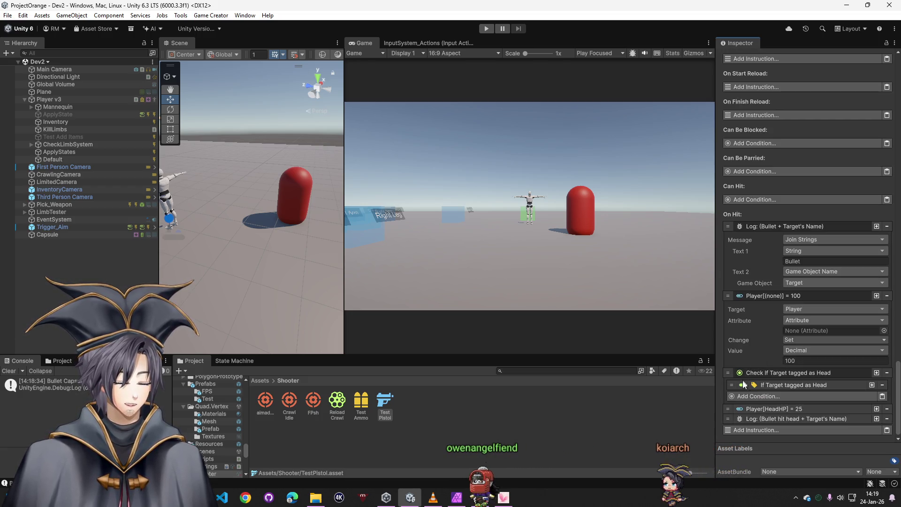
left_click(772, 385)
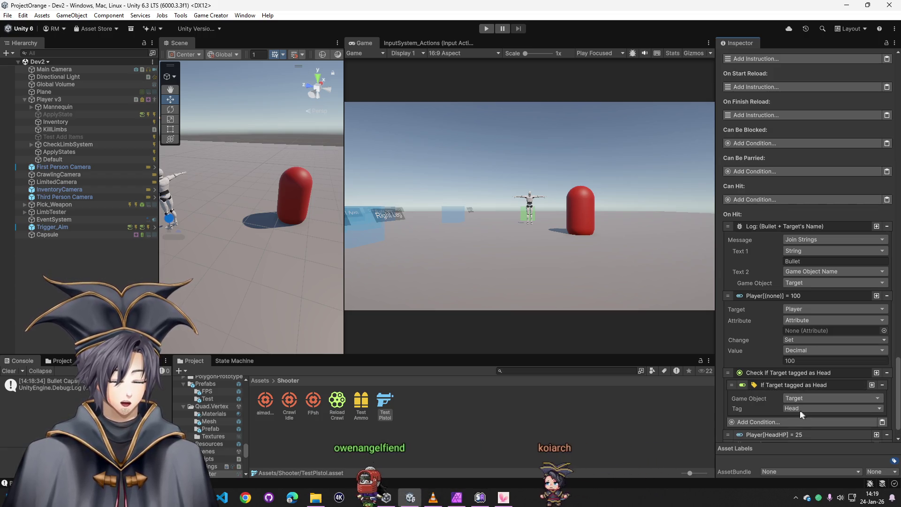
Step: Give the capsule a Rigidbody with Continuous collision detection and lift it to Y 1.33
left_click(54, 234)
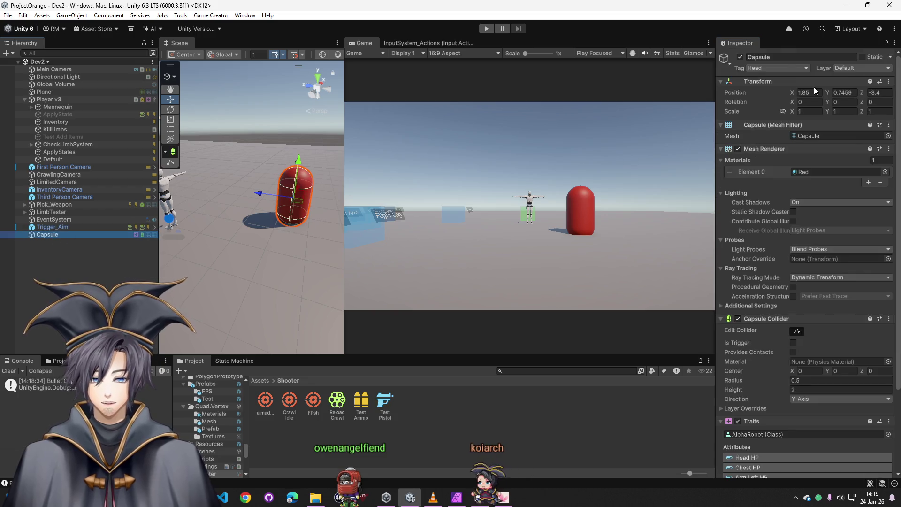
scroll(792, 275, "down", 3)
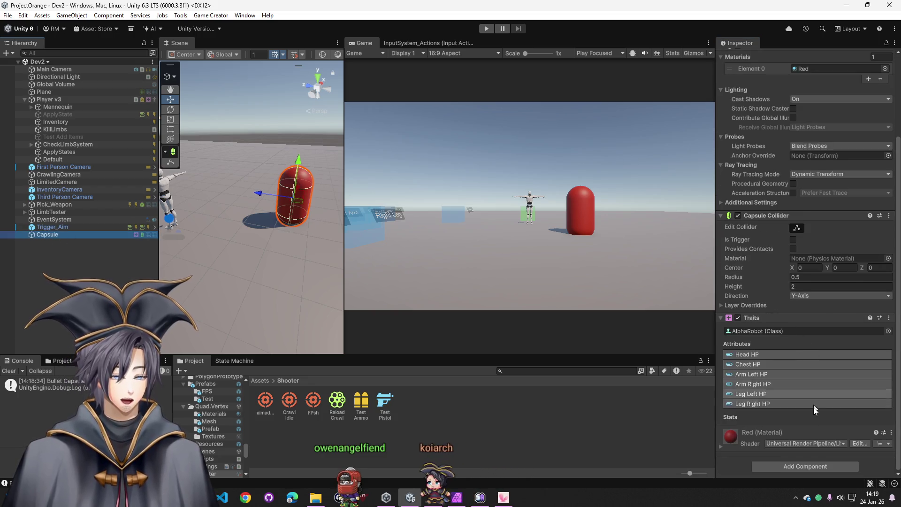
left_click(792, 463)
type("rig")
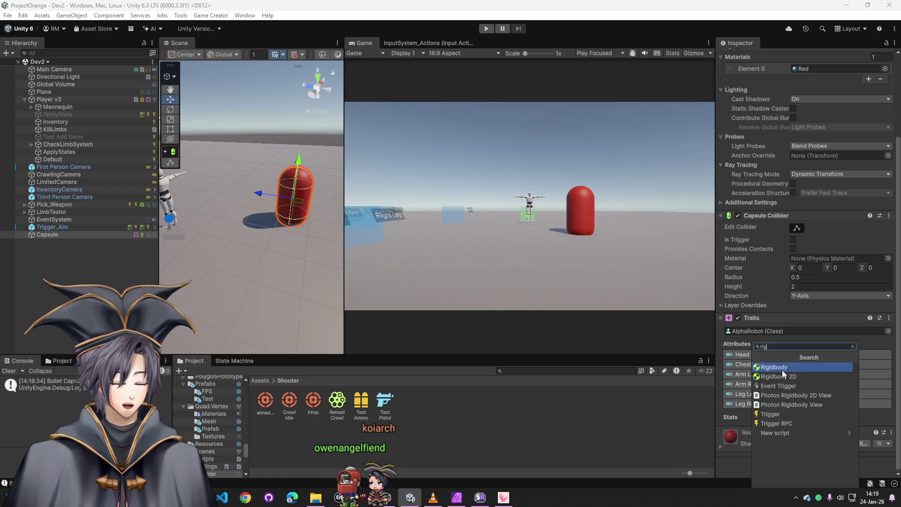
left_click(782, 370)
left_click(809, 400)
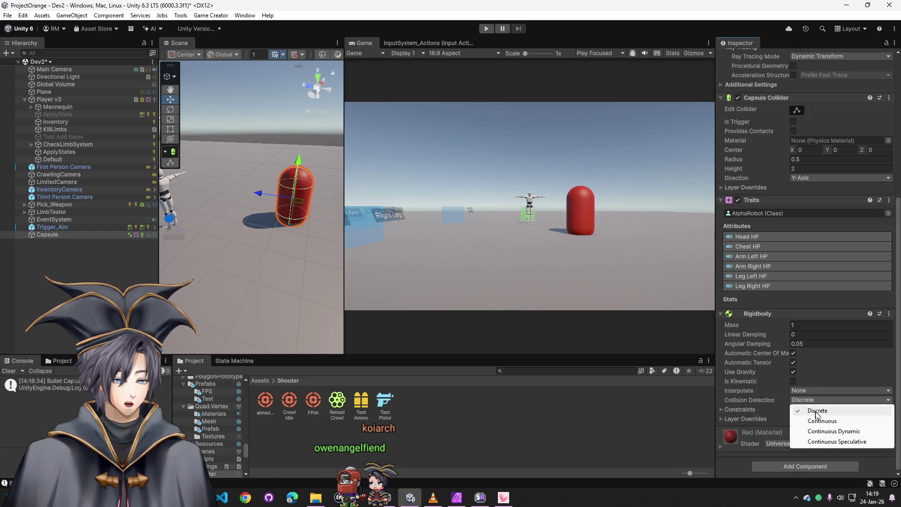
left_click(812, 421)
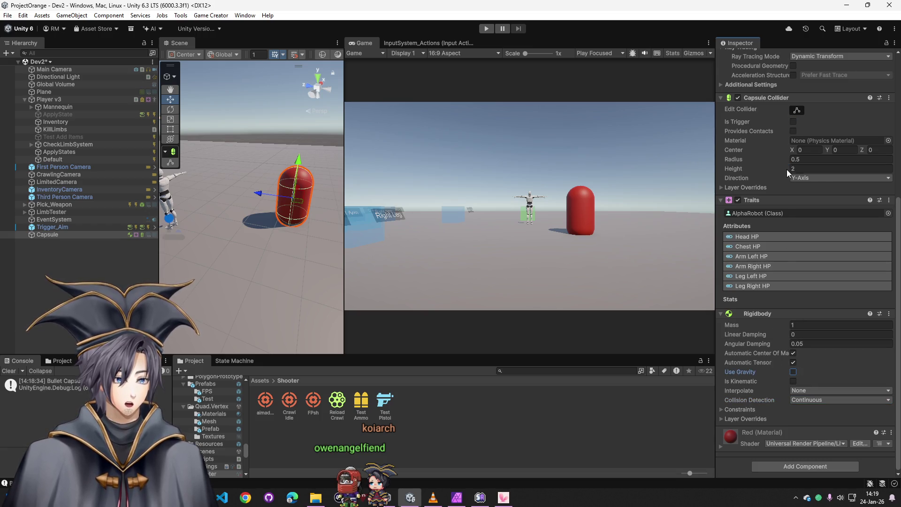
scroll(787, 169, "up", 5)
left_click_drag(796, 92, 836, 93)
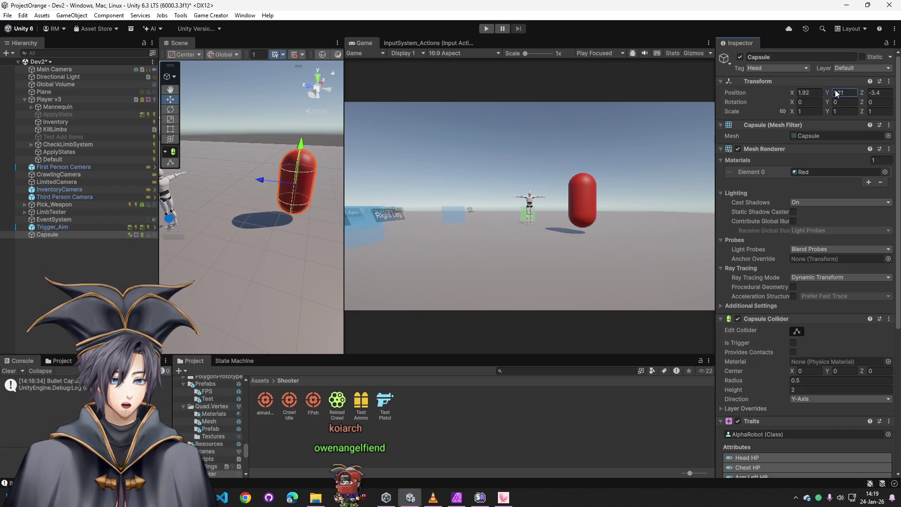
Step: Walk to the capsule, shoot its head to log 'Bullet hit head', then stop with Ctrl+P
left_click(486, 29)
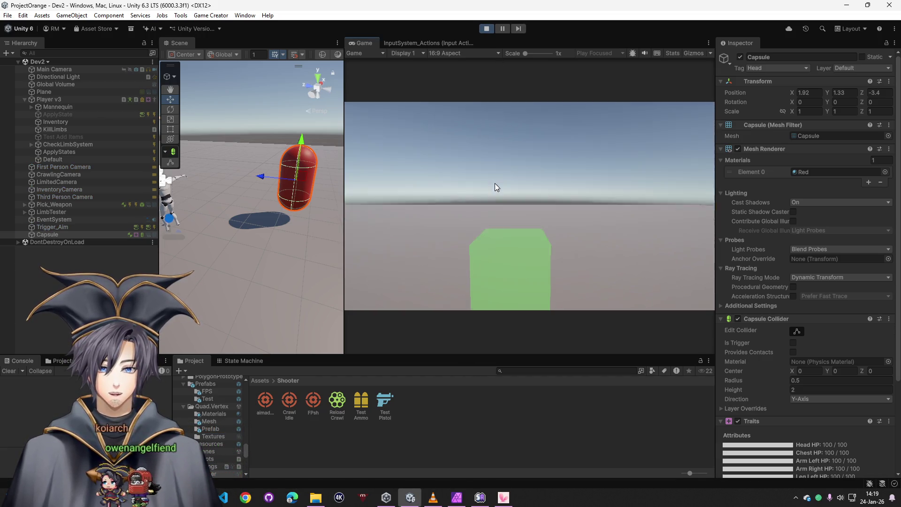
key("w")
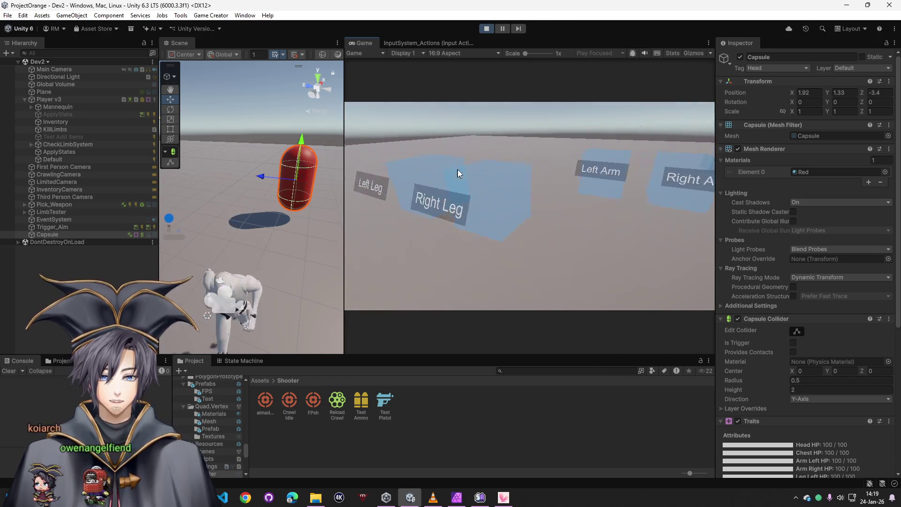
key("w")
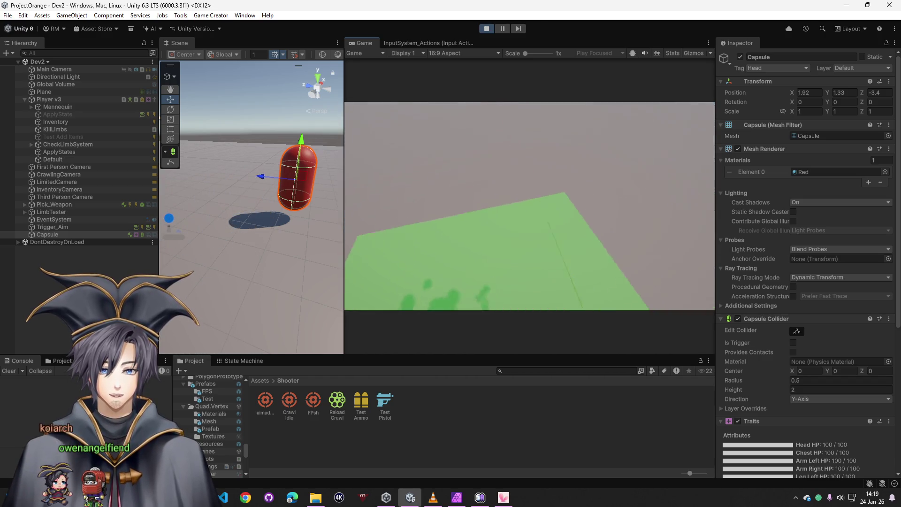
key("w")
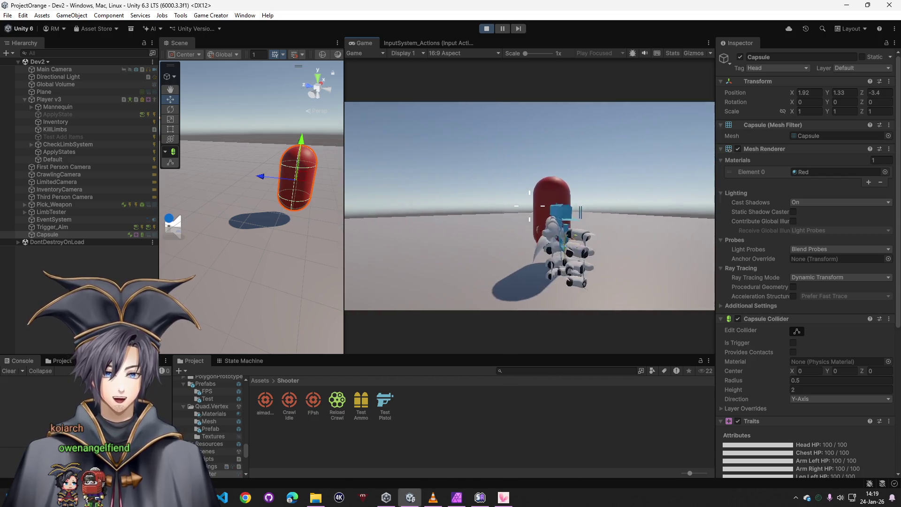
left_click(529, 206)
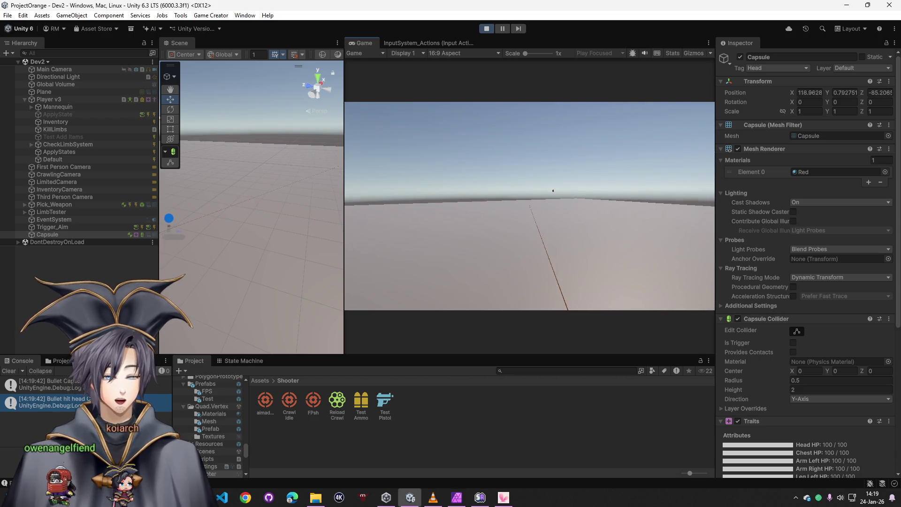
key("super")
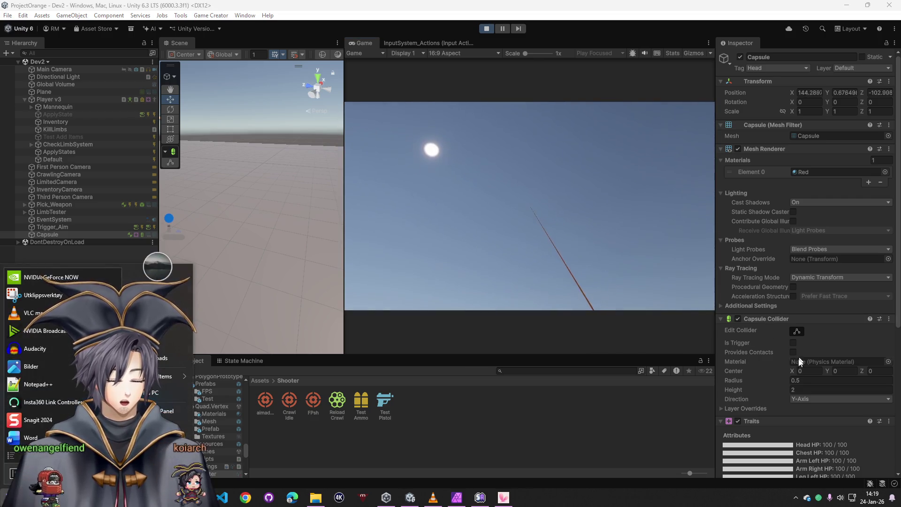
left_click(819, 445)
scroll(741, 383, "down", 3)
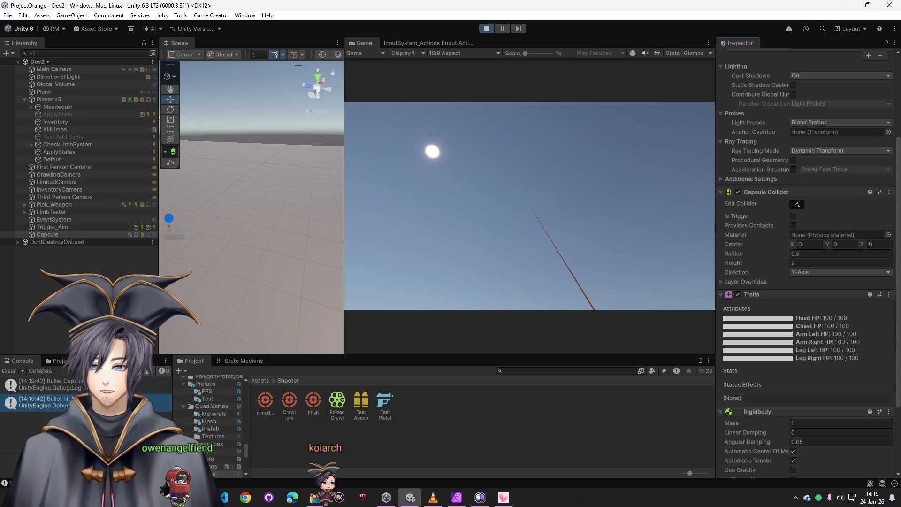
key("ctrl+p")
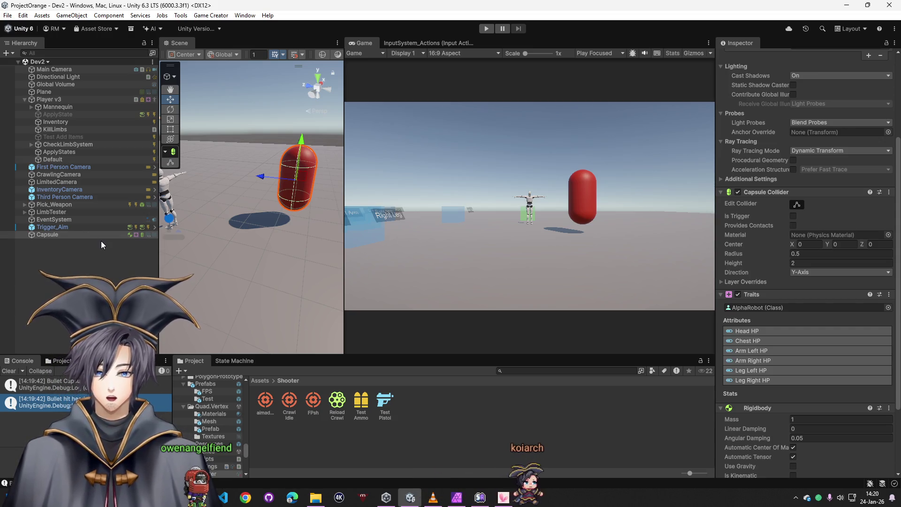
Step: Reselect the TestPistol asset and scroll to its On Hit instructions
scroll(744, 357, "up", 5)
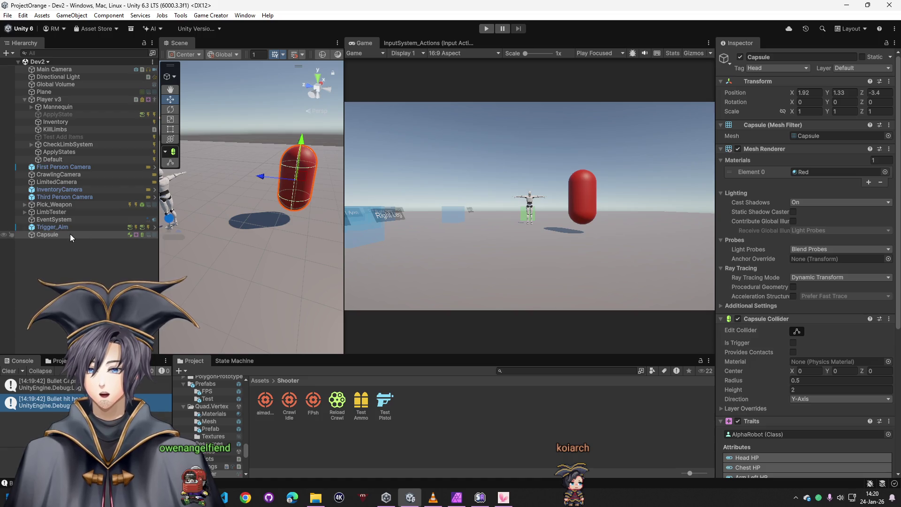
scroll(802, 367, "down", 8)
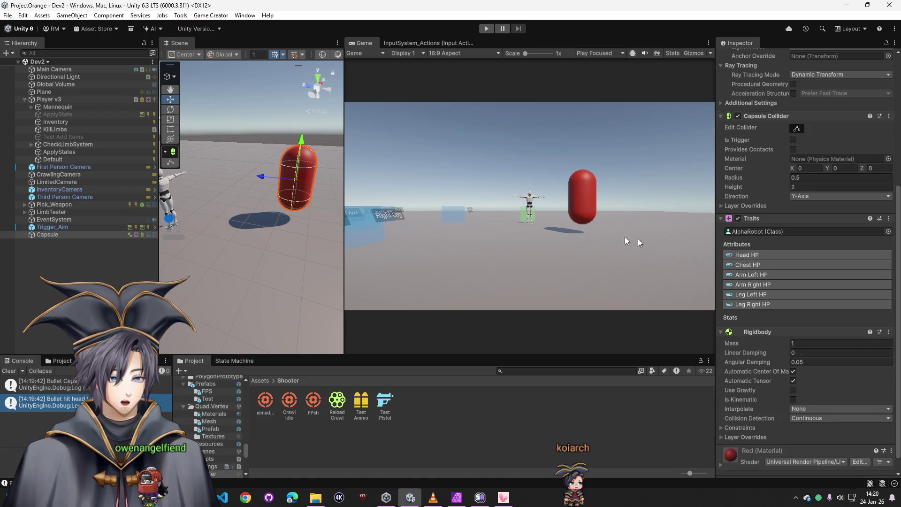
left_click(373, 402)
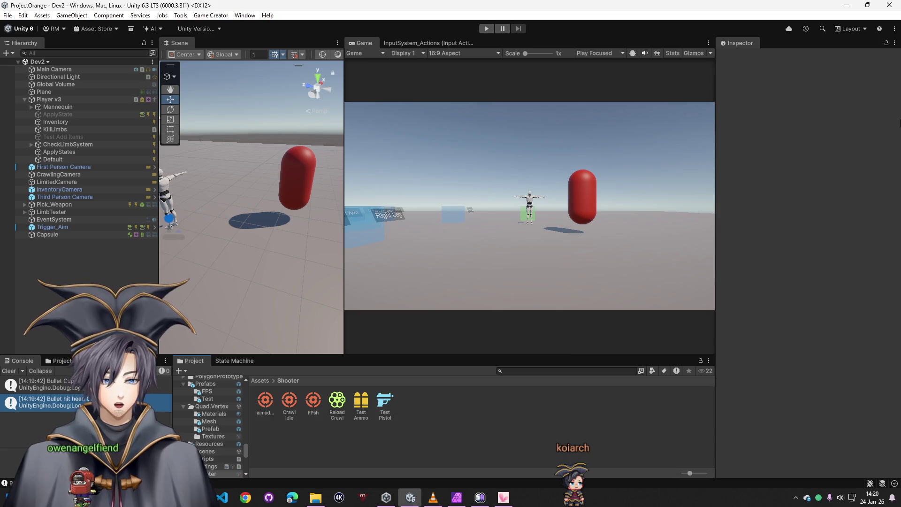
left_click(384, 403)
scroll(874, 451, "down", 10)
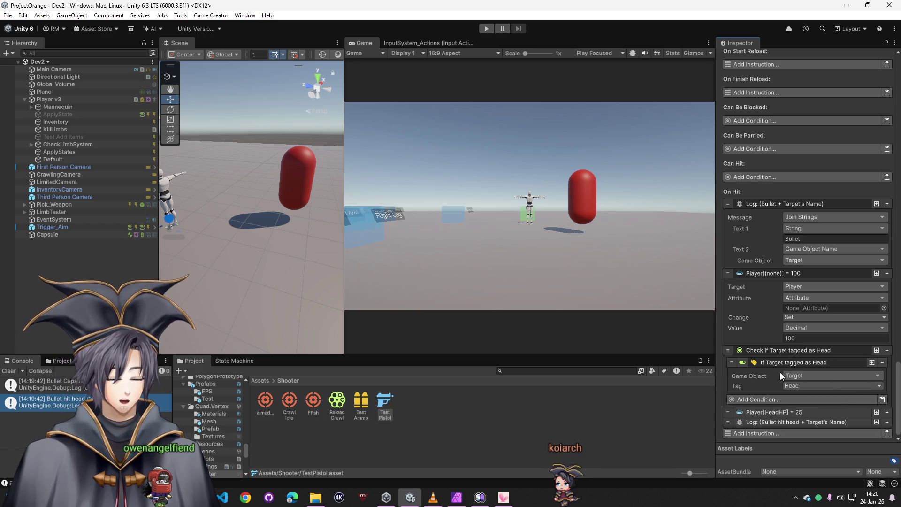
Step: Expand the HeadHP = 25 instruction and choose whose HeadHP the hit changes
left_click(776, 411)
scroll(776, 394, "down", 3)
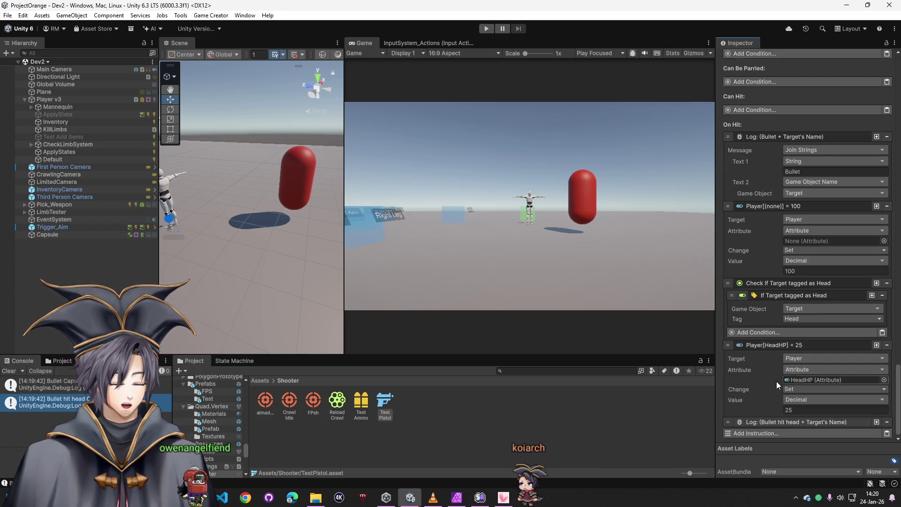
left_click(793, 359)
left_click(828, 201)
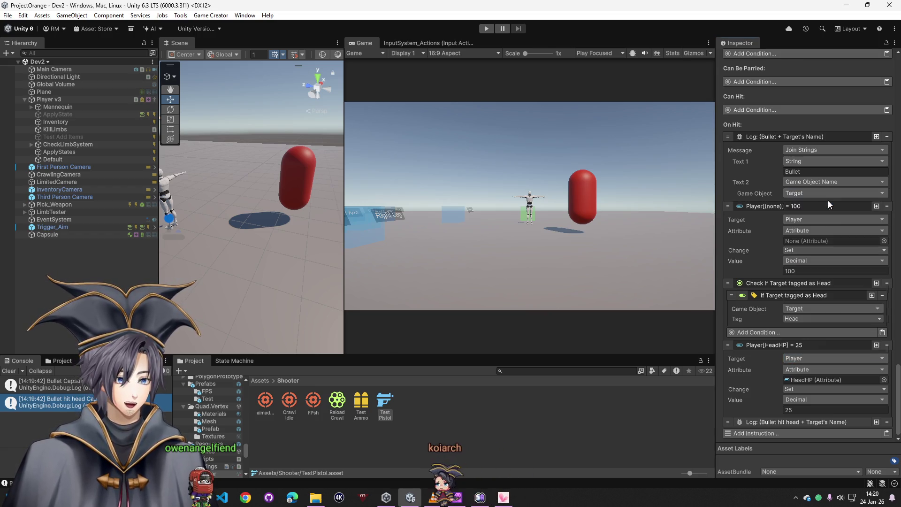
Step: Shoot the capsule's head in Play mode, confirm Head HP reads 25/100, then stop
left_click(487, 28)
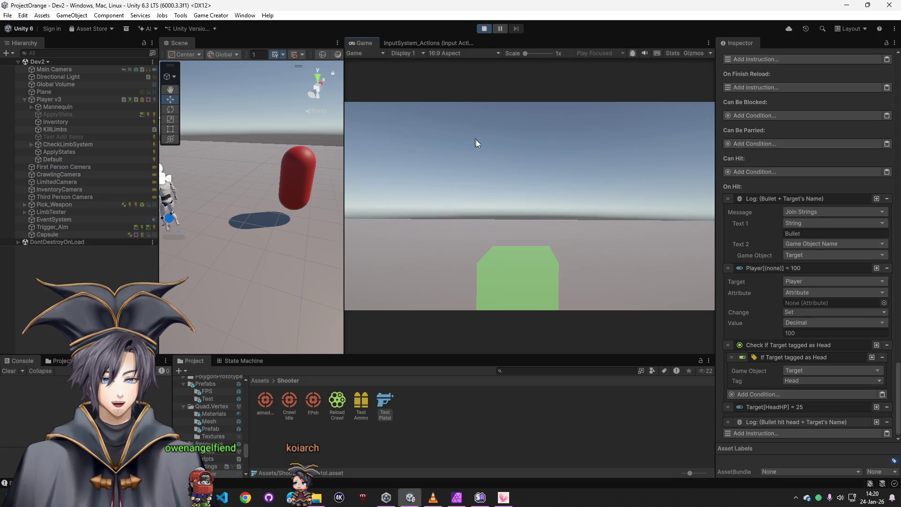
left_click(477, 151)
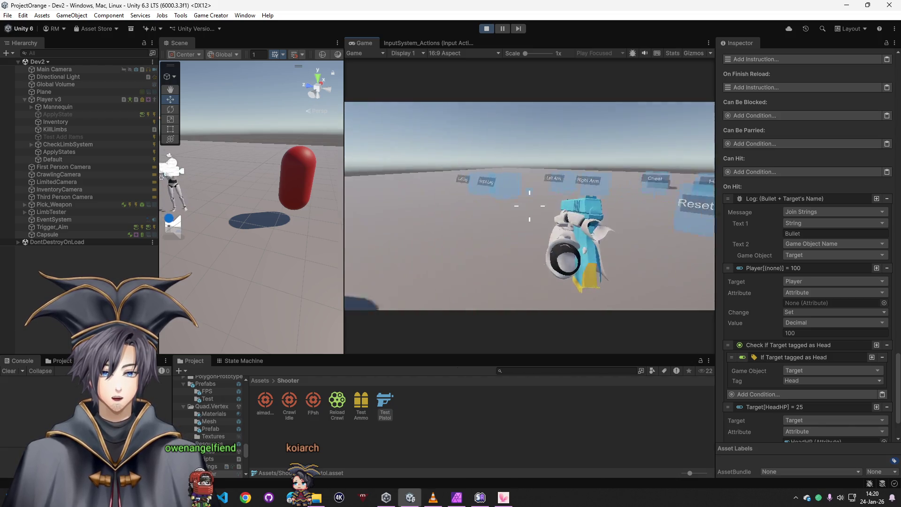
left_click(529, 206)
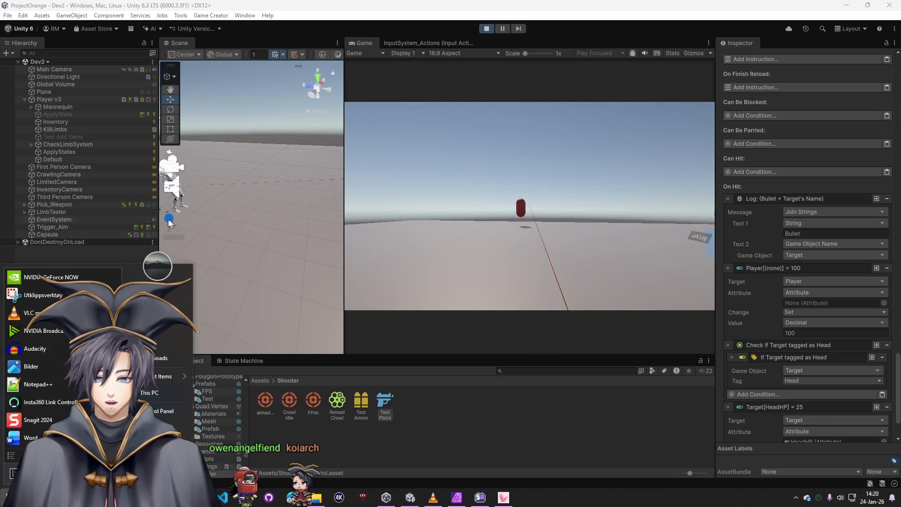
left_click(56, 234)
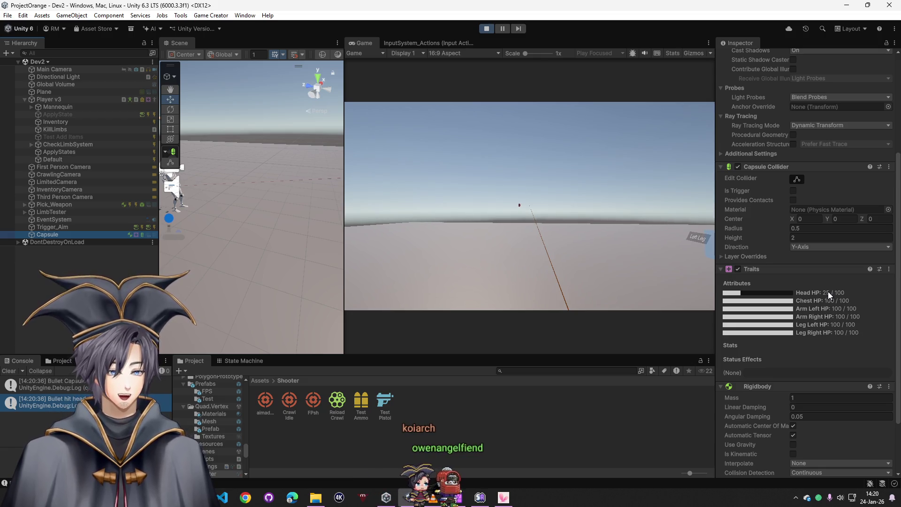
left_click(485, 30)
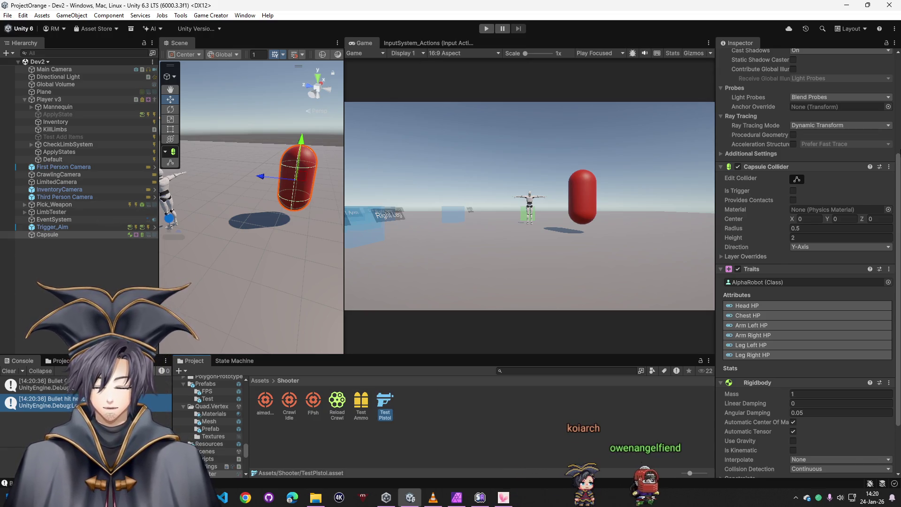
Step: Change the TestPistol's Target HeadHP instruction from Set to Subtract 25
left_click(381, 403)
scroll(874, 393, "down", 15)
scroll(875, 425, "down", 1)
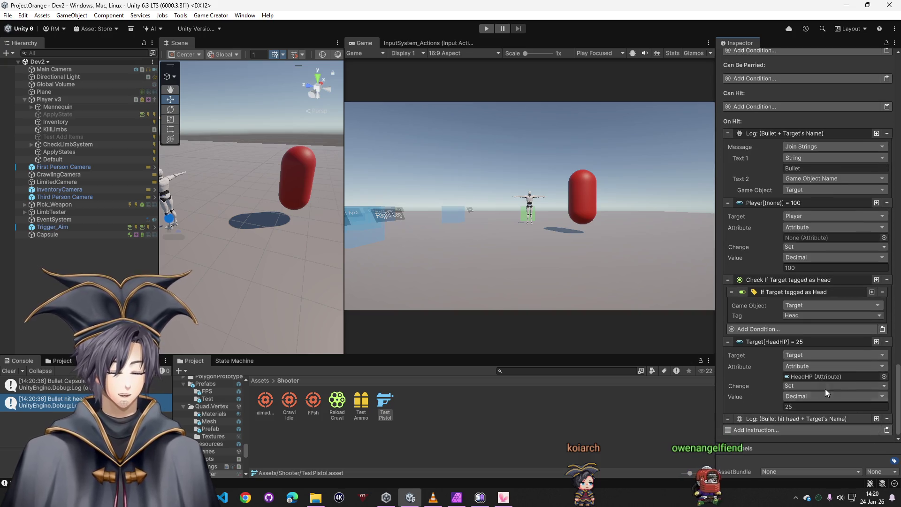
left_click(801, 386)
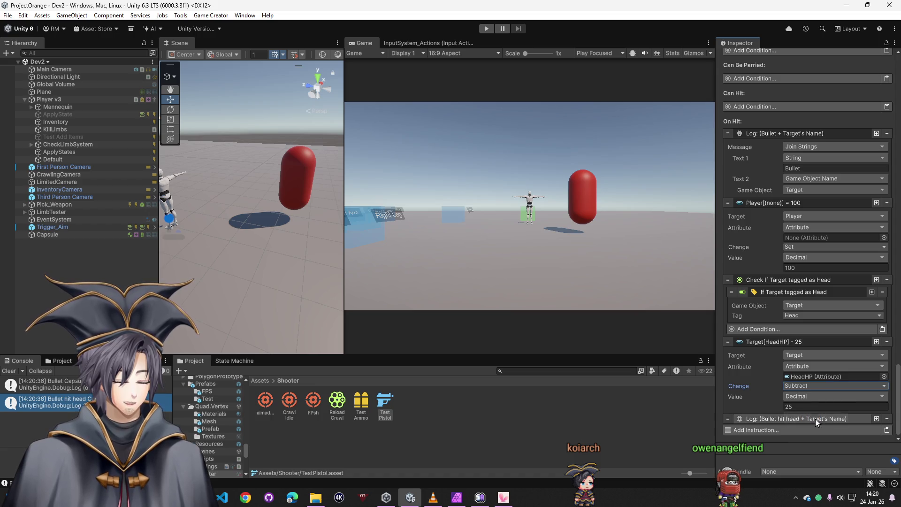
left_click(816, 419)
left_click(804, 388)
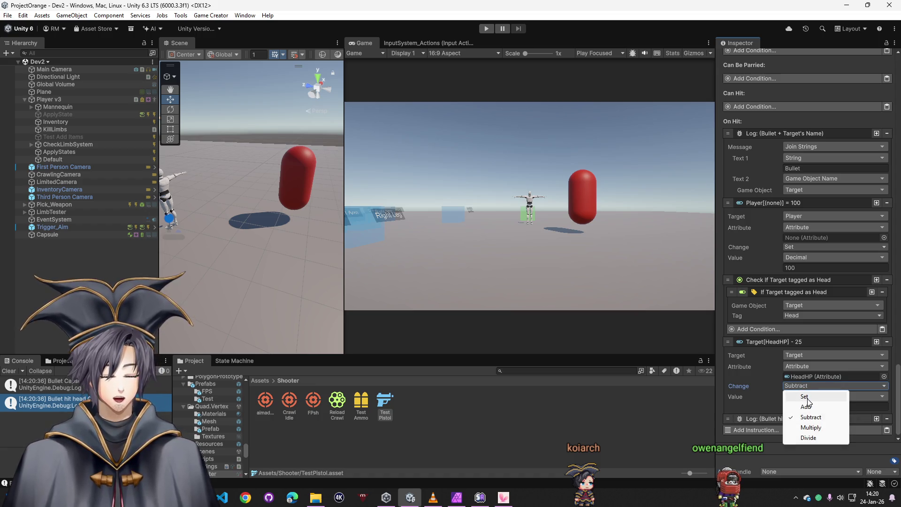
left_click(742, 382)
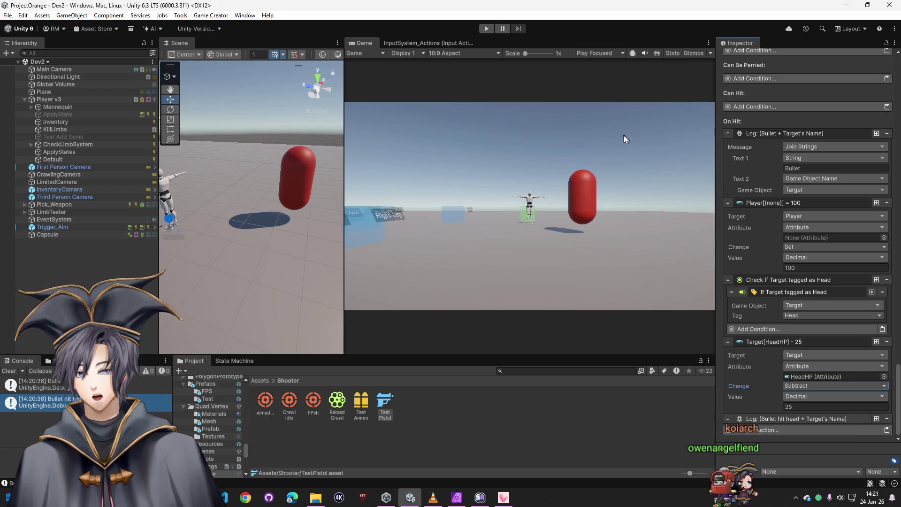
Step: Set the capsule's Rigidbody mass to 200 and start Play mode
left_click(60, 234)
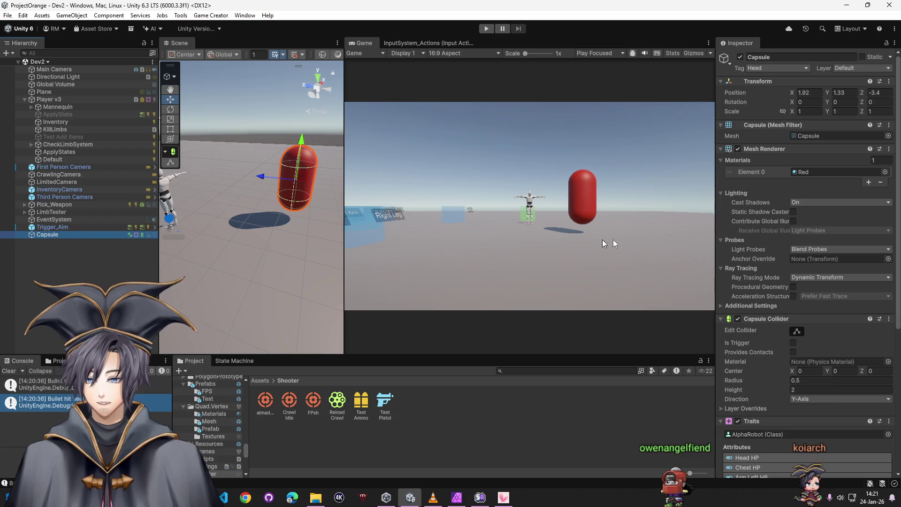
scroll(790, 345, "down", 10)
scroll(775, 331, "down", 3)
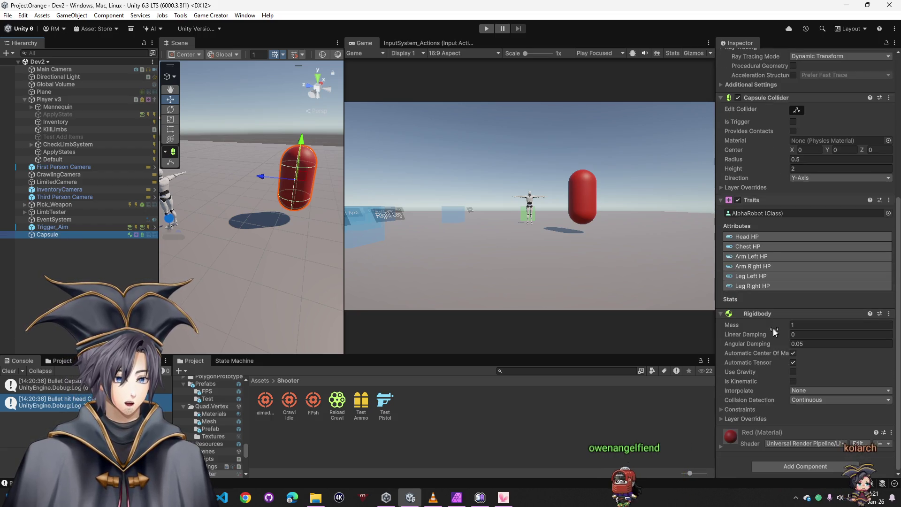
left_click(809, 324)
type("200")
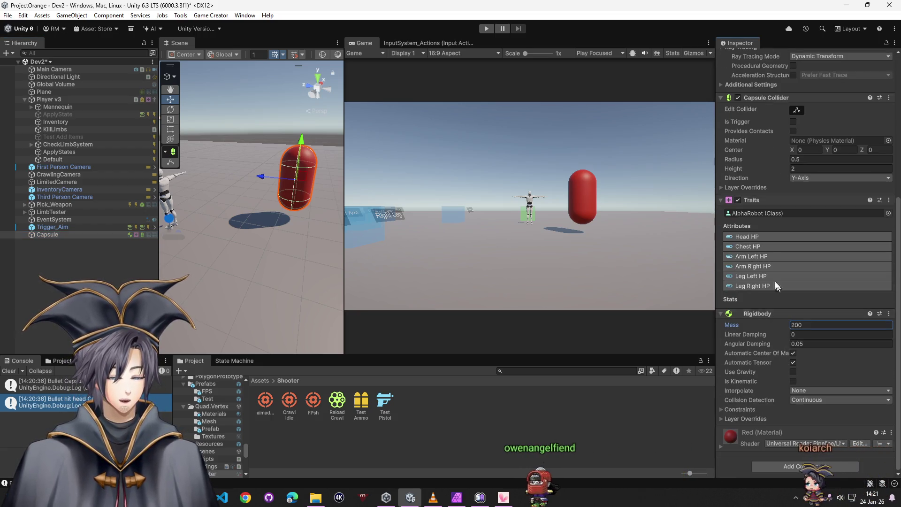
left_click(487, 29)
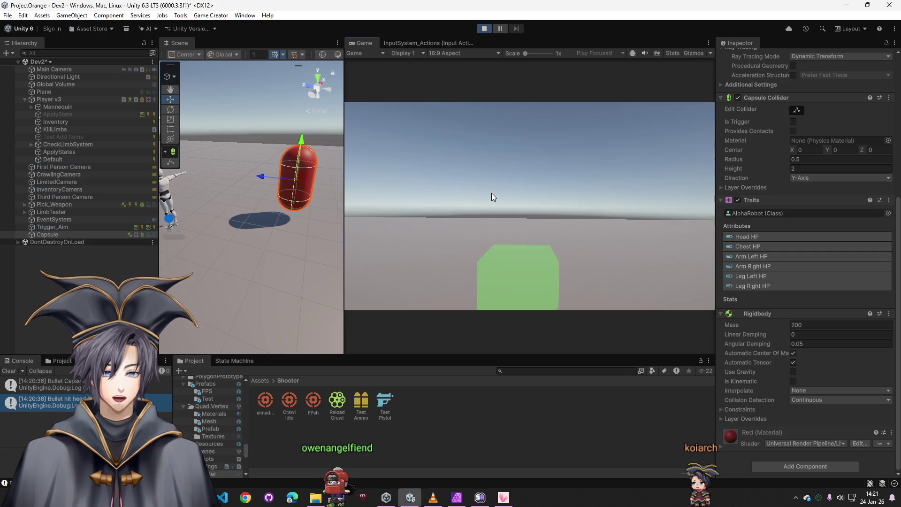
Step: Approach the capsule and shoot its head until Head HP hits 0/100, then stop the game
left_click(487, 187)
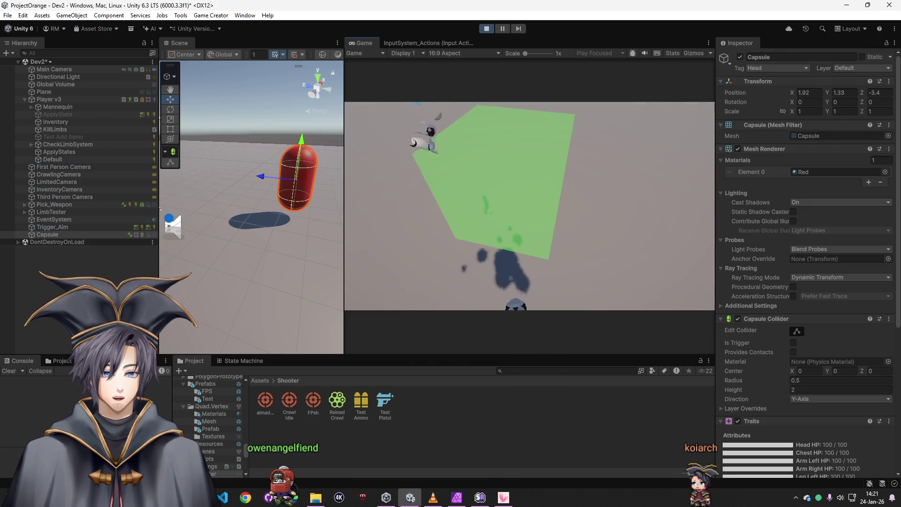
left_click(529, 206)
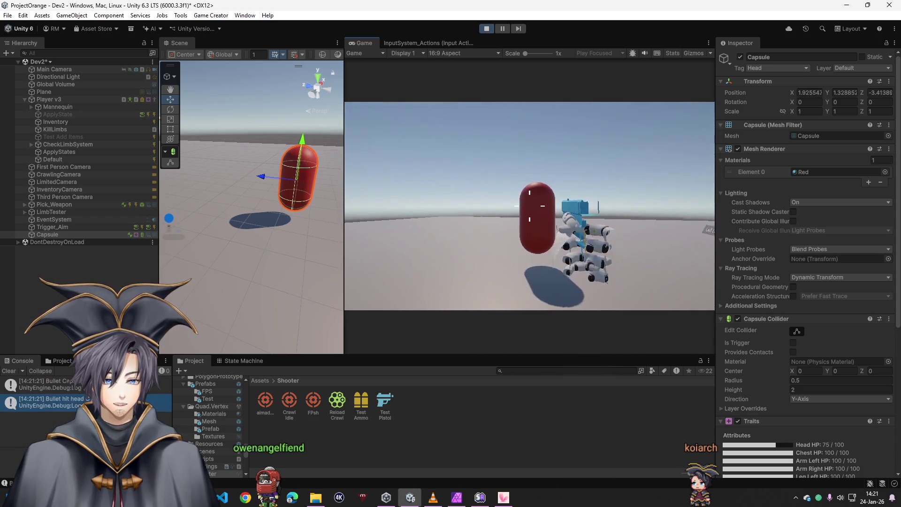
key("w")
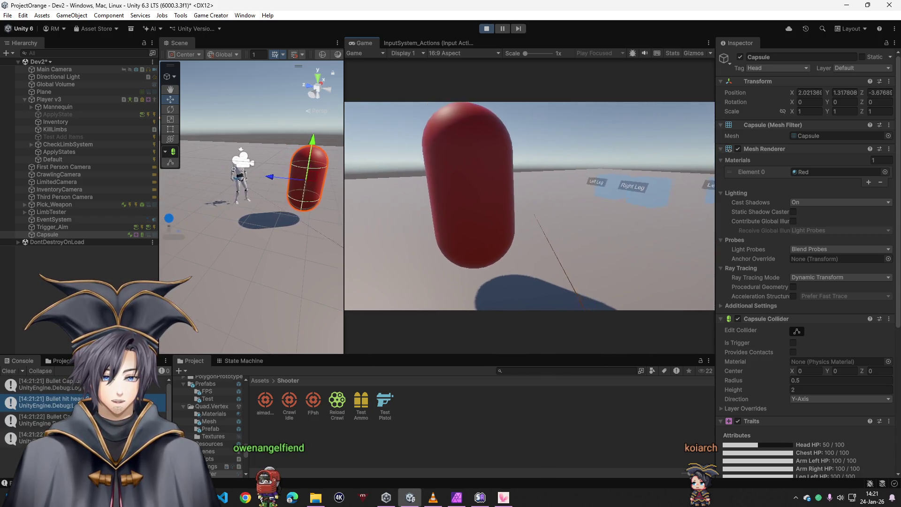
key("w")
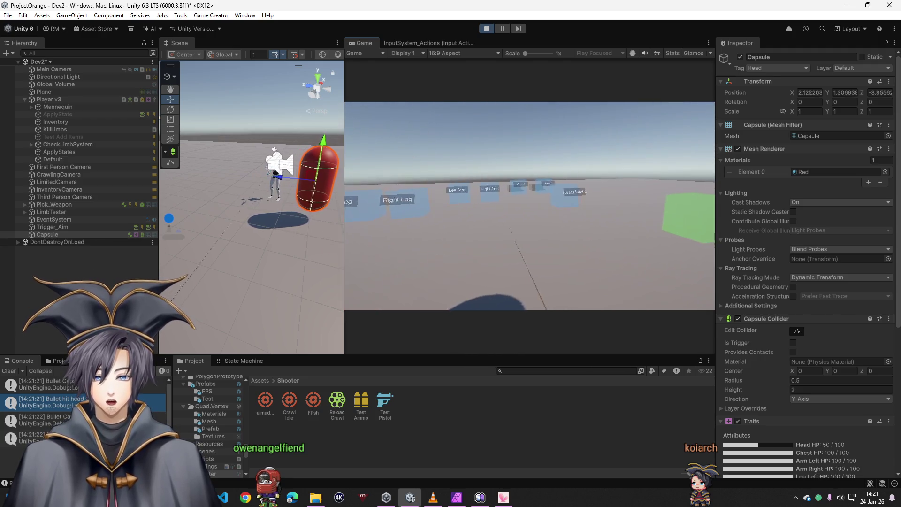
left_click_drag(337, 198, 327, 186)
left_click(453, 215)
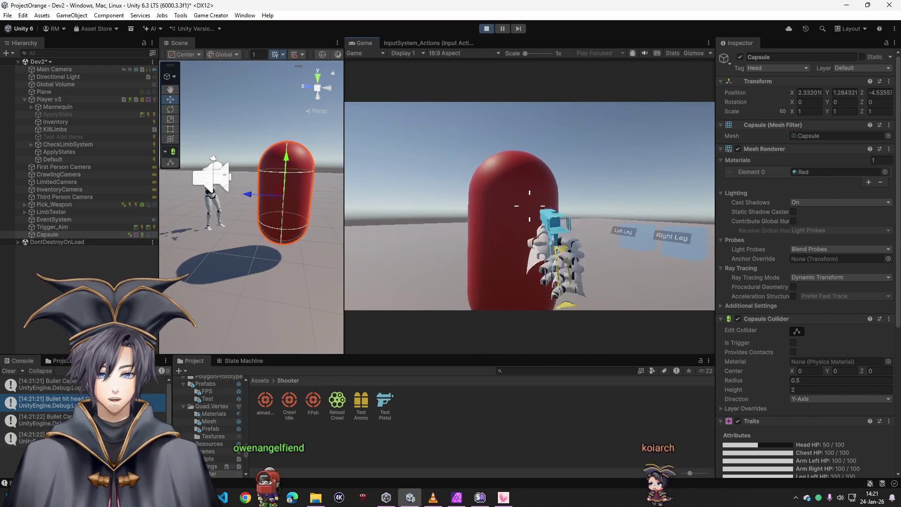
key("1")
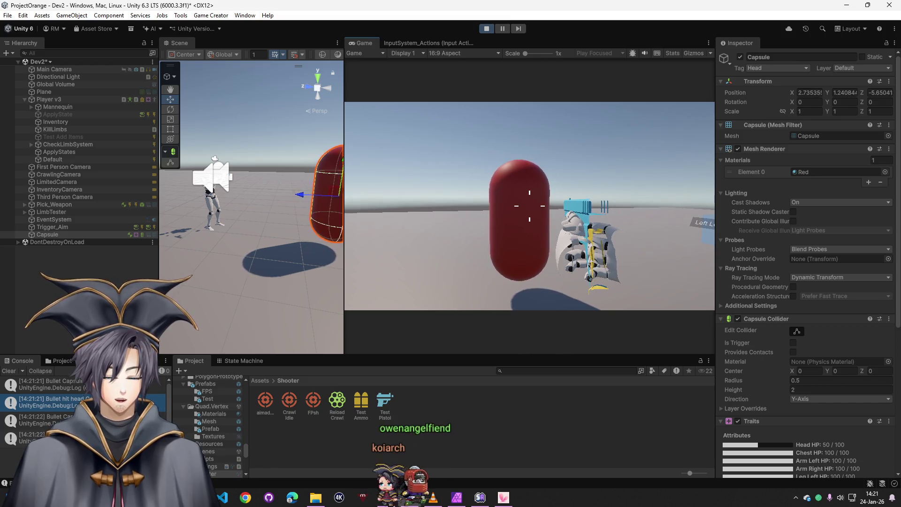
left_click(529, 206)
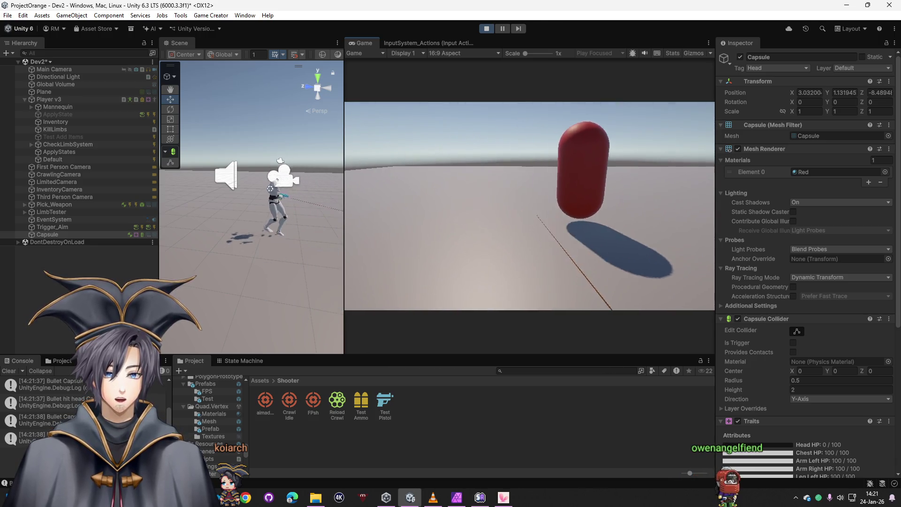
key("ctrl+p")
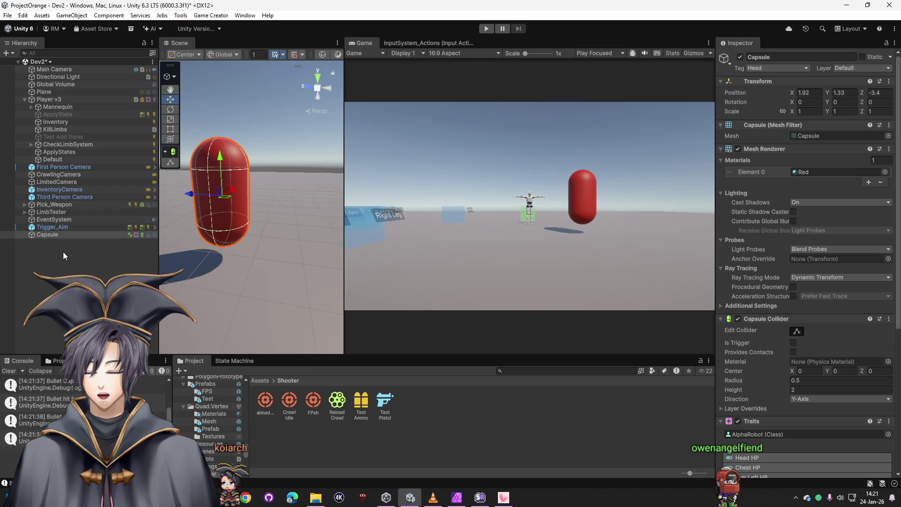
Step: Make the Test Pistol's head-hit instruction set the Player's HeadHP to 0, then enter Play mode
left_click(385, 403)
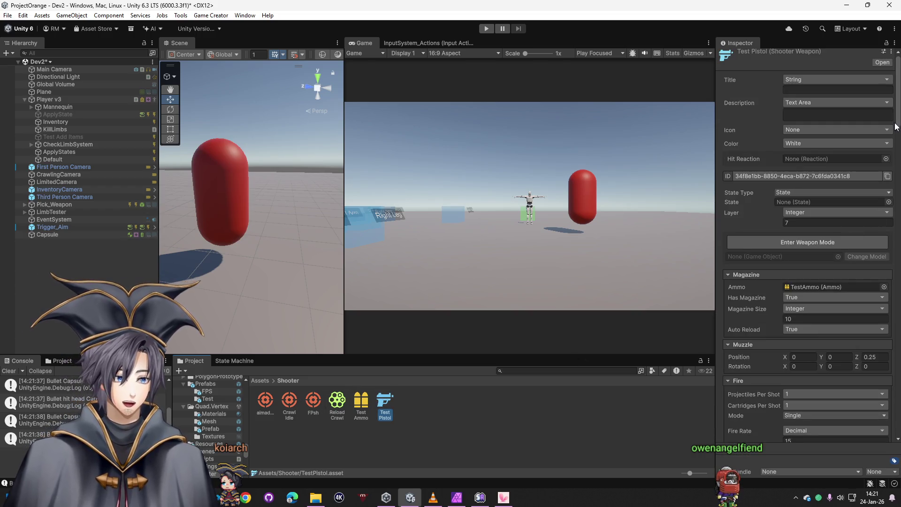
scroll(869, 415, "down", 15)
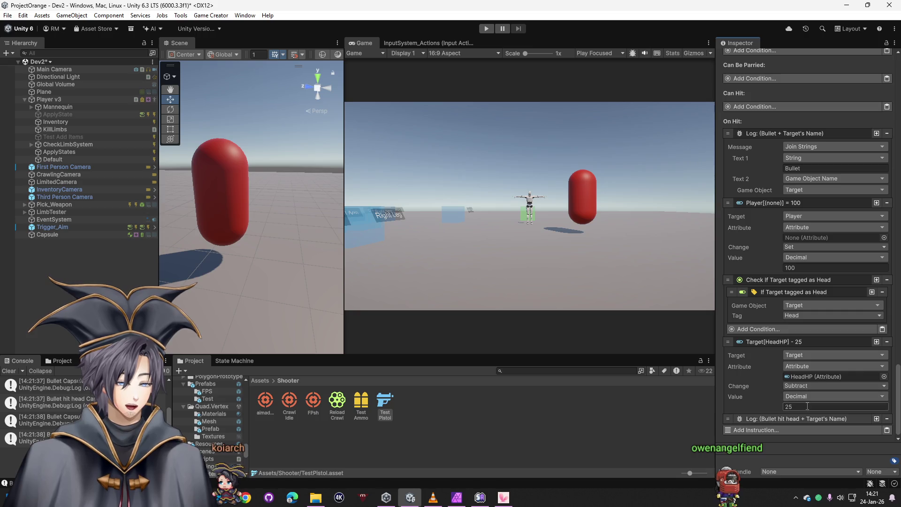
type("0")
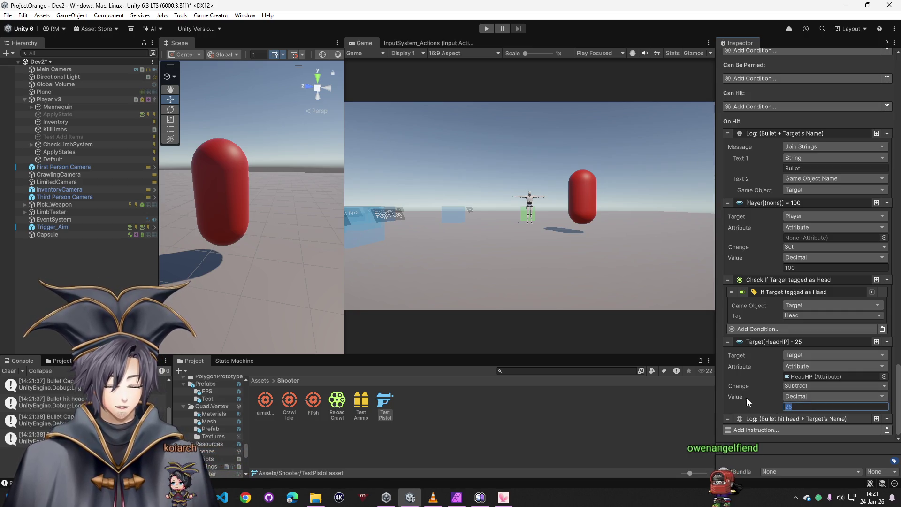
left_click(801, 354)
type("pla")
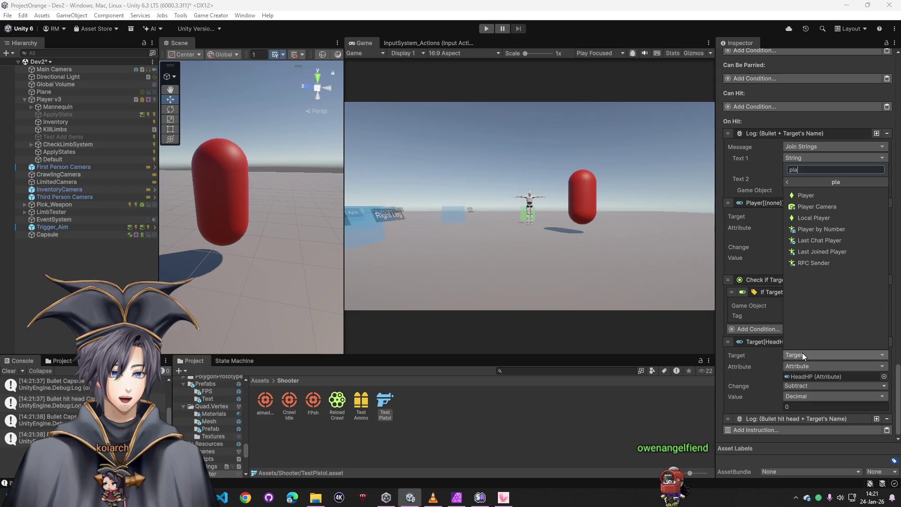
left_click(828, 195)
left_click(798, 386)
left_click(802, 396)
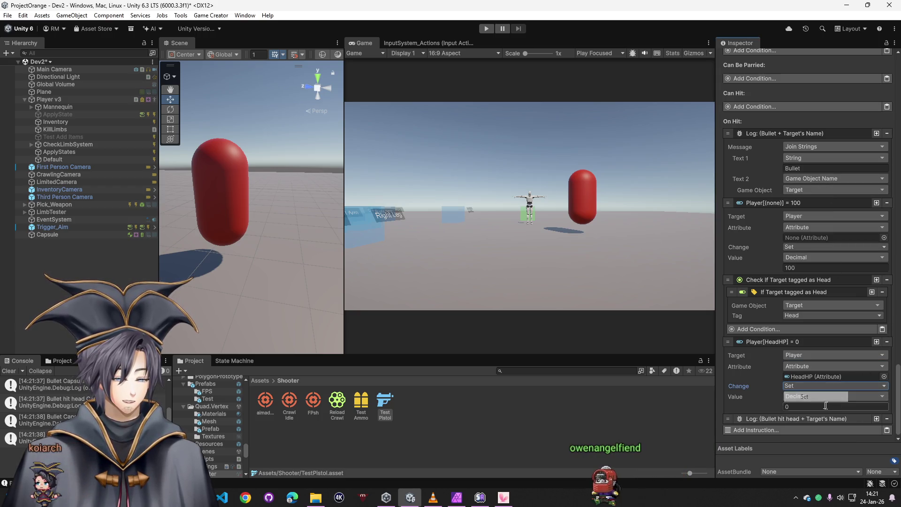
left_click(487, 29)
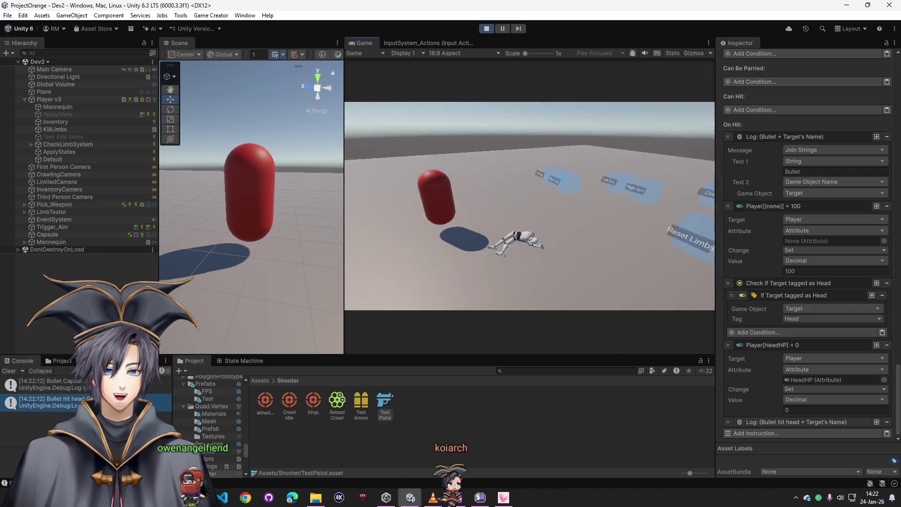
Step: Stop Play mode after the head-shot test
key("super")
left_click(486, 29)
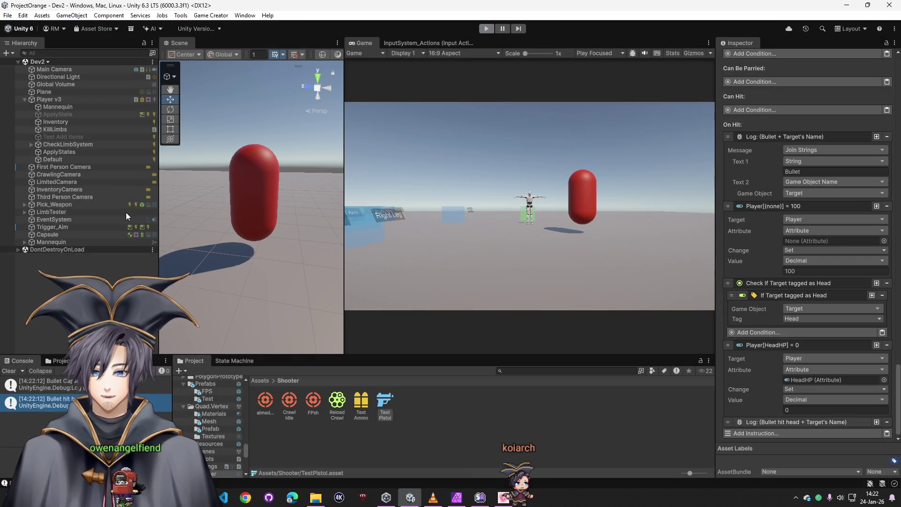
Step: Change the Test Pistol head-hit instruction to Target, Subtract, with value 25
left_click(47, 235)
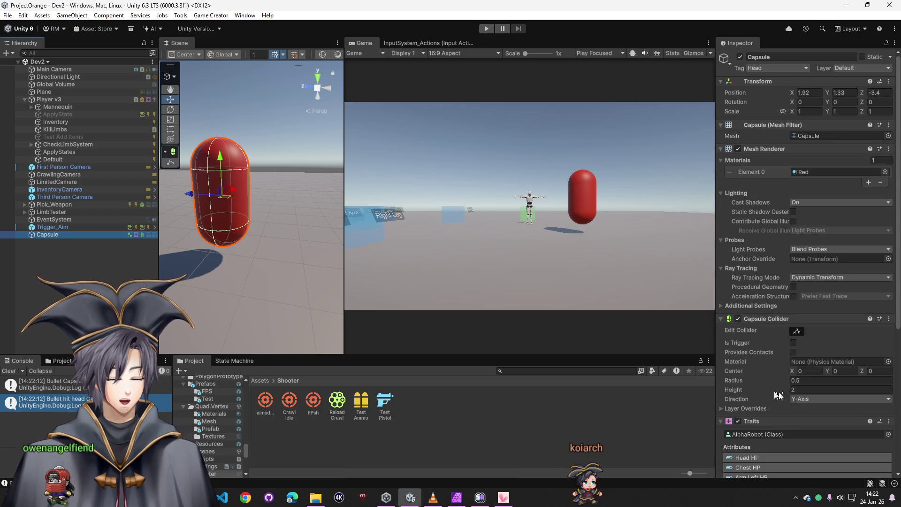
scroll(803, 362, "down", 10)
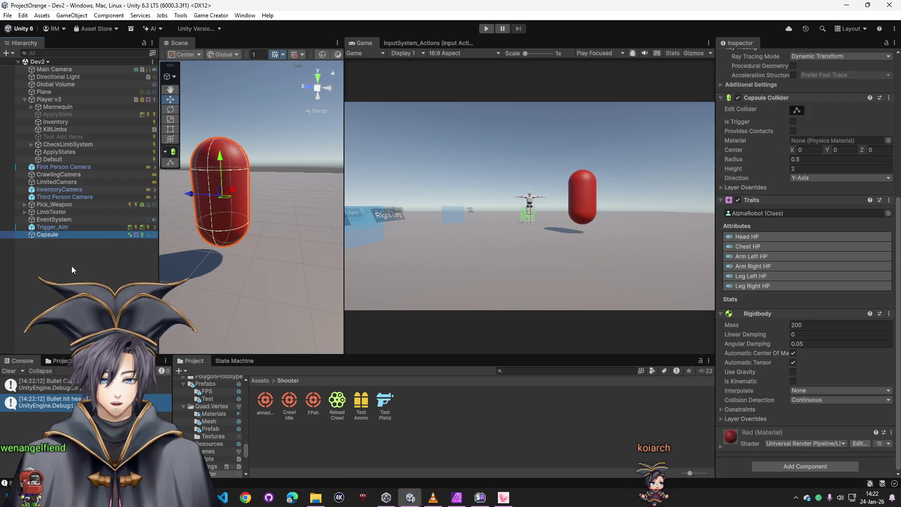
left_click(385, 404)
scroll(887, 416, "down", 10)
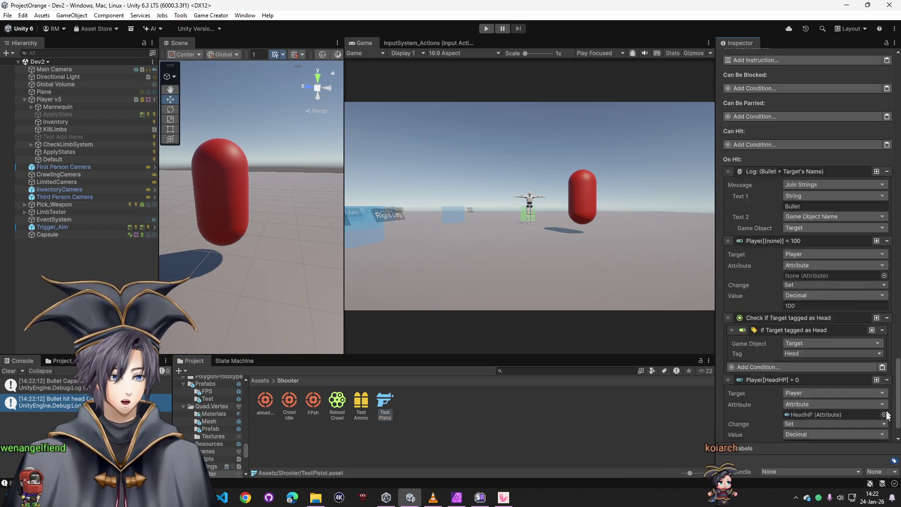
scroll(815, 397, "down", 2)
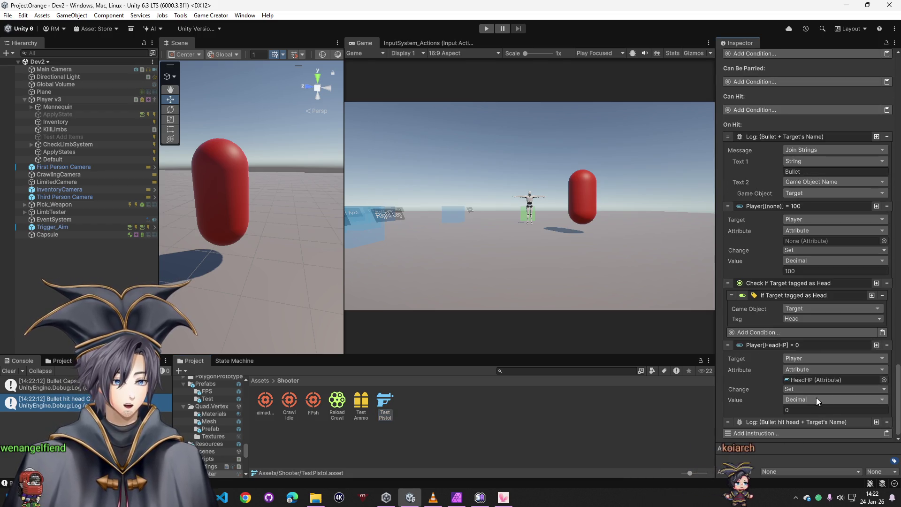
left_click(799, 359)
left_click(810, 201)
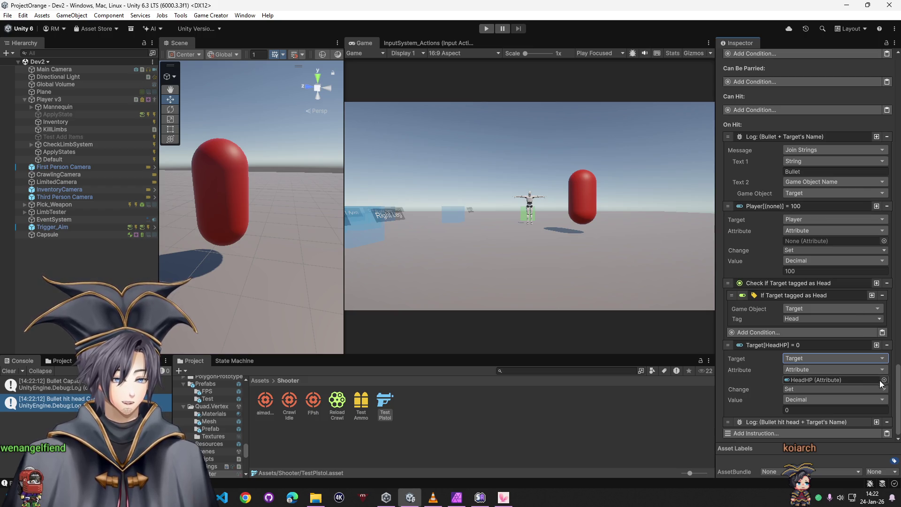
left_click(798, 391)
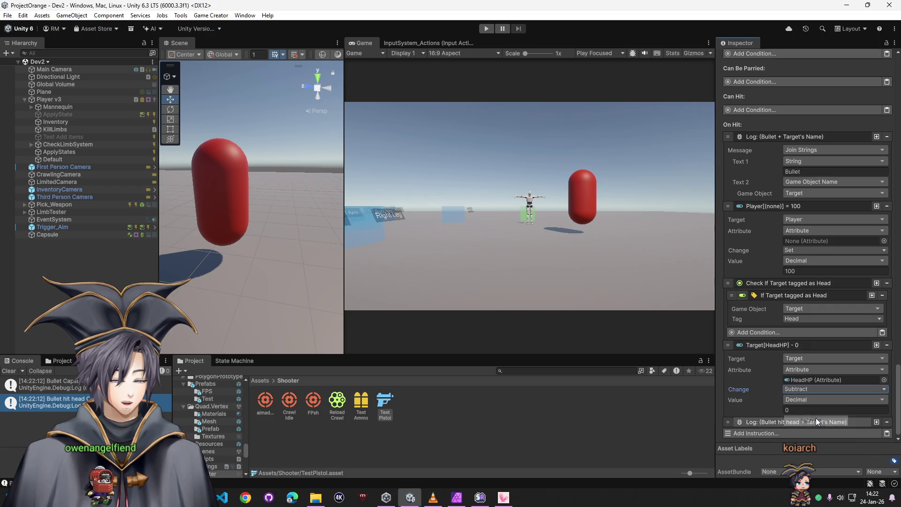
type("25")
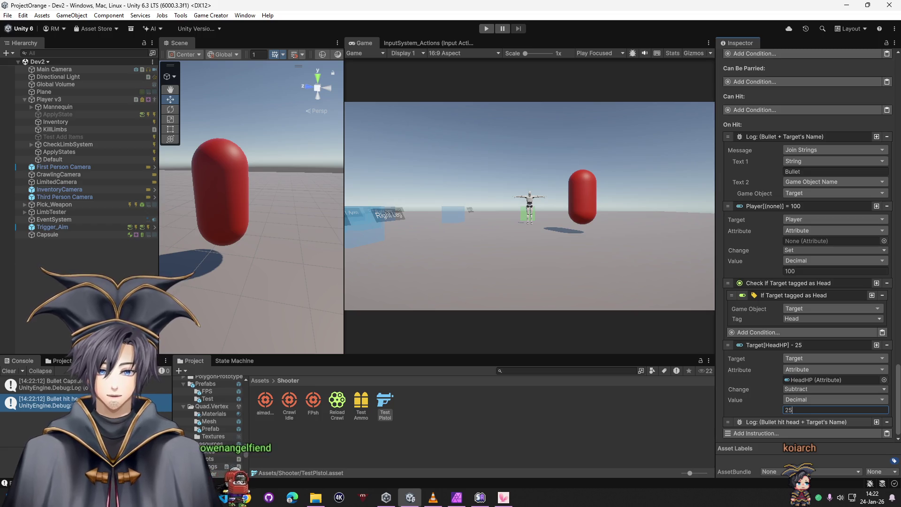
left_click(57, 254)
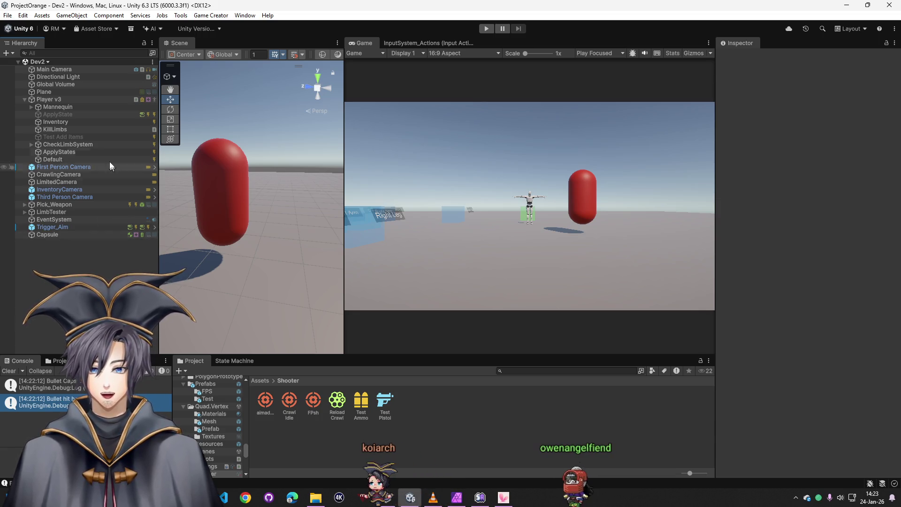
Step: Collapse Player v3's Skinned Mesh Region Toggler and frame Player v3 in the Scene view
left_click(77, 101)
scroll(815, 370, "down", 15)
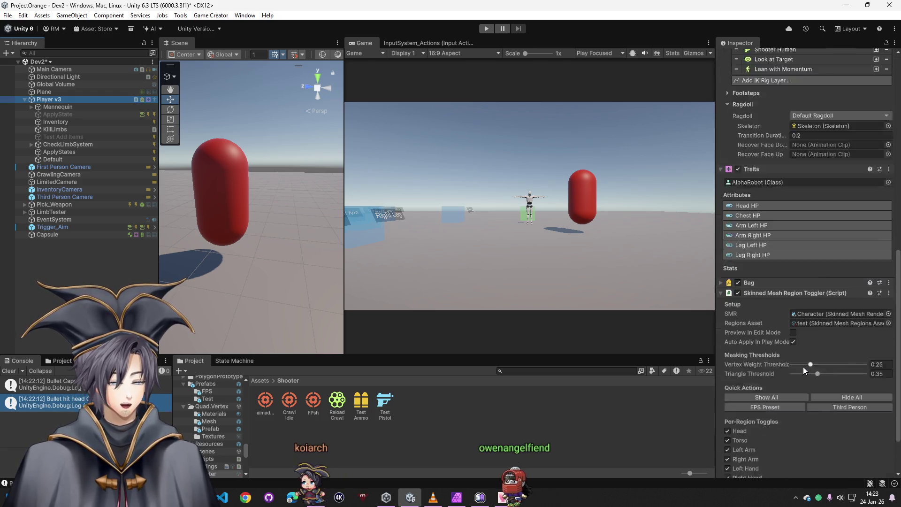
left_click(722, 268)
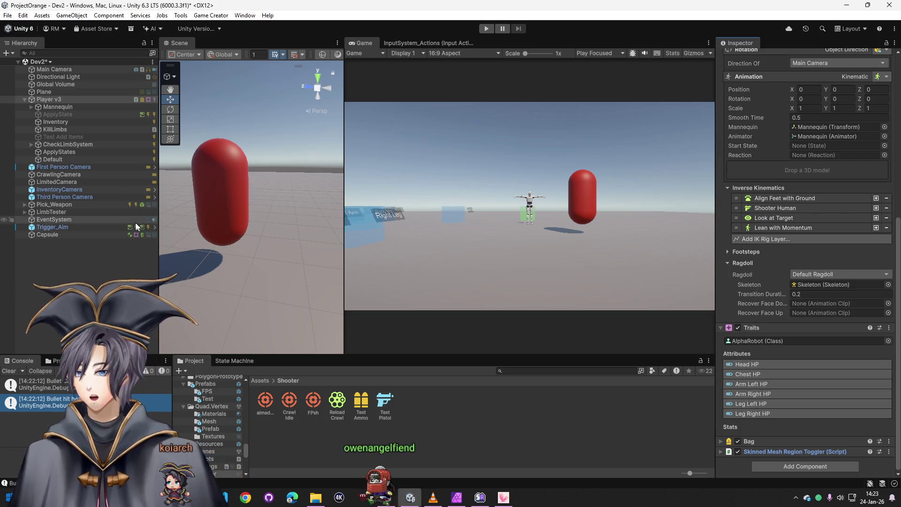
left_click(86, 234)
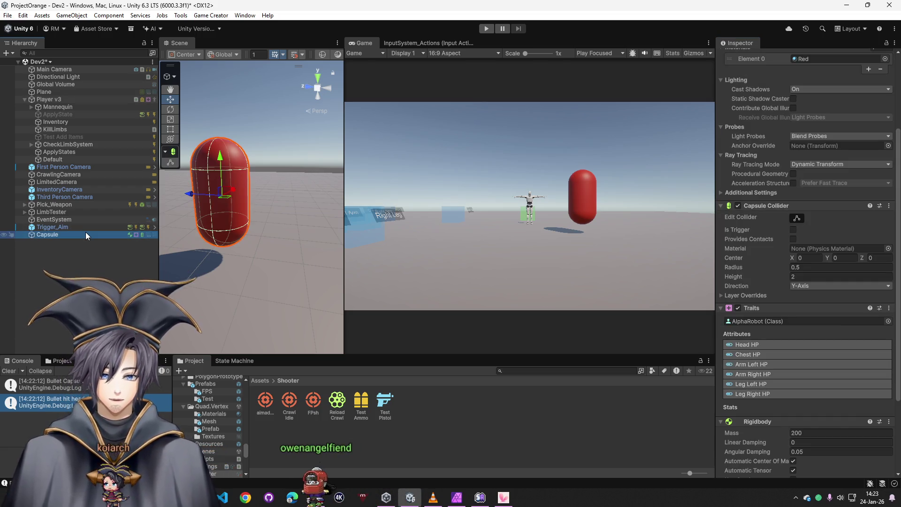
left_click(58, 100)
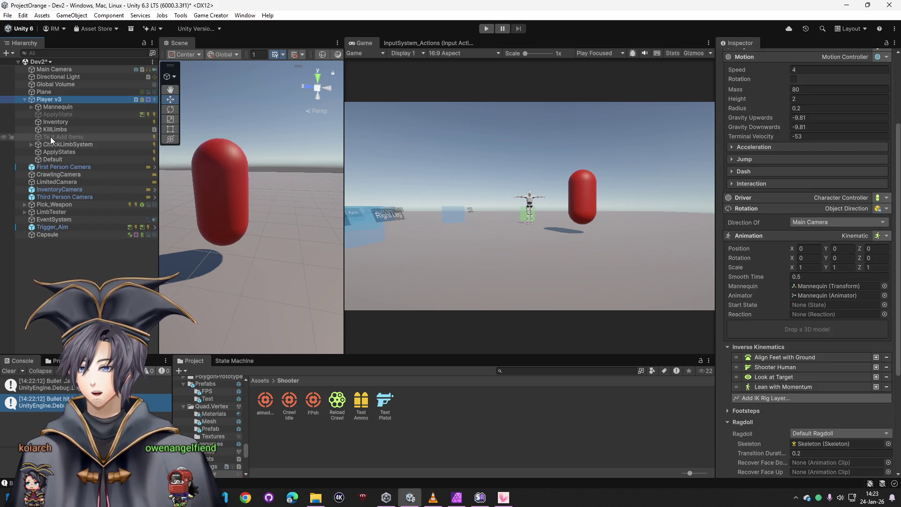
double_click(63, 99)
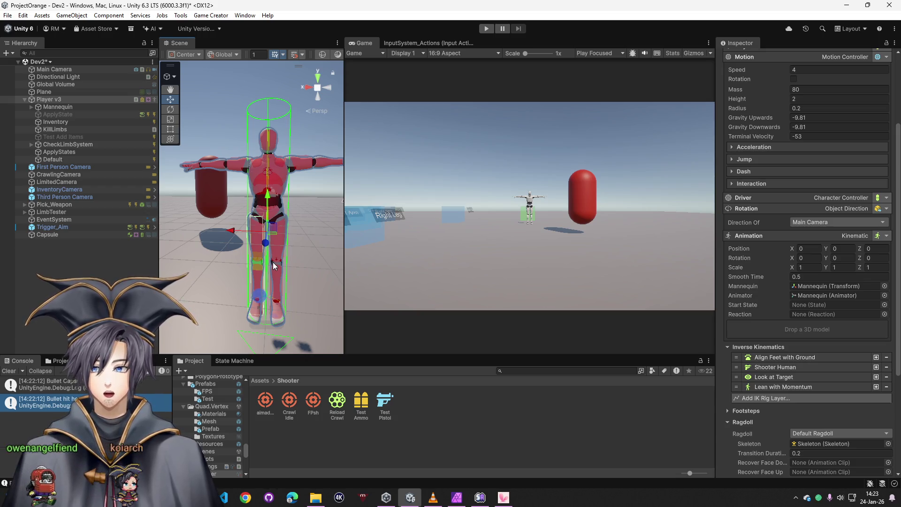
scroll(782, 309, "down", 5)
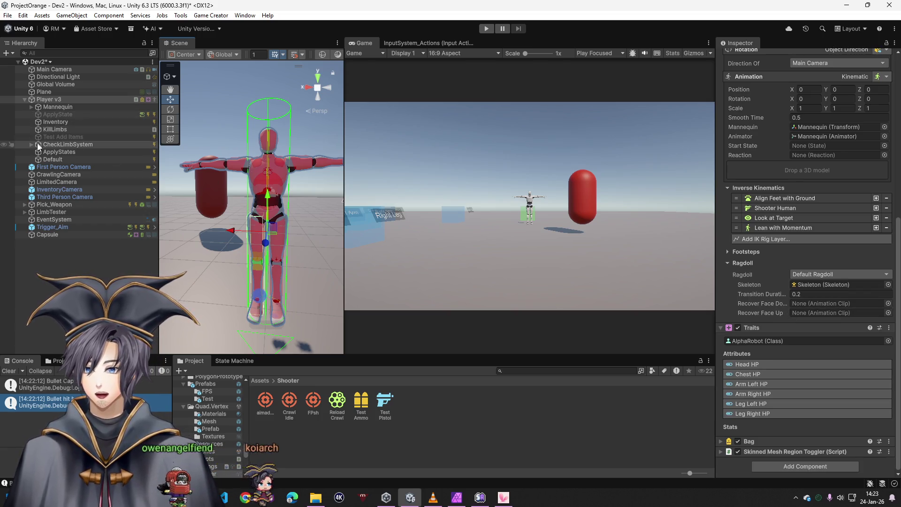
Step: Expand the Mannequin's Hips and inspect the RightUpLeg and LeftUpLeg components
left_click(31, 106)
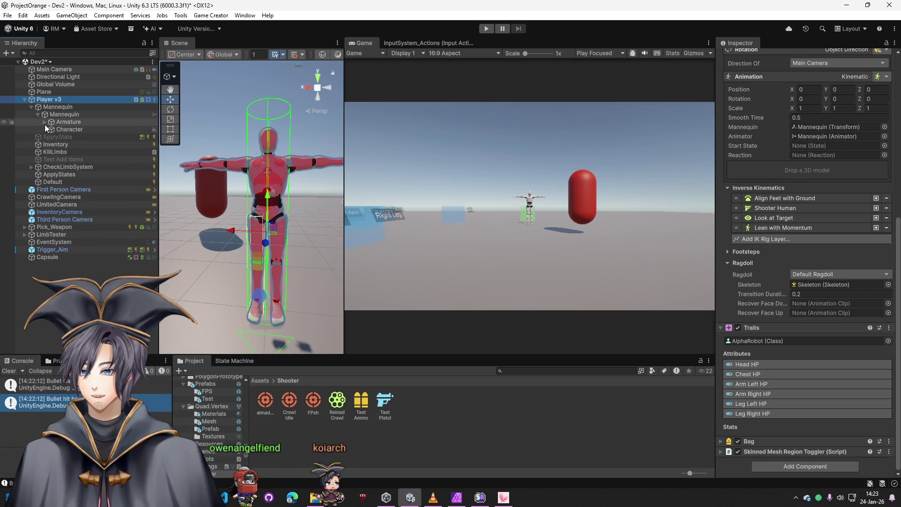
left_click(51, 130)
left_click(82, 144)
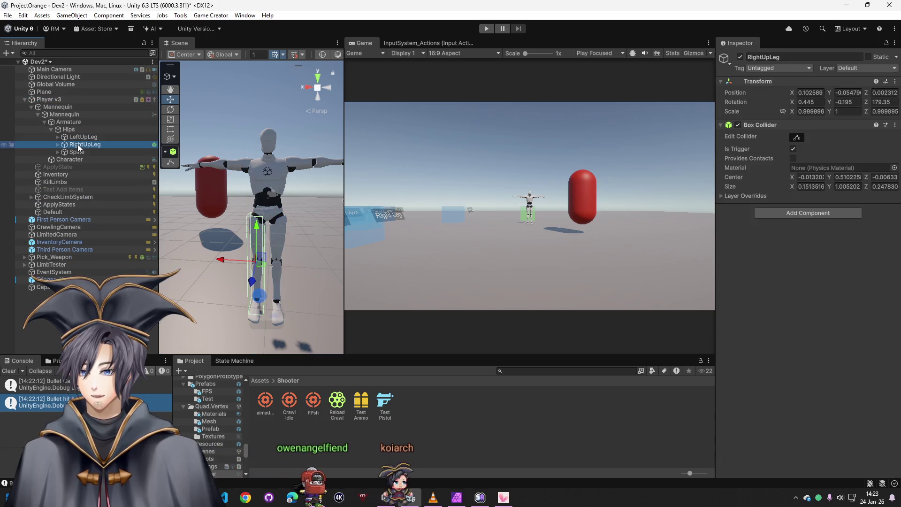
right_click(787, 124)
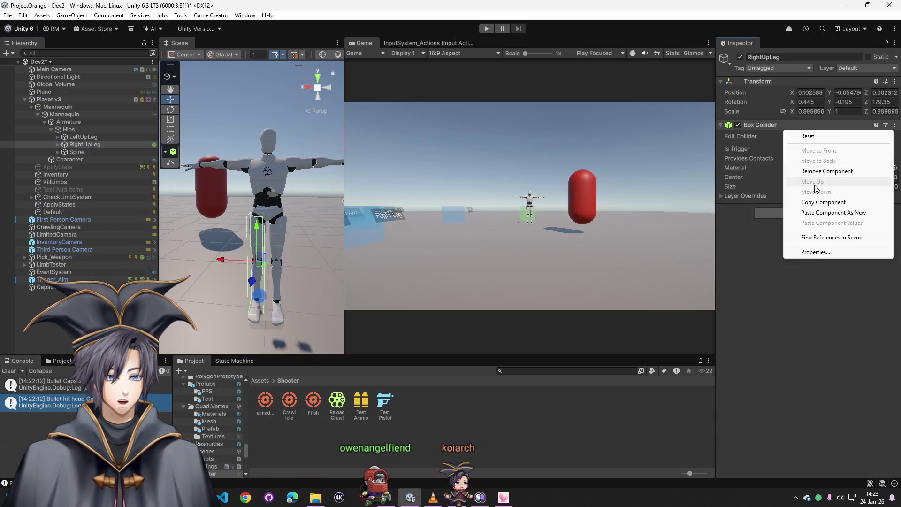
left_click(808, 202)
left_click(92, 139)
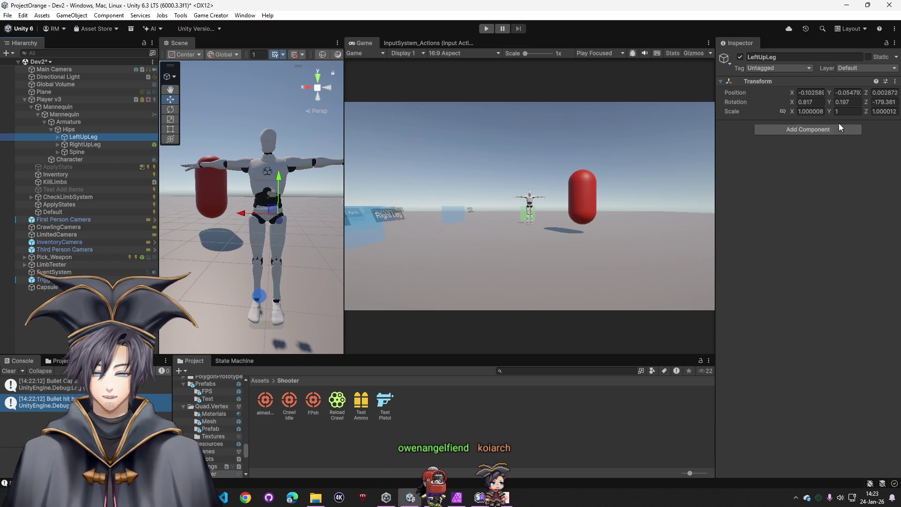
right_click(794, 81)
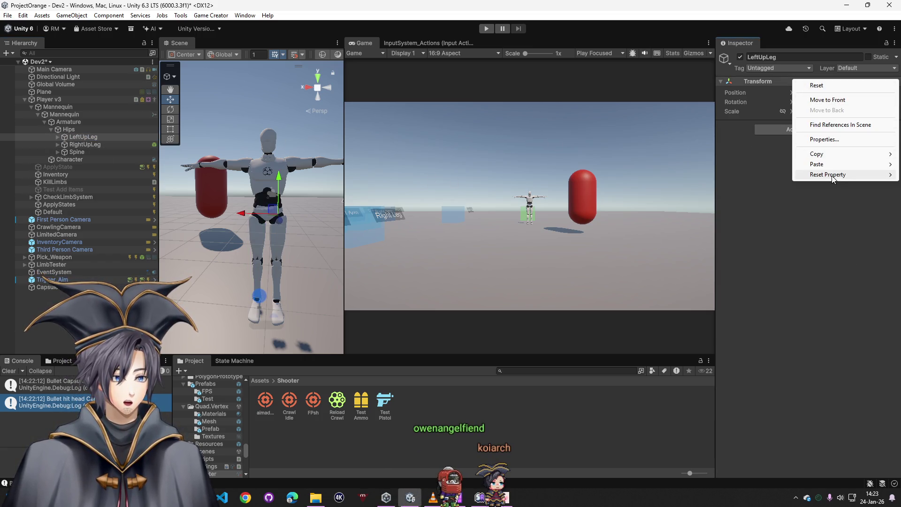
left_click(816, 188)
Step: Tag RightUpLeg as LeftLeg and check its Box Collider's options
left_click(85, 144)
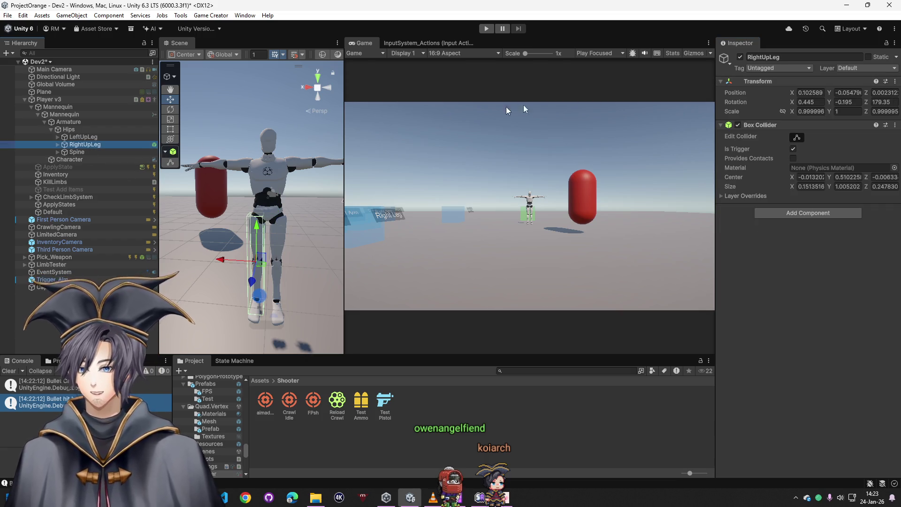
left_click(775, 69)
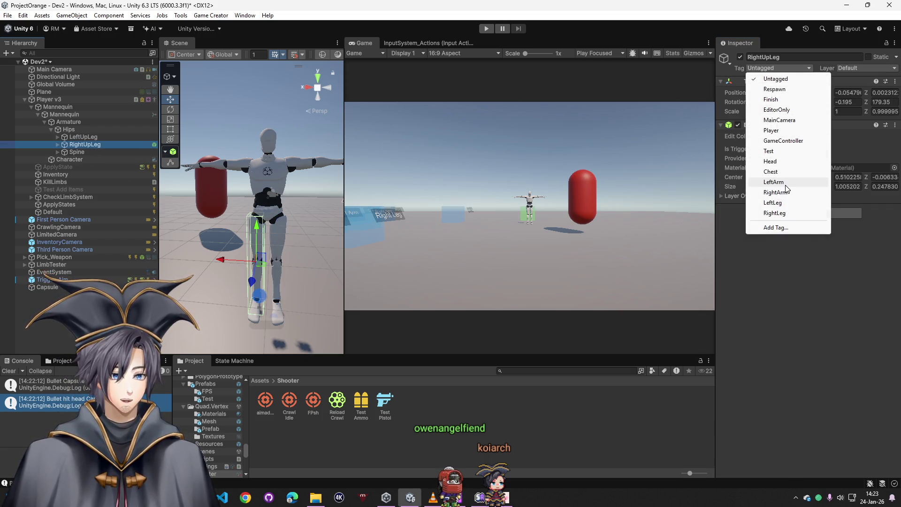
left_click(785, 205)
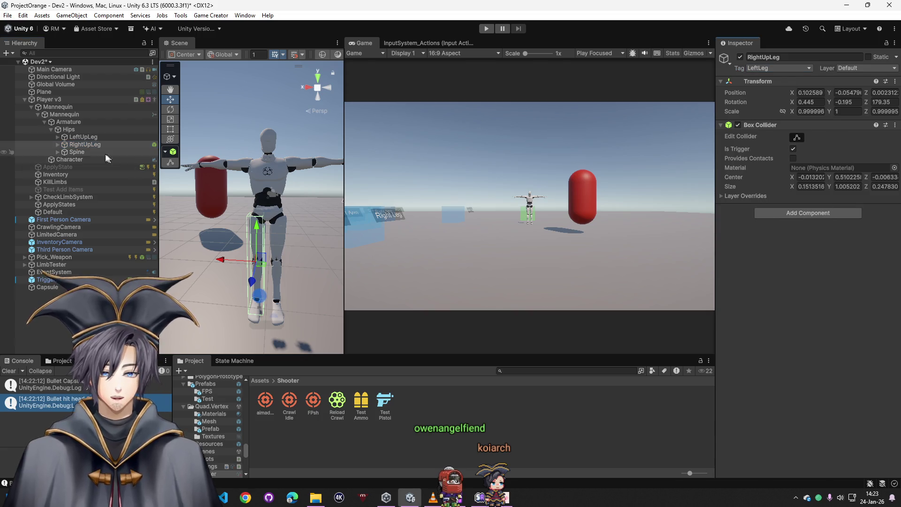
right_click(812, 125)
left_click(831, 197)
Step: Paste the copied Box Collider onto LeftUpLeg using a temporary Rigidbody, then remove it
left_click(113, 137)
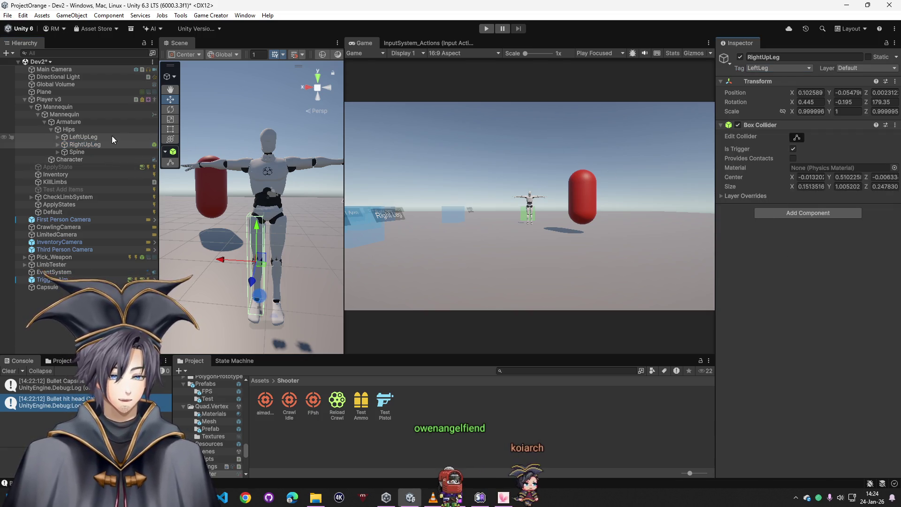
left_click(815, 129)
left_click(731, 137)
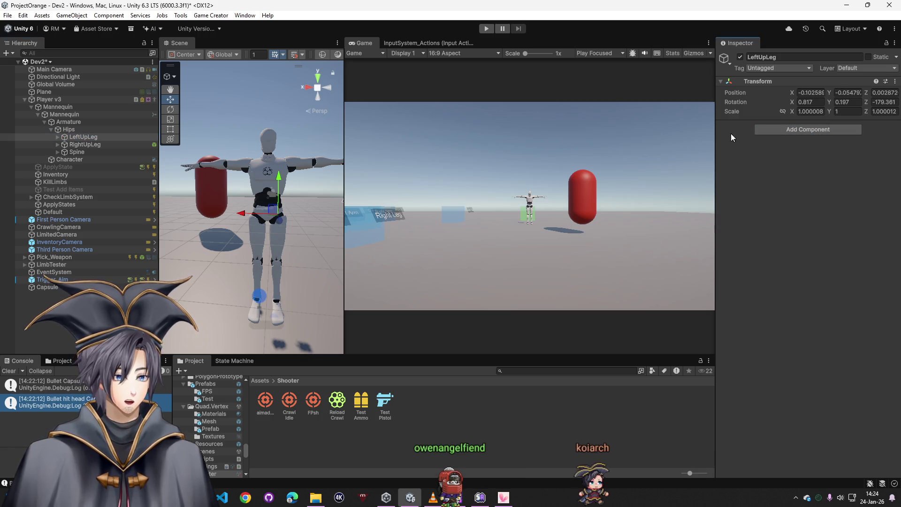
right_click(768, 91)
right_click(806, 82)
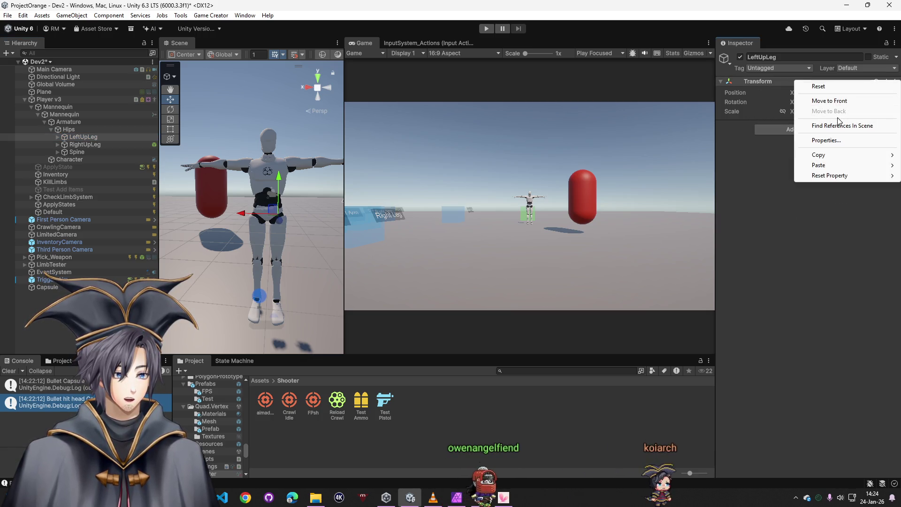
left_click(760, 57)
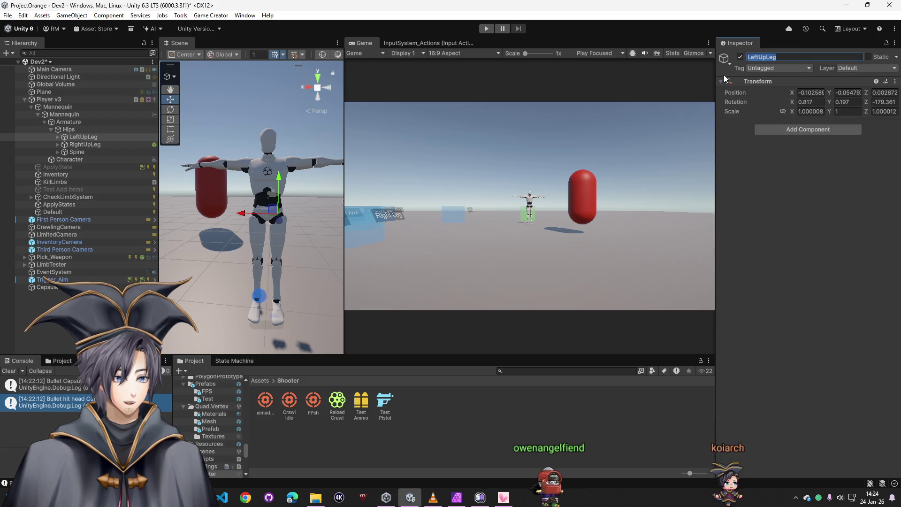
left_click(808, 129)
type("rig")
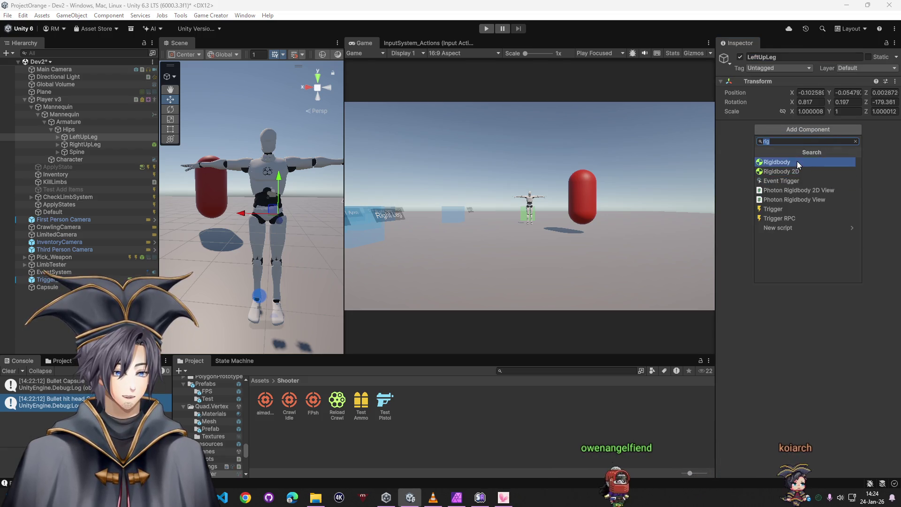
left_click(798, 162)
right_click(794, 125)
left_click(838, 207)
right_click(794, 125)
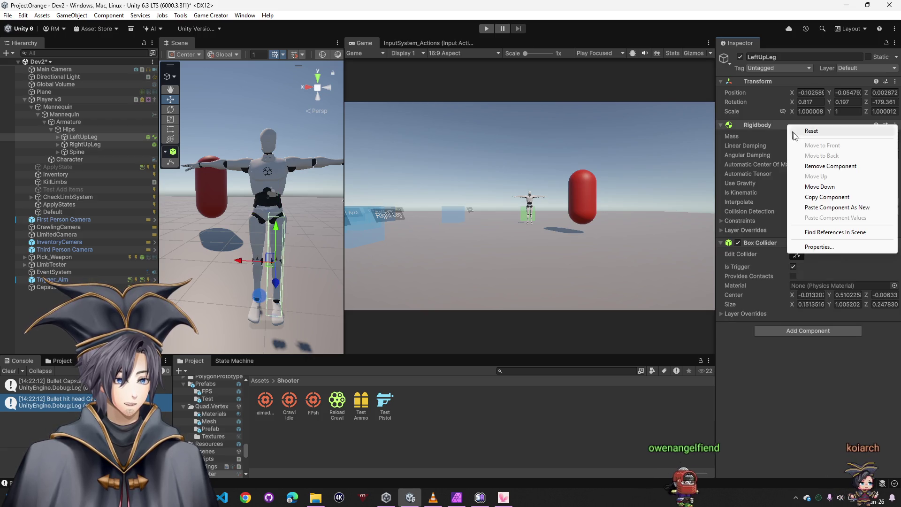
left_click(807, 166)
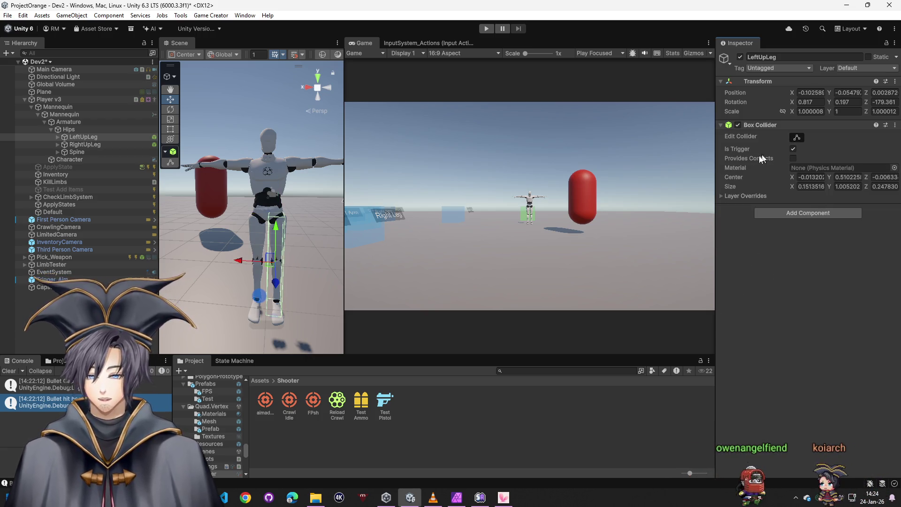
Step: Tag RightUpLeg as RightLeg and LeftUpLeg as LeftLeg
left_click(83, 137)
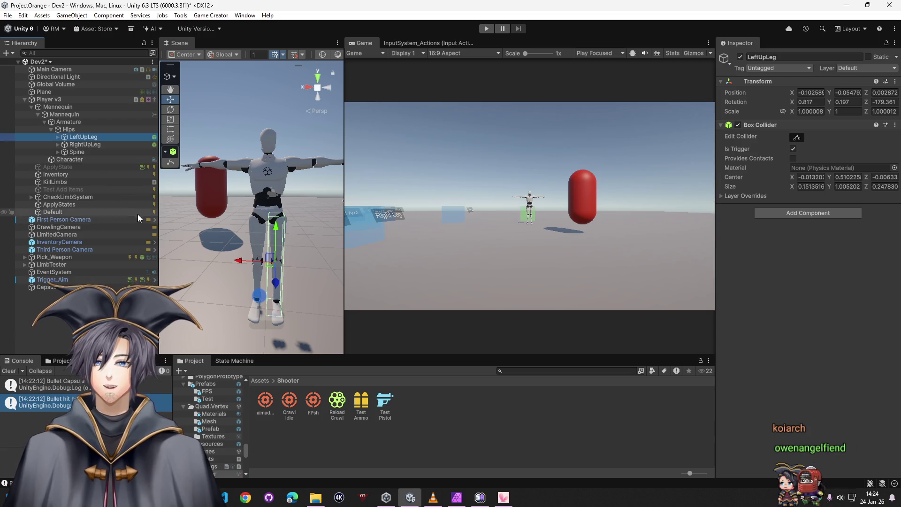
left_click(87, 145)
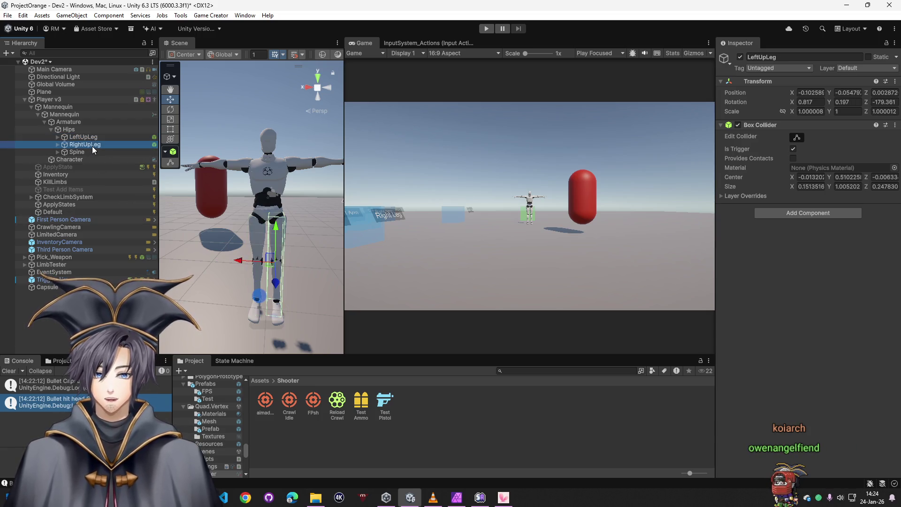
left_click(768, 68)
left_click(785, 214)
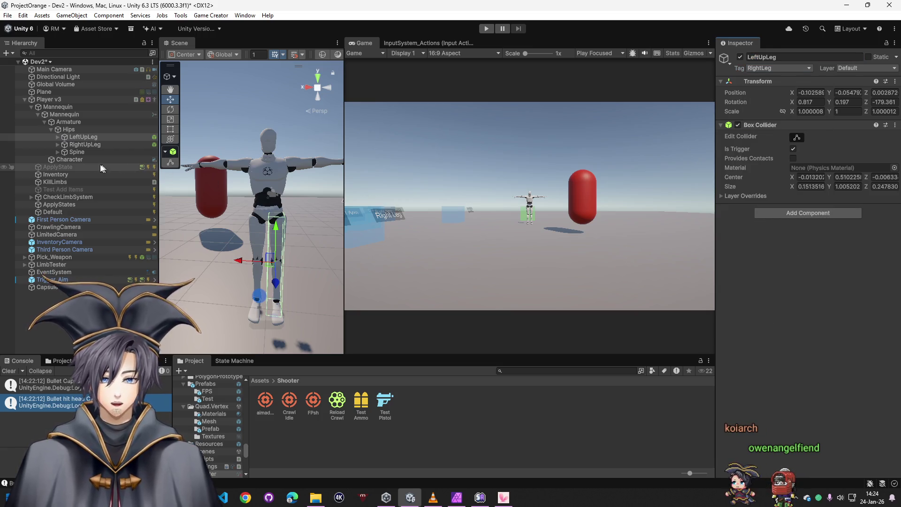
left_click(84, 146)
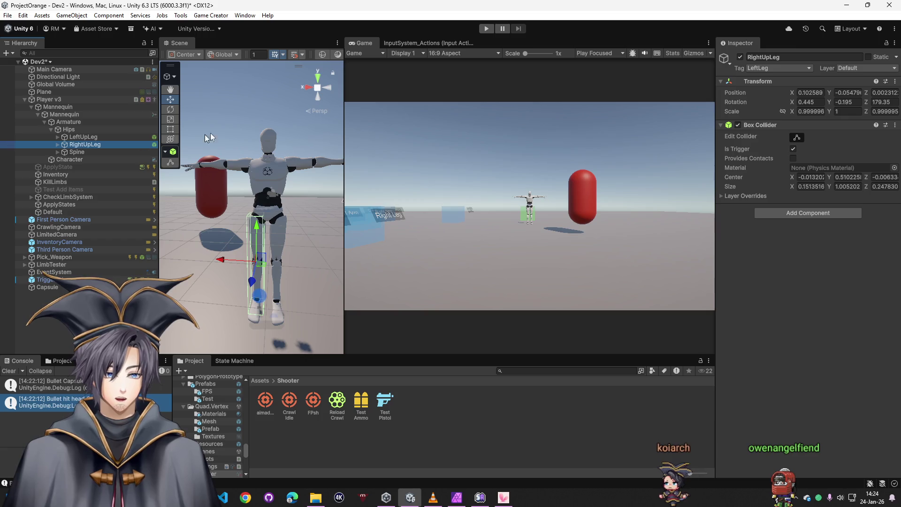
left_click(771, 67)
left_click(782, 214)
left_click(84, 136)
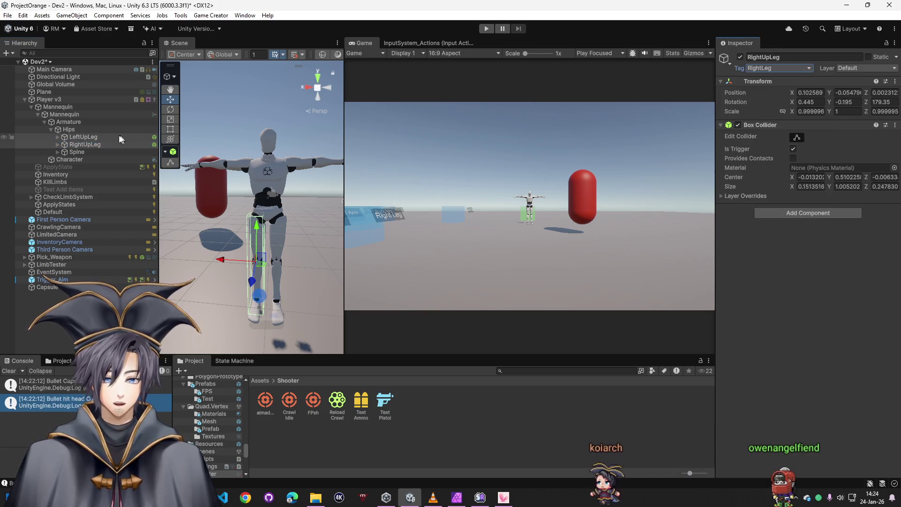
left_click(771, 68)
left_click(766, 203)
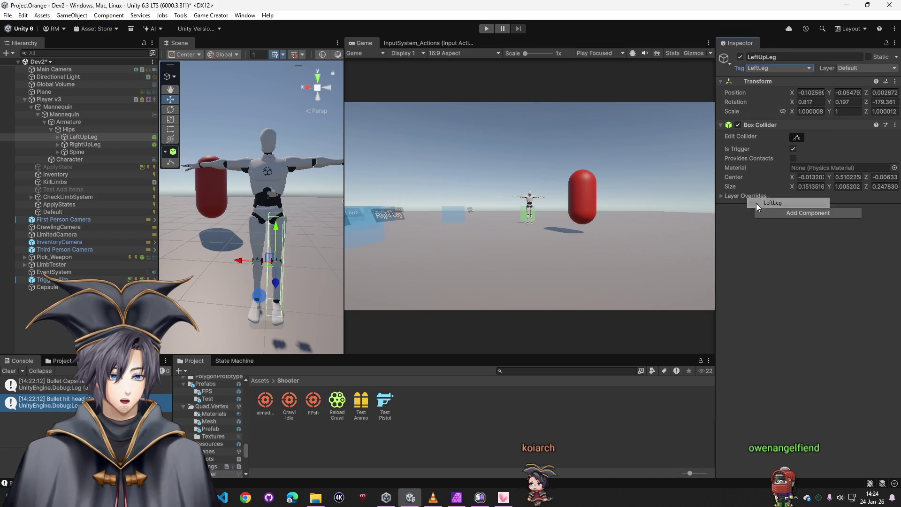
mouse_move(267, 284)
left_mouse_down()
mouse_move(694, 287)
mouse_move(591, 292)
mouse_move(483, 281)
mouse_move(616, 277)
mouse_move(282, 232)
left_mouse_up()
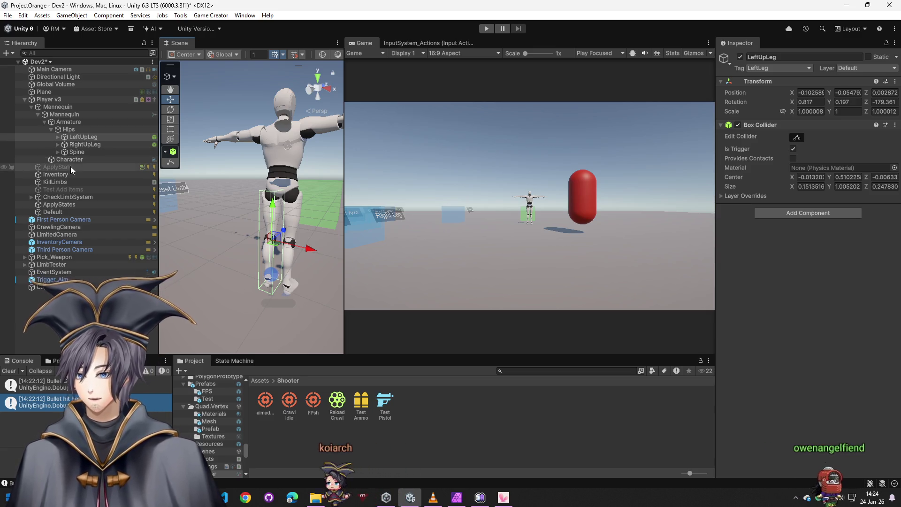
Step: Expand Spine, Spine1 and Spine2, then add a Box Collider to the Neck bone
left_click(75, 152)
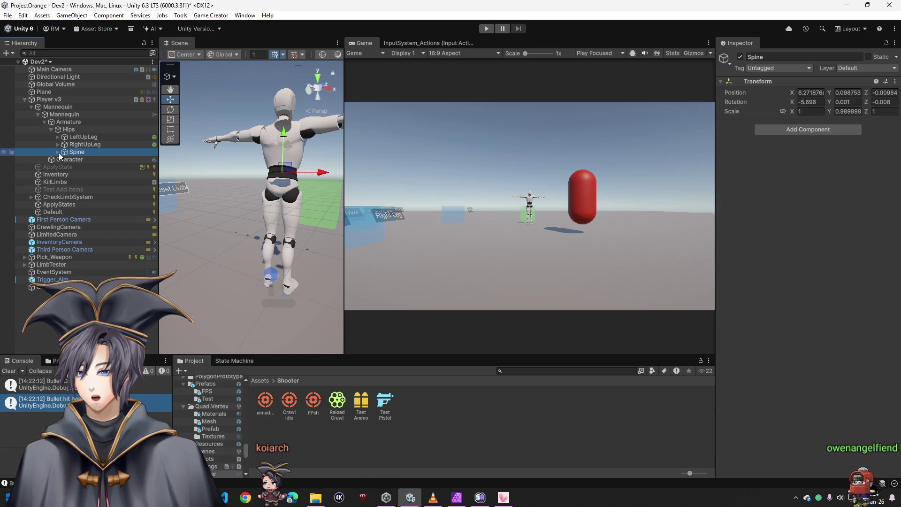
left_click(57, 152)
left_click(83, 160)
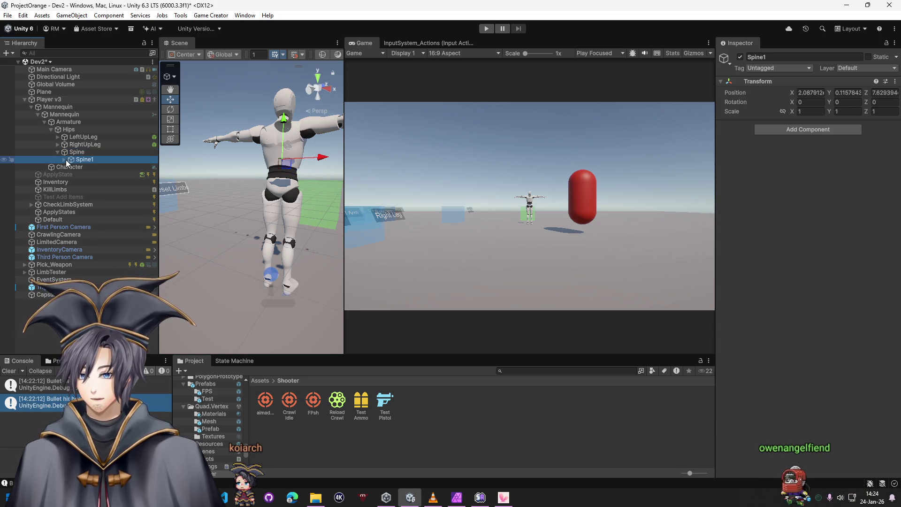
left_click(65, 160)
left_click(71, 167)
left_click(90, 174)
left_click(94, 183)
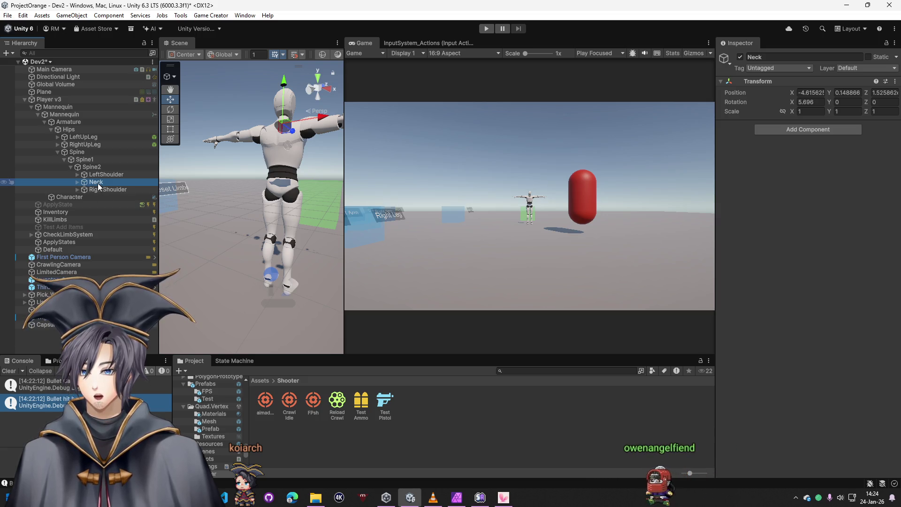
left_click(830, 129)
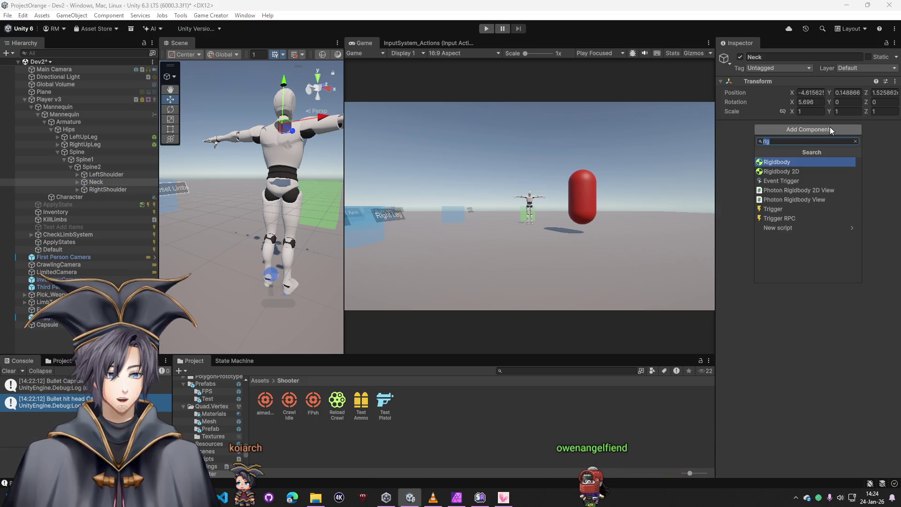
type("box")
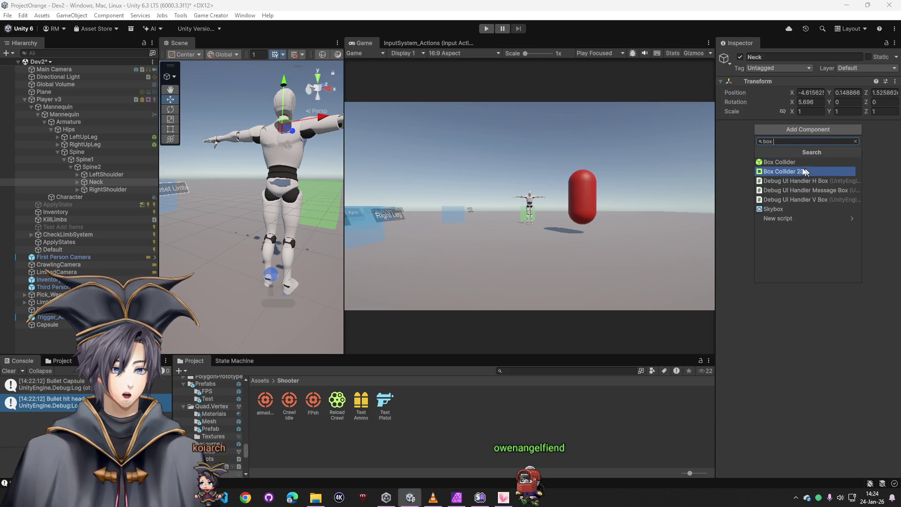
left_click(788, 162)
Step: Resize the Neck collider around the head to Center Y 0.156, Size Y 0.240
key("f")
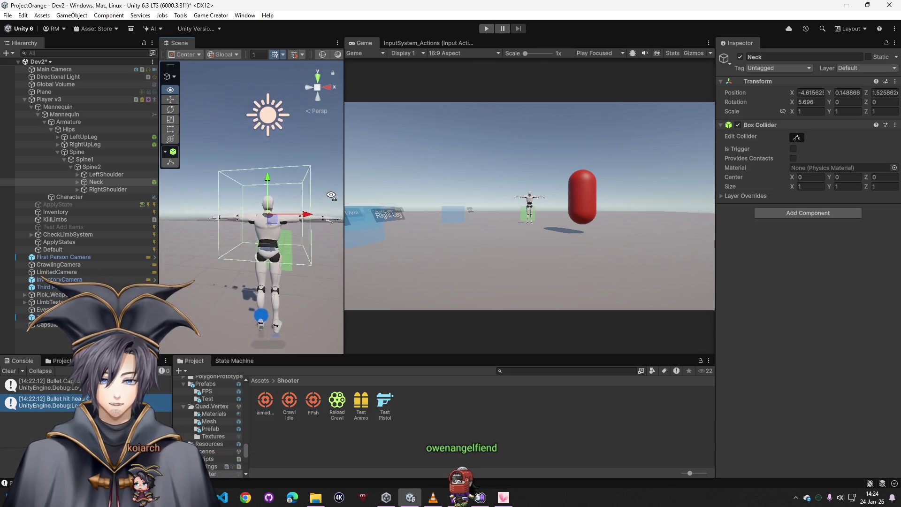
scroll(207, 230, "up", 3)
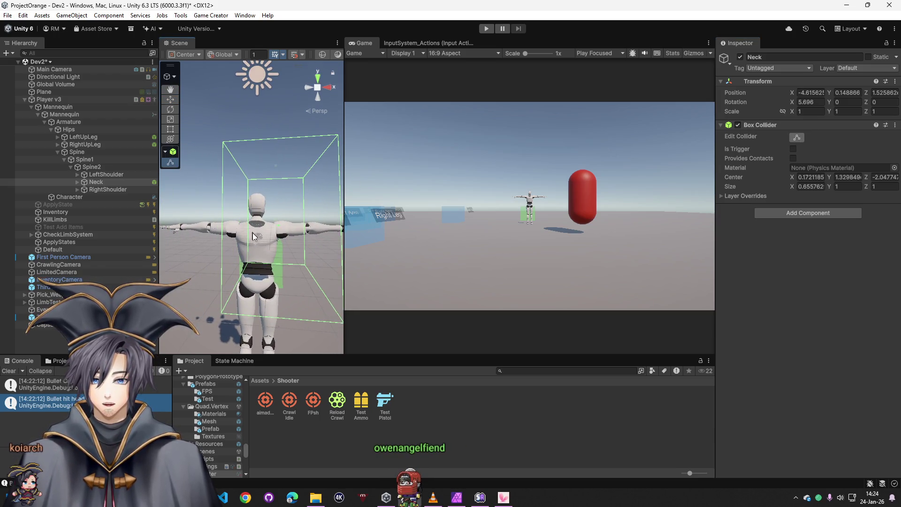
scroll(269, 281, "up", 3)
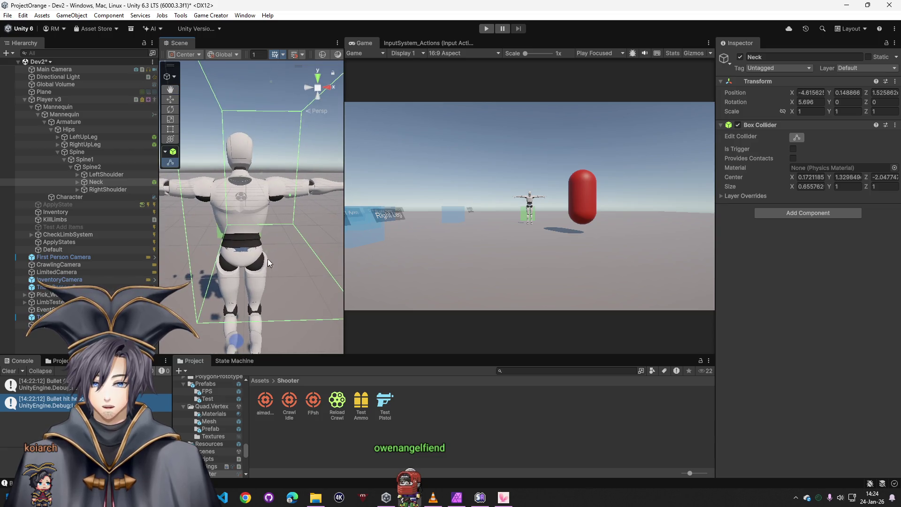
scroll(267, 169, "up", 2)
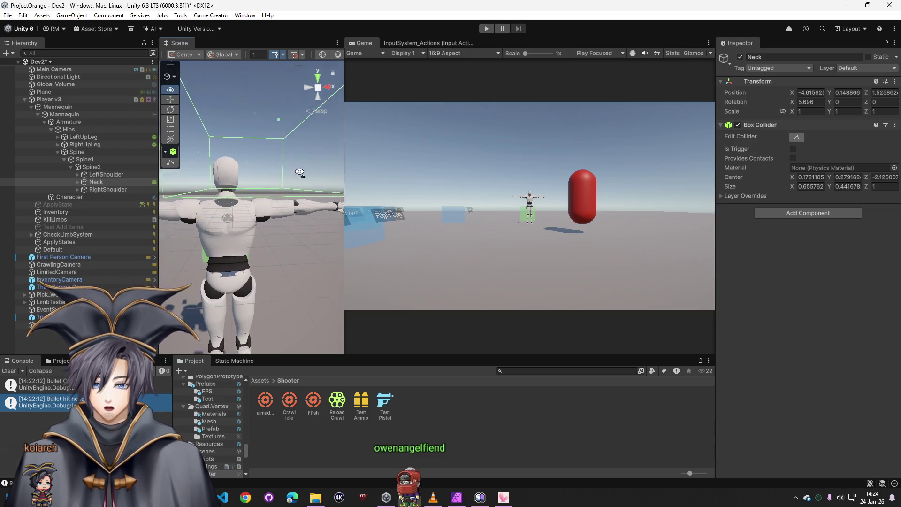
mouse_move(302, 162)
left_mouse_down()
mouse_move(234, 173)
mouse_move(264, 176)
mouse_move(329, 218)
mouse_move(334, 205)
left_mouse_up()
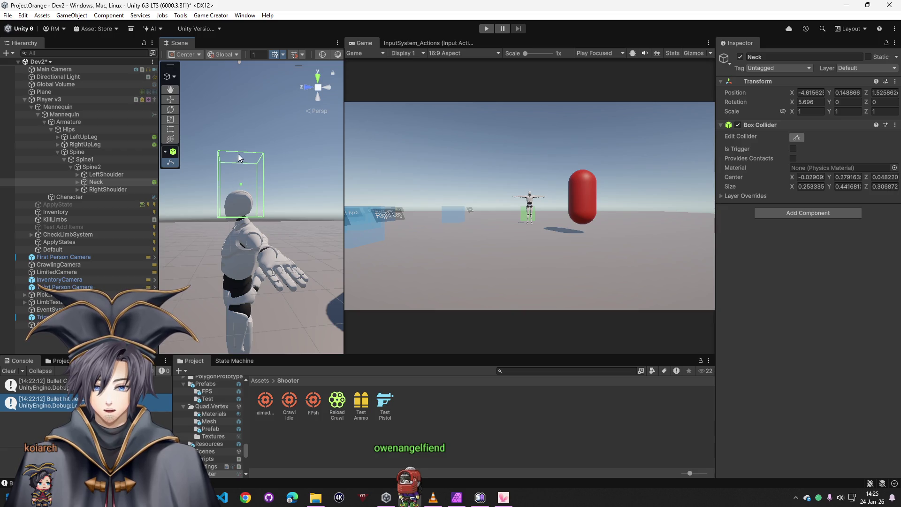
scroll(257, 215, "up", 3)
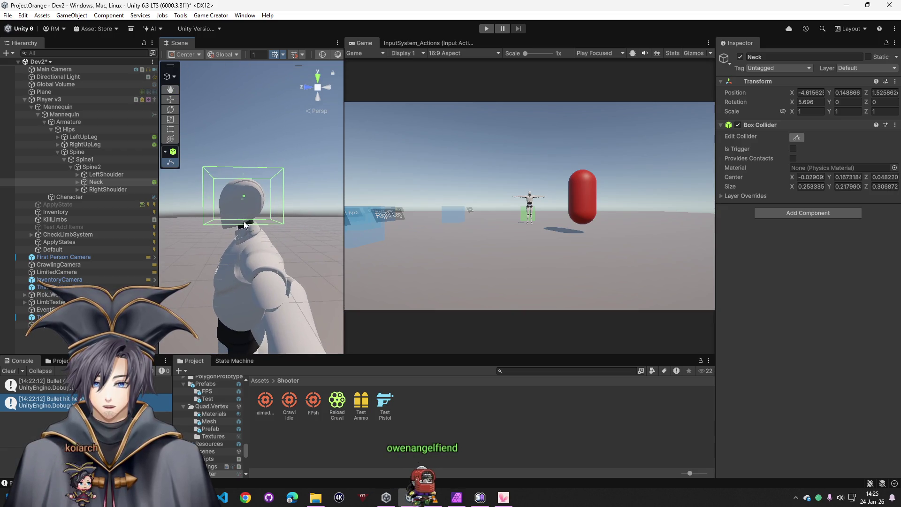
left_click_drag(243, 227, 355, 272)
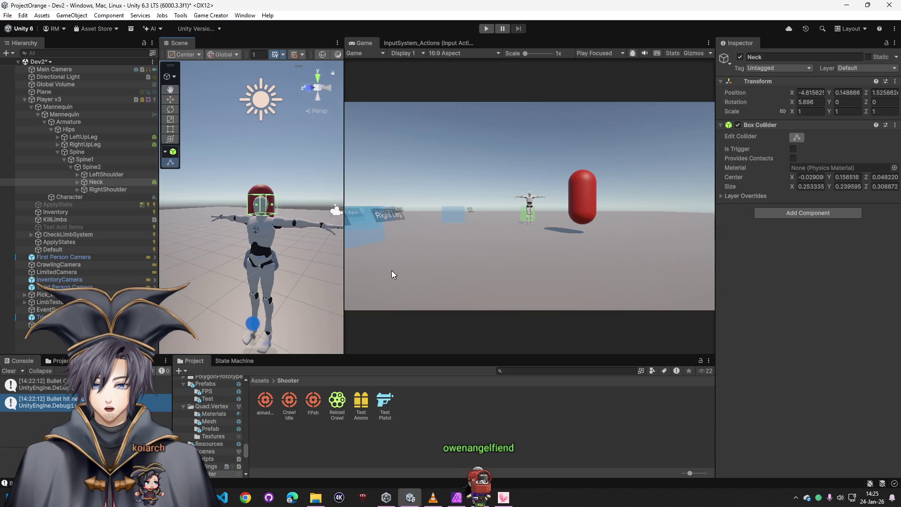
double_click(105, 174)
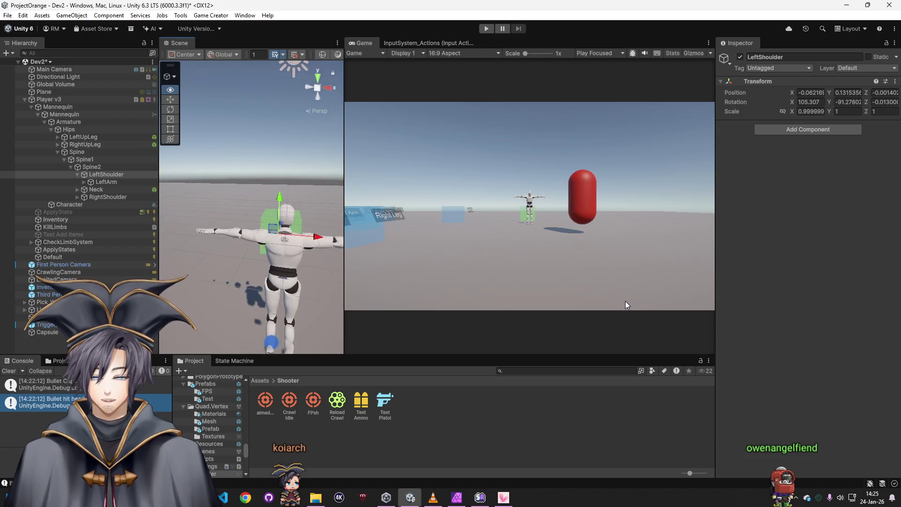
left_click(792, 132)
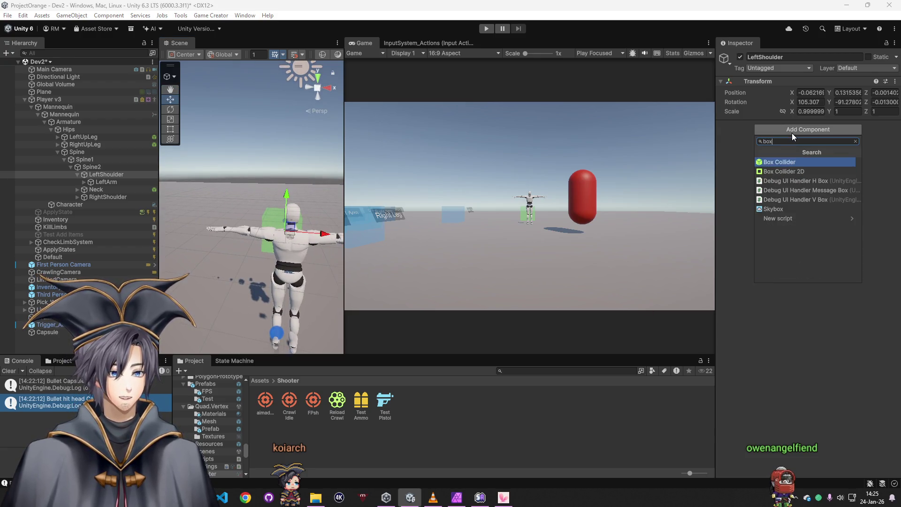
Step: Add a Box Collider to LeftShoulder, undoing and re-adding it once
left_click(796, 160)
left_click_drag(264, 272, 300, 266)
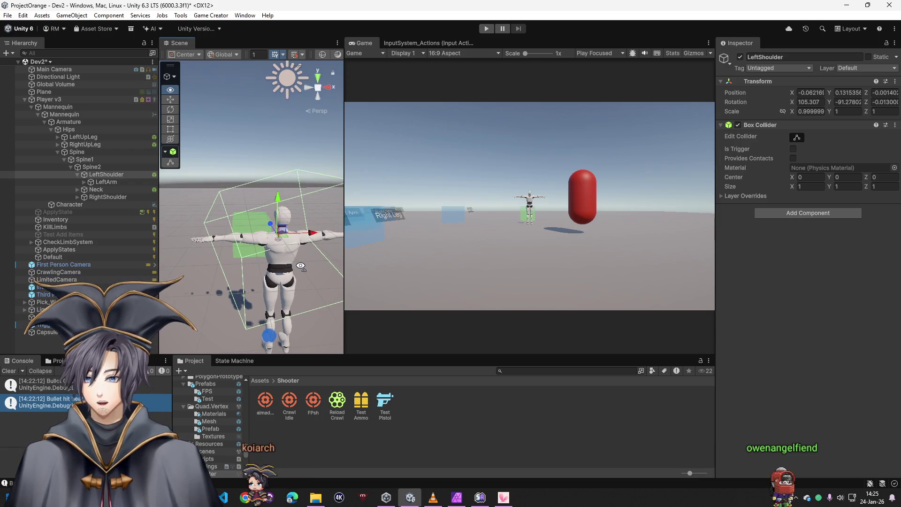
key("ctrl+z")
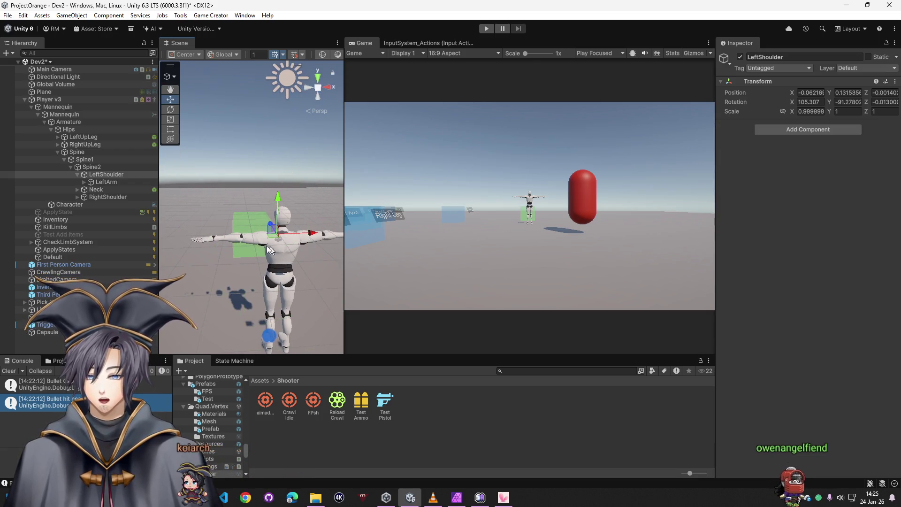
left_click(77, 174)
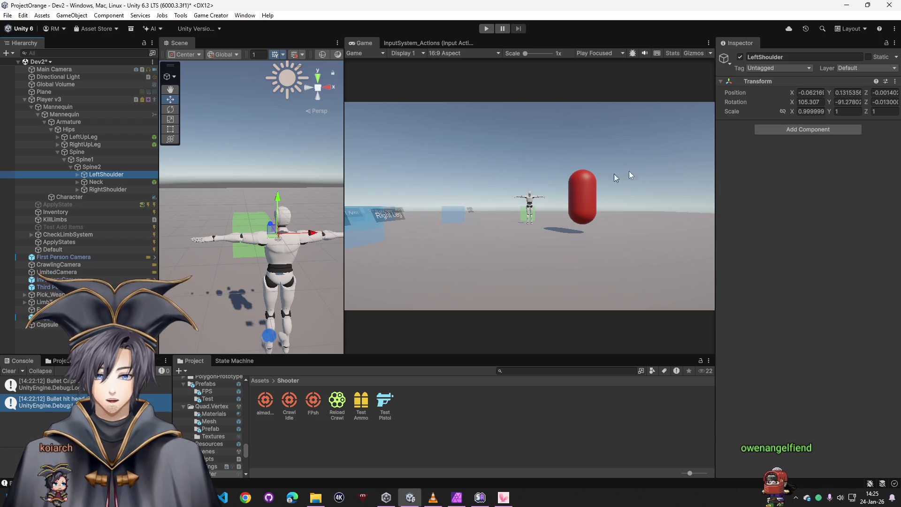
left_click(796, 130)
type("box")
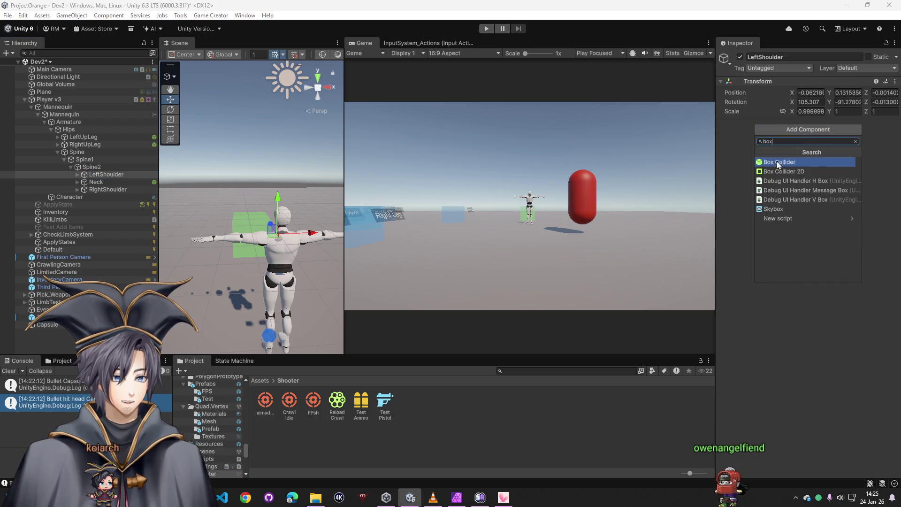
left_click(780, 162)
Step: Shrink the LeftShoulder collider around the shoulder to roughly 0.28 × 0.43 × 0.13
key("f")
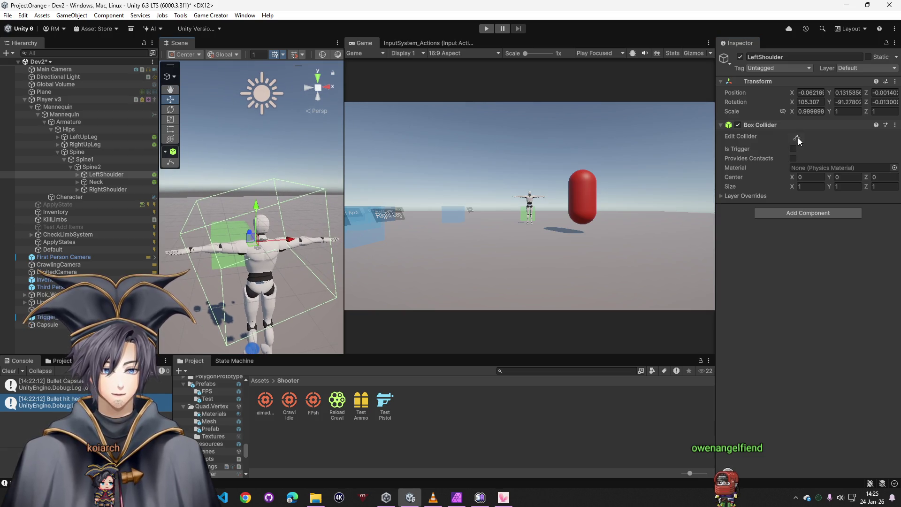
mouse_move(249, 250)
left_mouse_down()
mouse_move(207, 224)
mouse_move(219, 214)
left_mouse_up()
scroll(244, 307, "up", 3)
left_click_drag(244, 306, 282, 301)
scroll(281, 301, "up", 5)
scroll(291, 295, "down", 5)
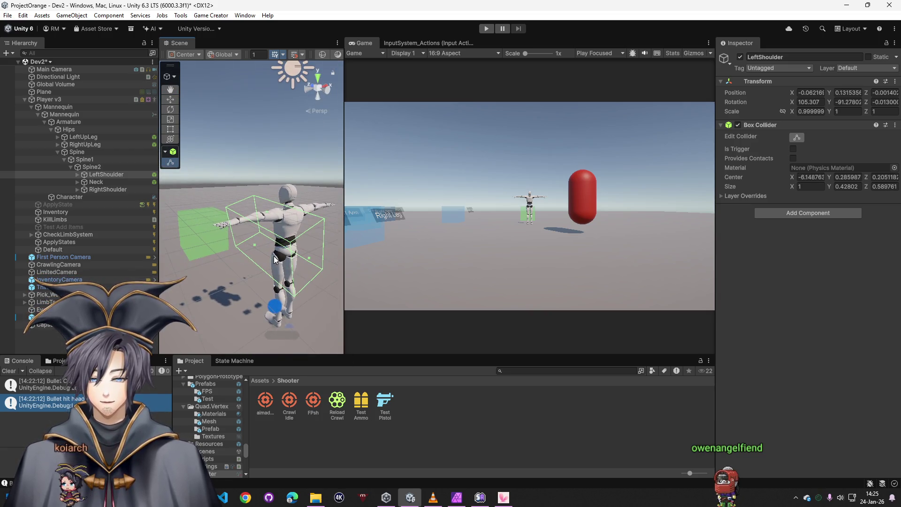
left_click_drag(308, 237, 274, 231)
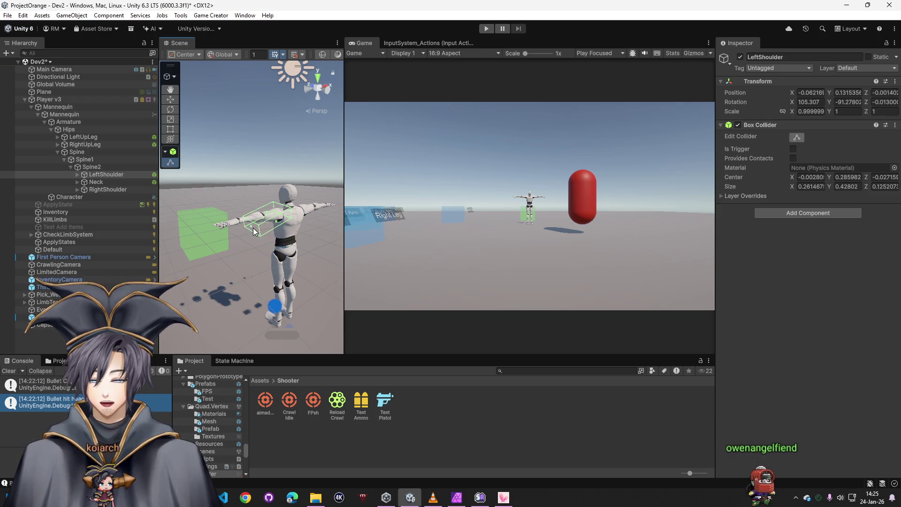
left_click_drag(271, 254, 281, 263)
left_click(77, 174)
left_click(106, 181)
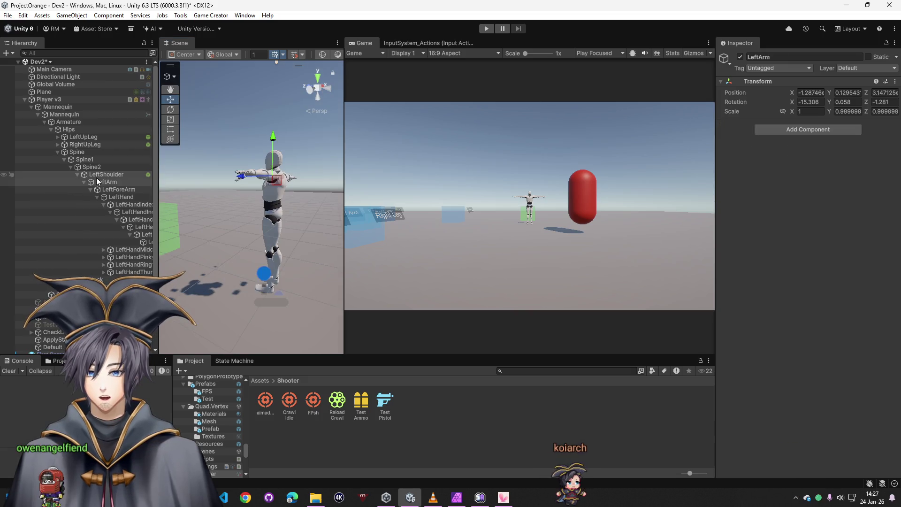
Step: Remove the Box Collider from the LeftShoulder bone
left_click(90, 189)
left_click(109, 174)
right_click(771, 126)
left_click(808, 199)
right_click(779, 129)
left_click(814, 167)
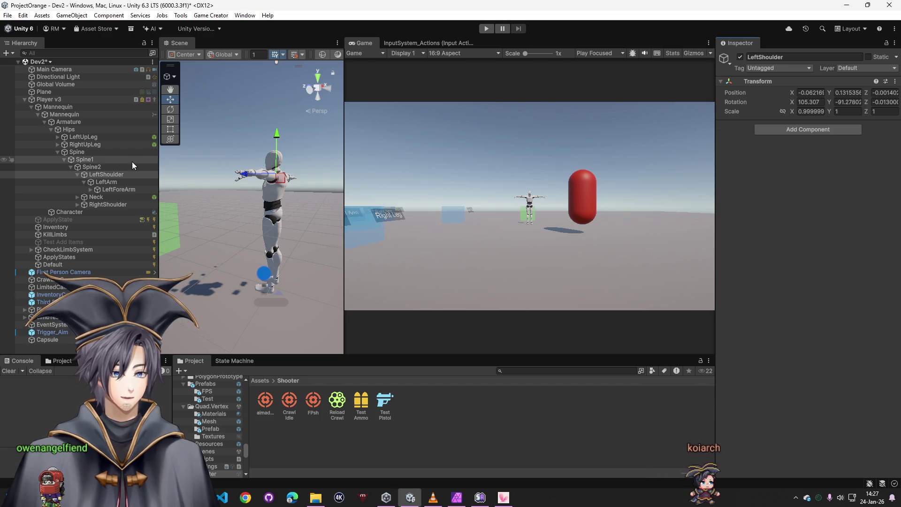
Step: Give the LeftArm bone a Box Collider and the LeftArm tag
left_click(101, 181)
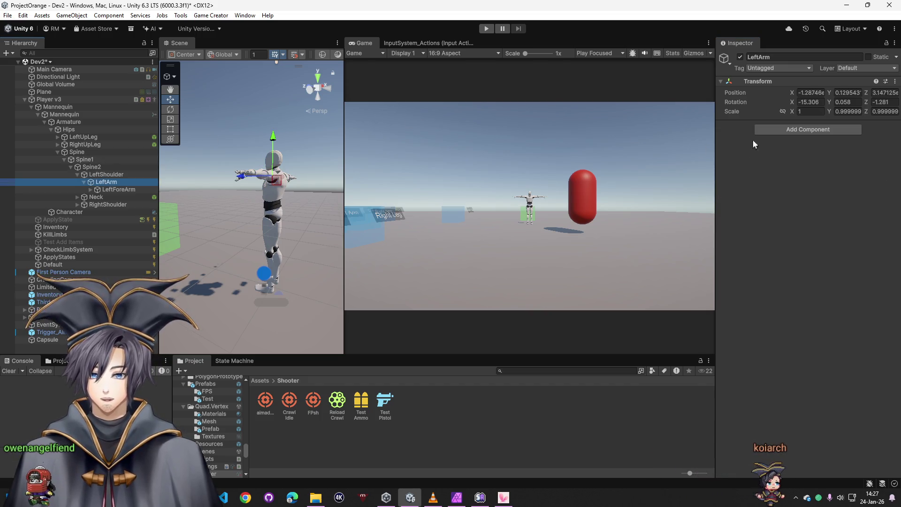
left_click(790, 130)
type("box")
left_click(814, 162)
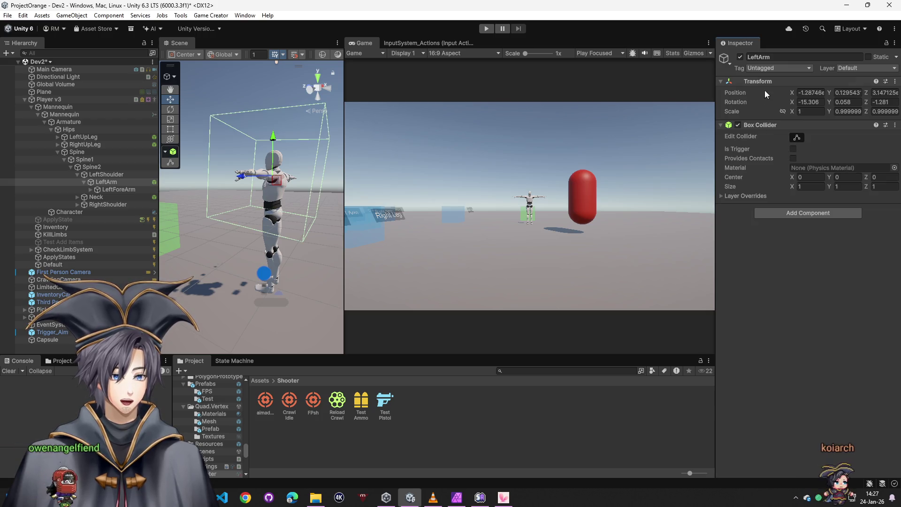
left_click(777, 68)
left_click(788, 184)
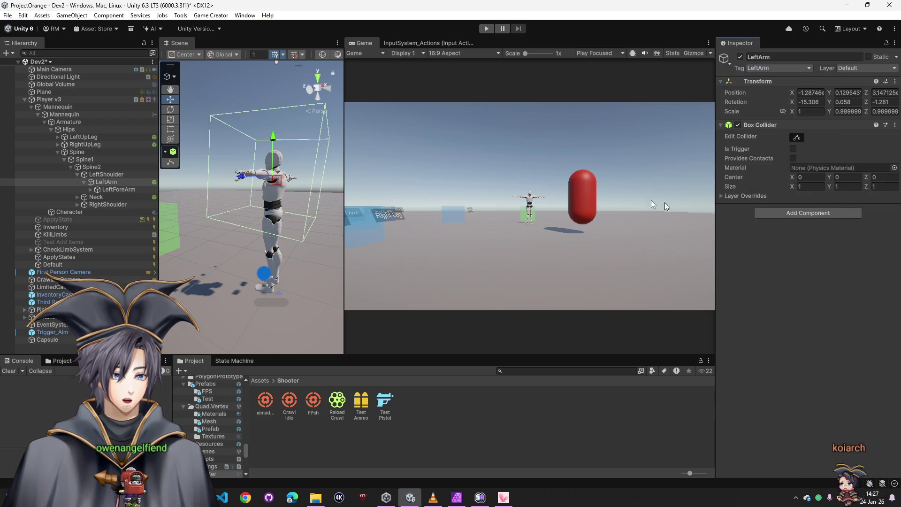
Step: Tag the RightArm bone RightArm and add a Box Collider to it
left_click(79, 205)
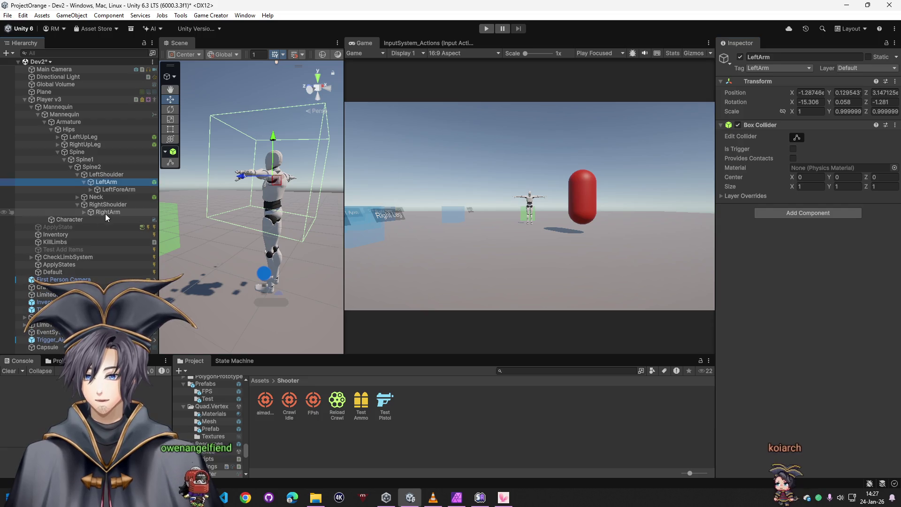
left_click(105, 213)
left_click(777, 68)
left_click(784, 192)
left_click(802, 129)
type("box")
left_click(814, 162)
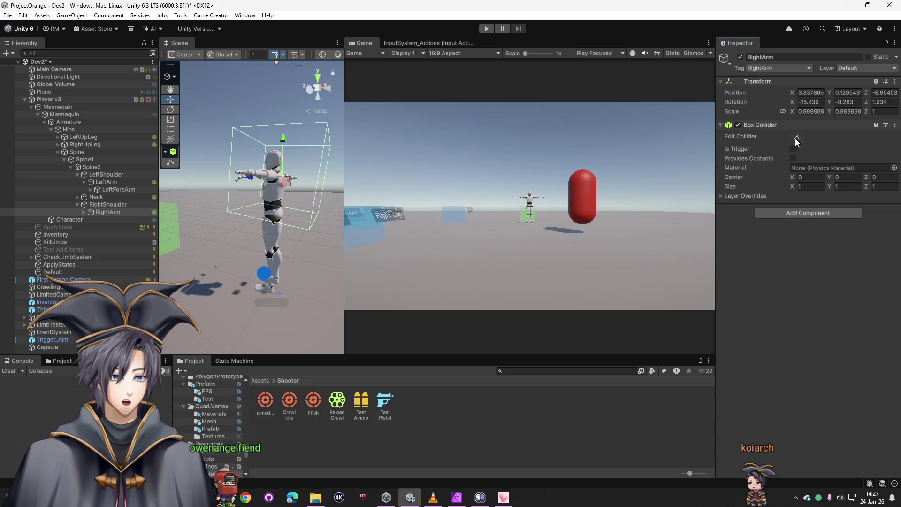
Step: Fit RightArm's box collider narrowly along the outstretched right arm
left_click(797, 137)
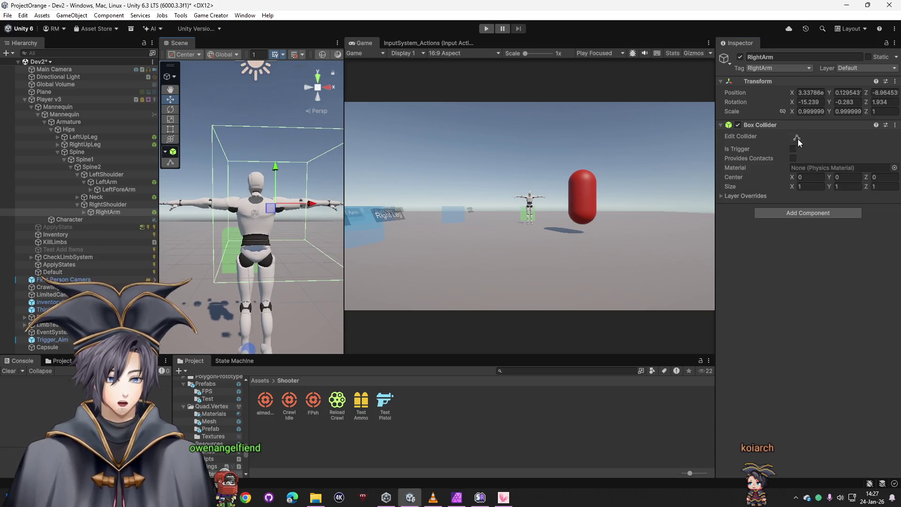
left_click_drag(226, 207, 275, 209)
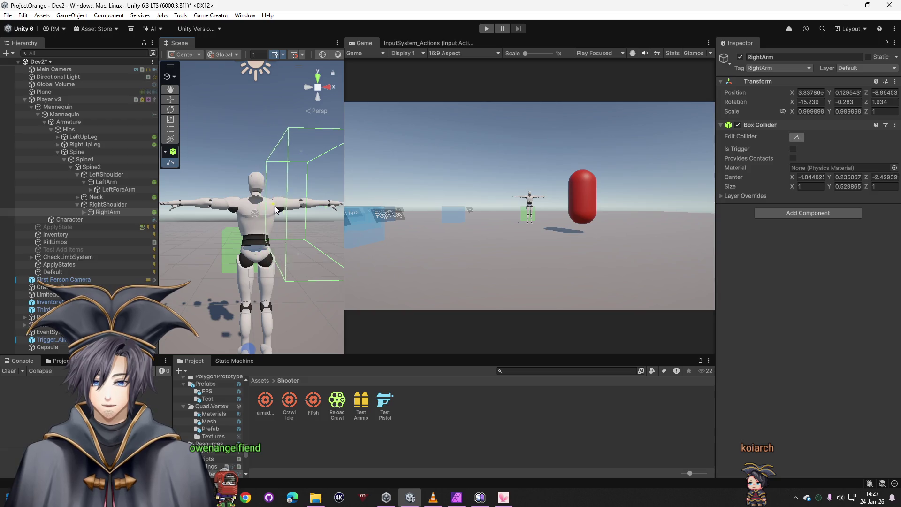
mouse_move(306, 155)
left_mouse_down()
mouse_move(308, 261)
mouse_move(303, 241)
left_mouse_up()
mouse_move(309, 210)
left_mouse_down()
mouse_move(286, 187)
mouse_move(267, 234)
left_mouse_up()
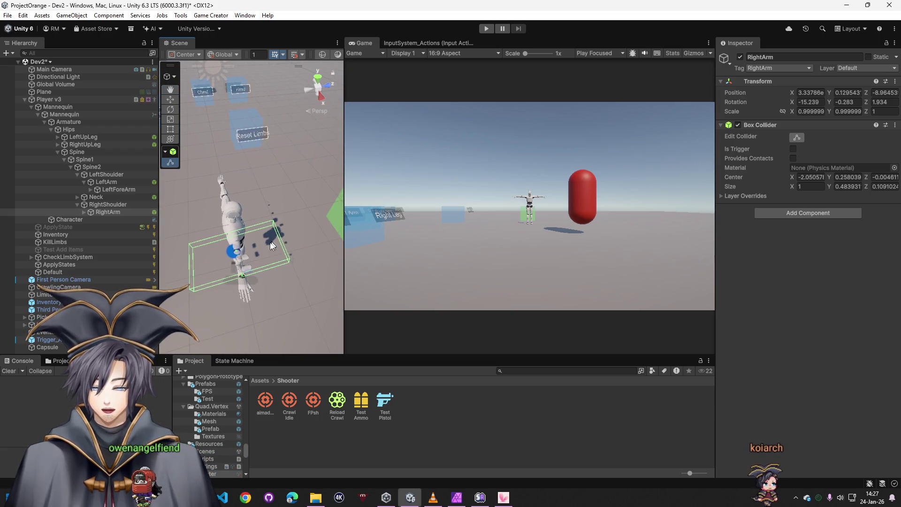
left_click_drag(187, 324, 226, 281)
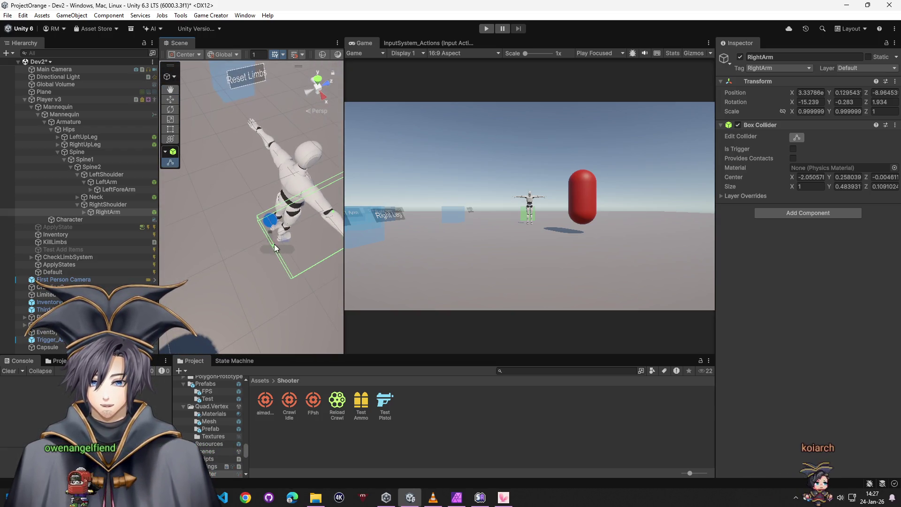
mouse_move(301, 220)
left_mouse_down()
mouse_move(321, 230)
mouse_move(280, 210)
left_mouse_up()
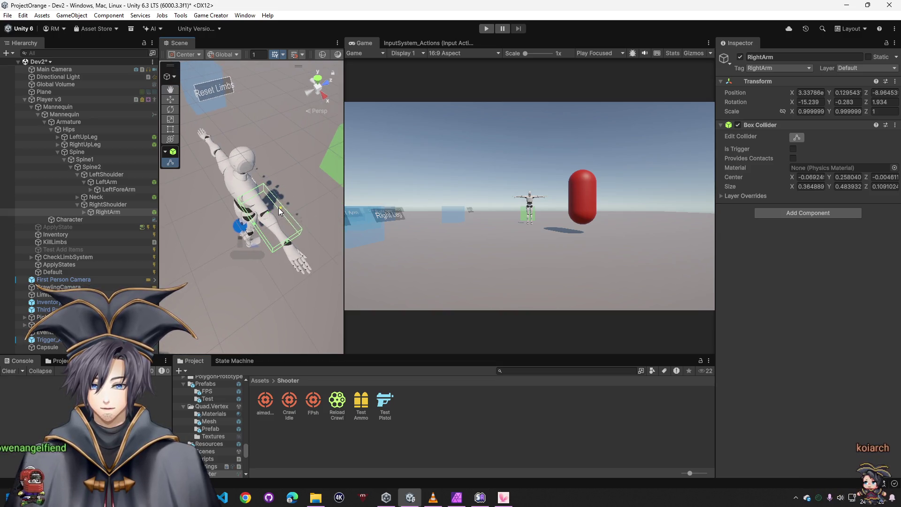
left_click_drag(285, 245, 306, 270)
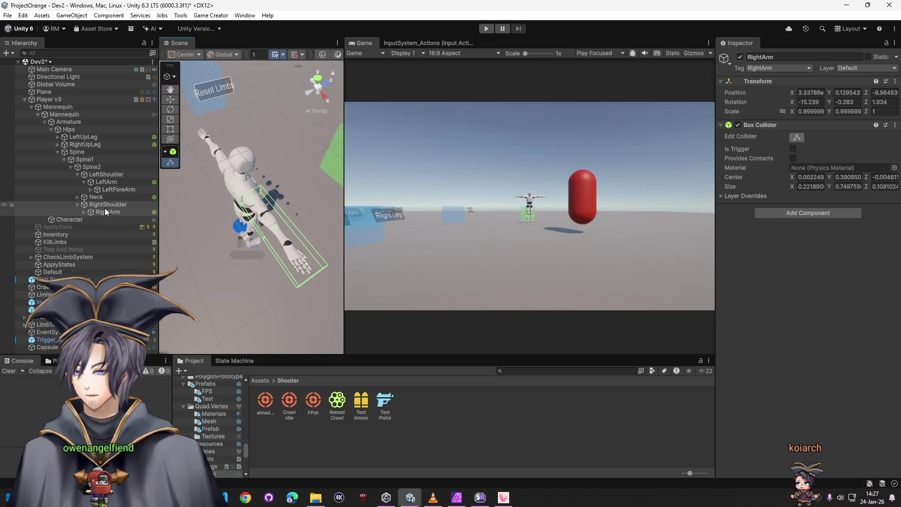
Step: Copy RightArm's fitted collider onto LeftArm, replacing LeftArm's original unfitted collider
right_click(774, 124)
left_click(798, 198)
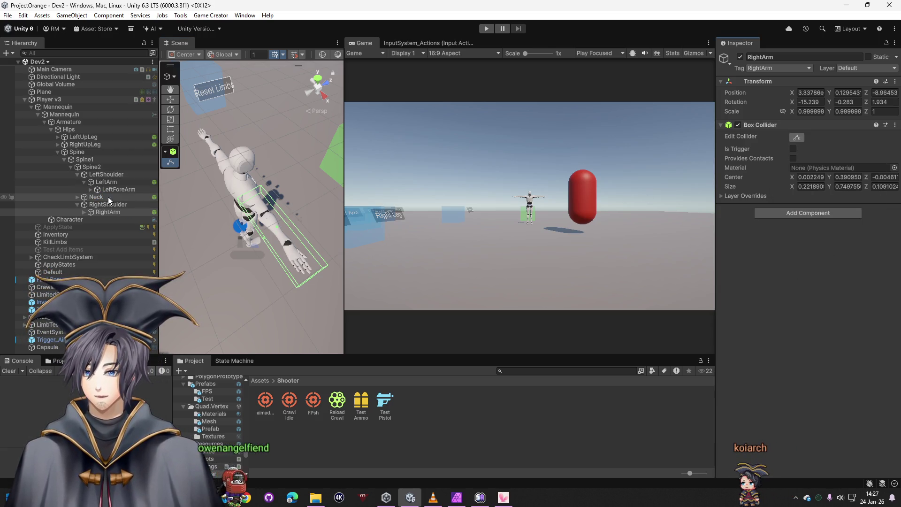
left_click(106, 182)
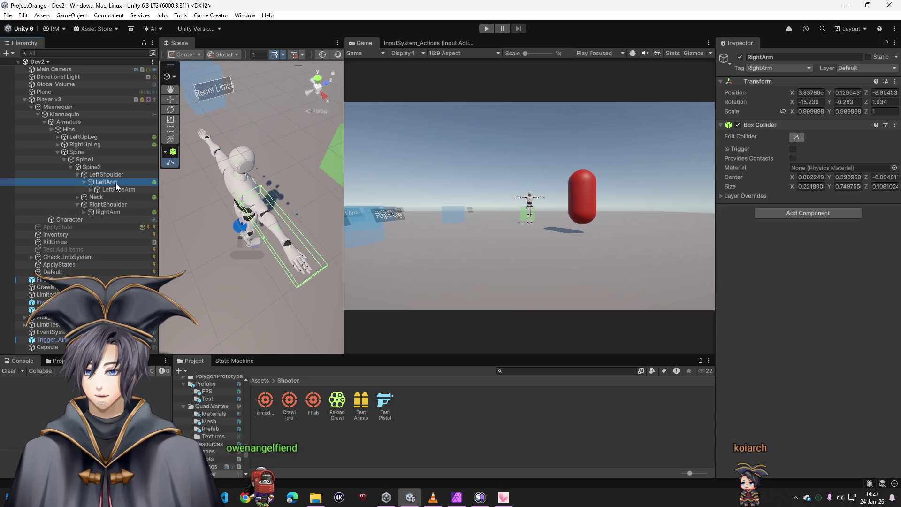
right_click(774, 125)
left_click(734, 201)
right_click(775, 128)
left_click(823, 209)
right_click(775, 123)
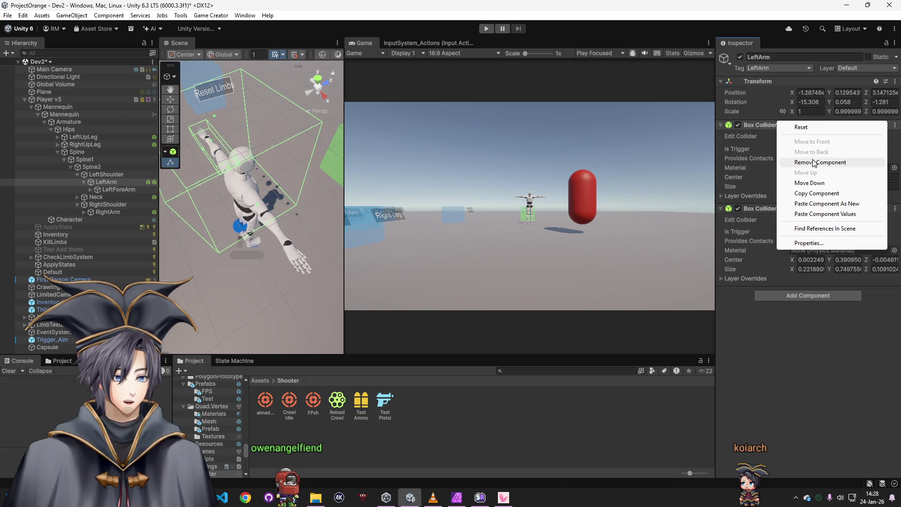
left_click(821, 167)
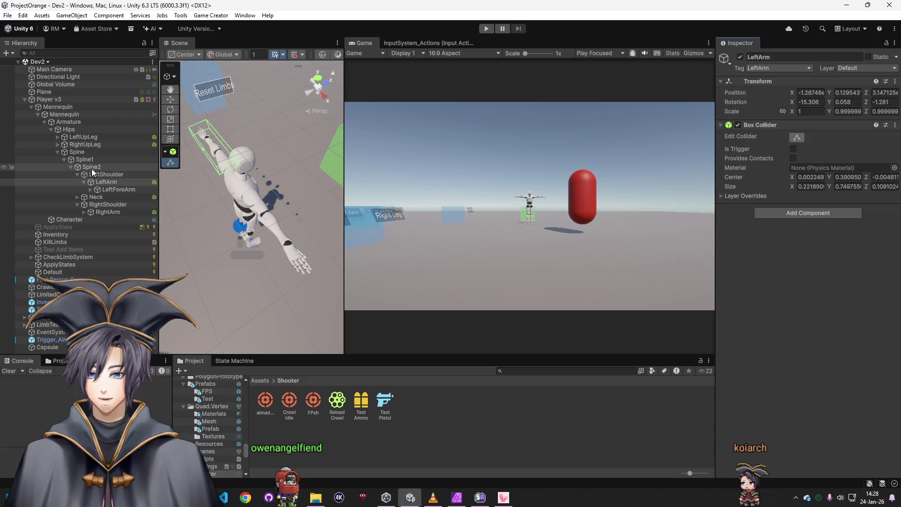
Step: Check the Neck, Spine2 and Hips bones from a level front view, then select Spine
left_click(93, 197)
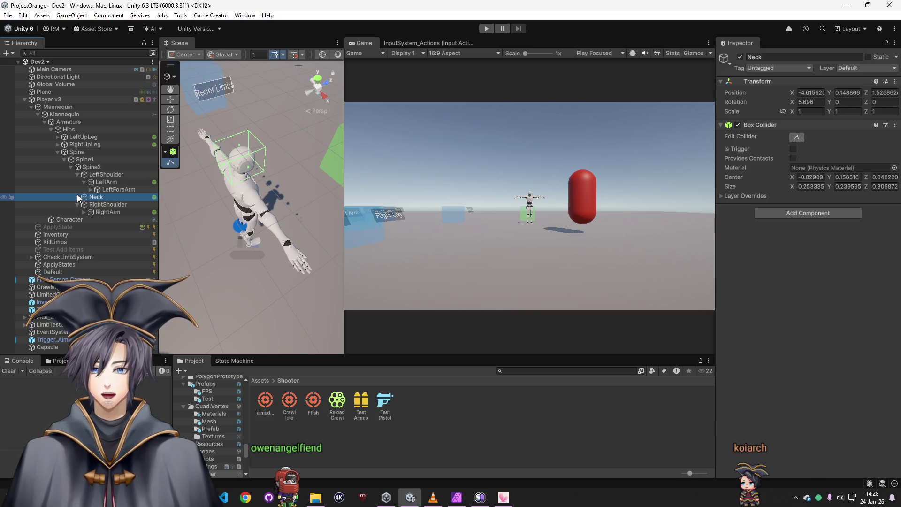
left_click(77, 167)
mouse_move(262, 247)
left_mouse_down()
mouse_move(880, 196)
mouse_move(801, 225)
mouse_move(793, 208)
mouse_move(815, 223)
mouse_move(815, 156)
mouse_move(606, 142)
left_mouse_up()
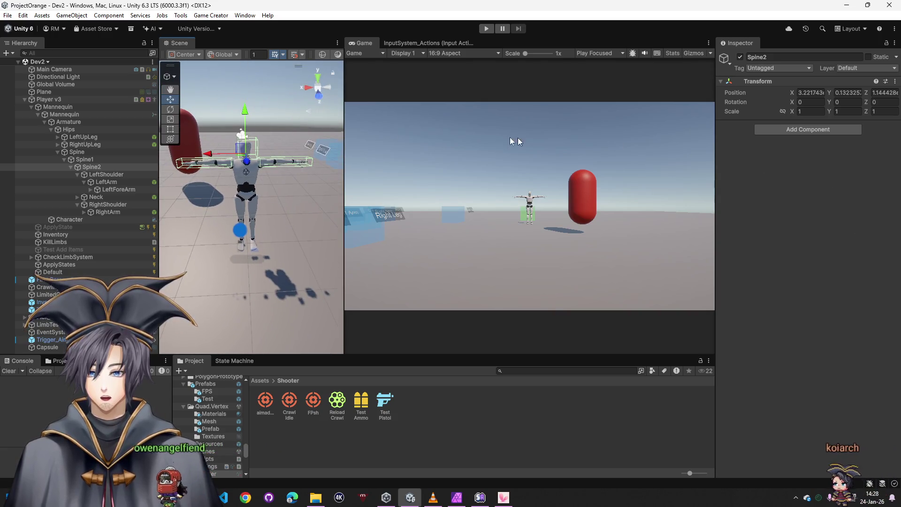
left_click(83, 128)
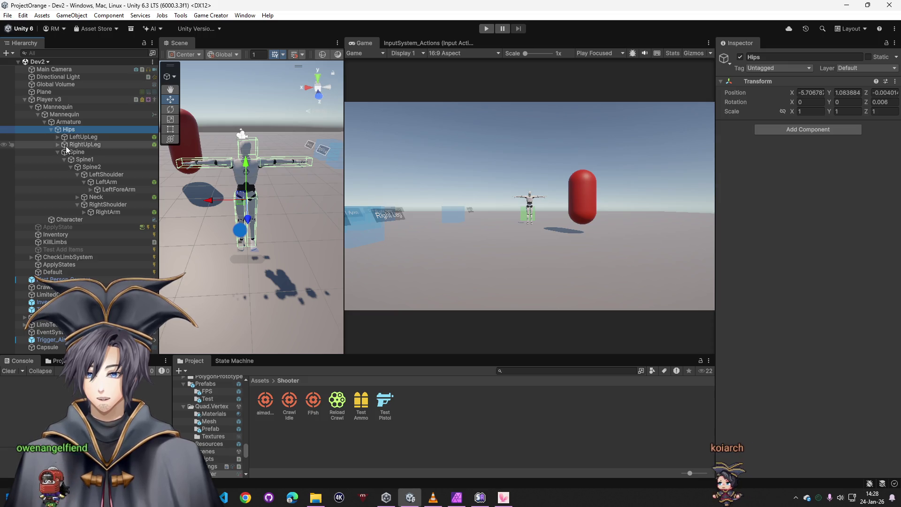
left_click(59, 151)
left_click(79, 152)
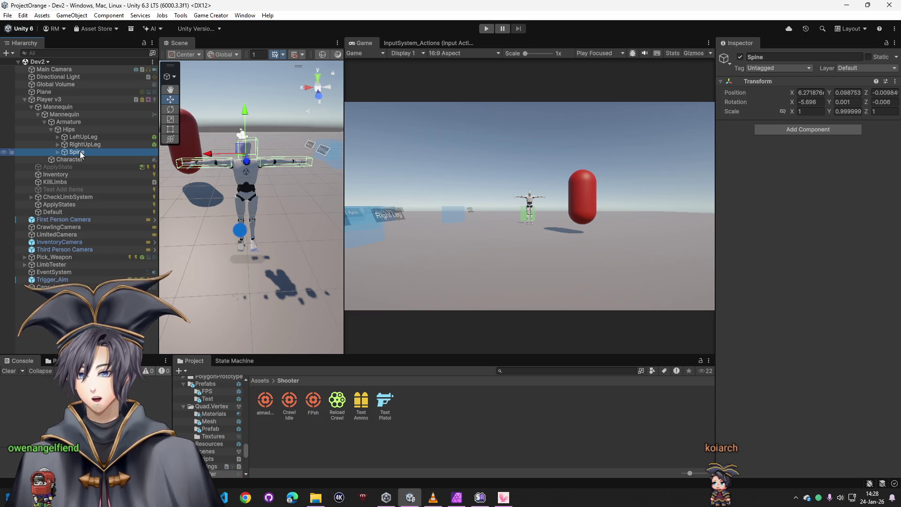
Step: Add a Box Collider to the Spine bone and shape it around the torso
left_click(782, 131)
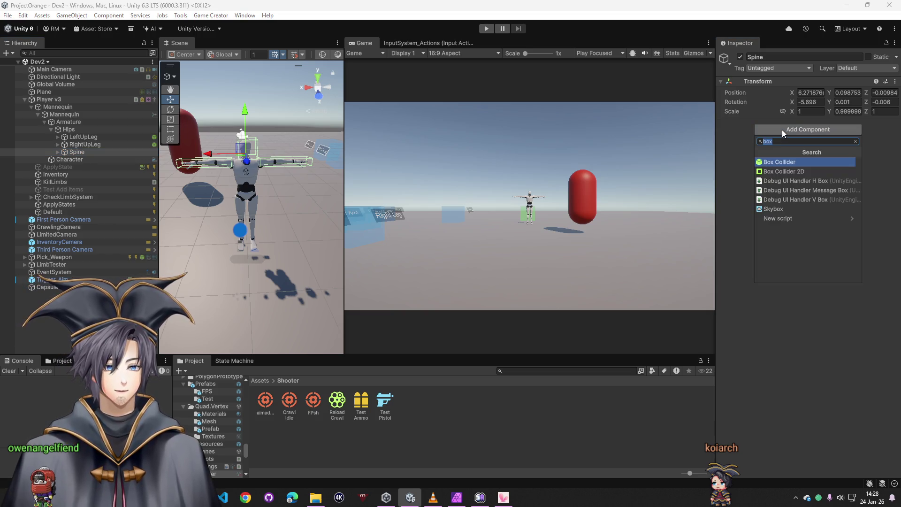
left_click(794, 165)
key("f")
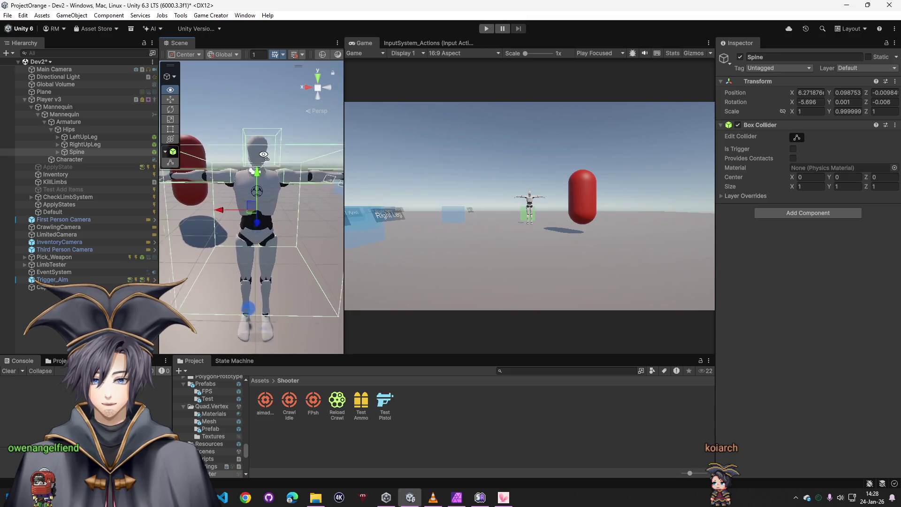
left_click_drag(257, 154, 266, 169)
mouse_move(196, 223)
left_mouse_down()
mouse_move(292, 224)
mouse_move(261, 223)
left_mouse_up()
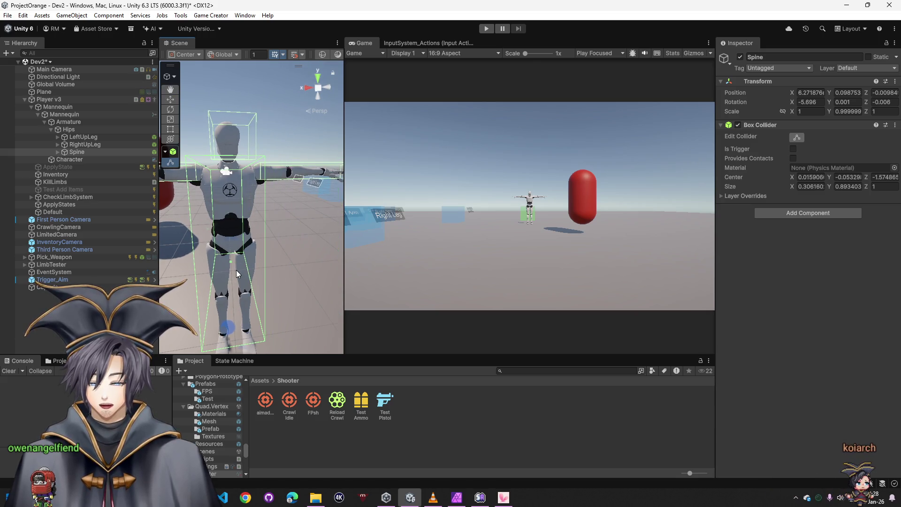
mouse_move(238, 269)
left_mouse_down()
mouse_move(236, 254)
mouse_move(234, 261)
mouse_move(385, 258)
mouse_move(257, 232)
mouse_move(15, 240)
mouse_move(7, 200)
left_mouse_up()
Step: Raise the Spine collider's bottom face to Center Y 0.124, Size Y 0.539, then show Spine's children
left_click(65, 116)
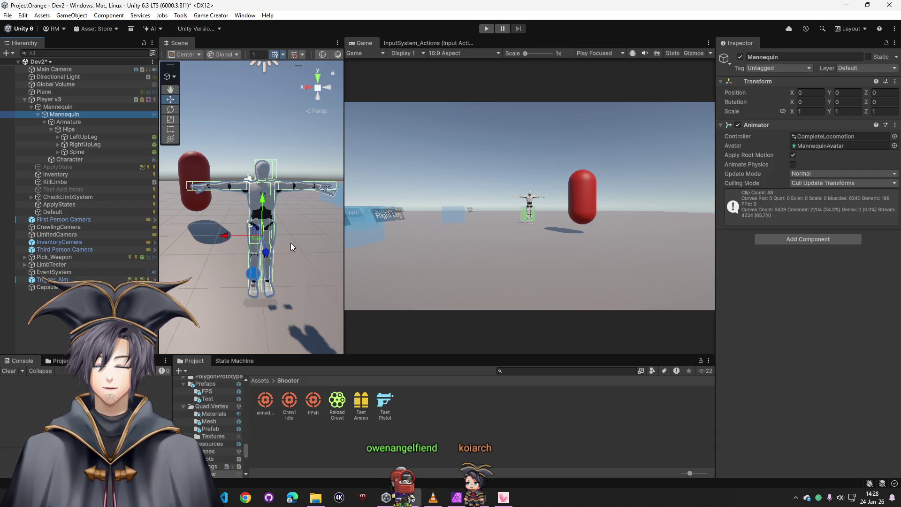
scroll(291, 243, "down", 3)
scroll(275, 258, "down", 3)
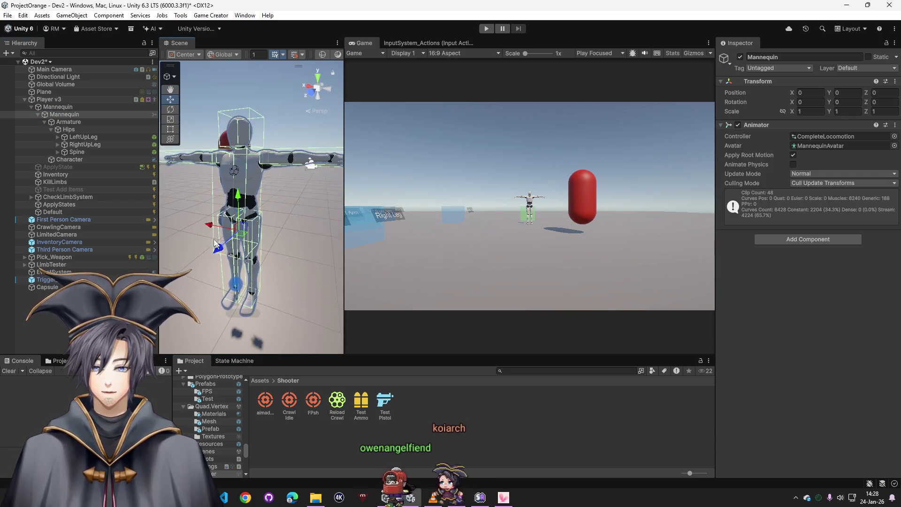
left_click(77, 152)
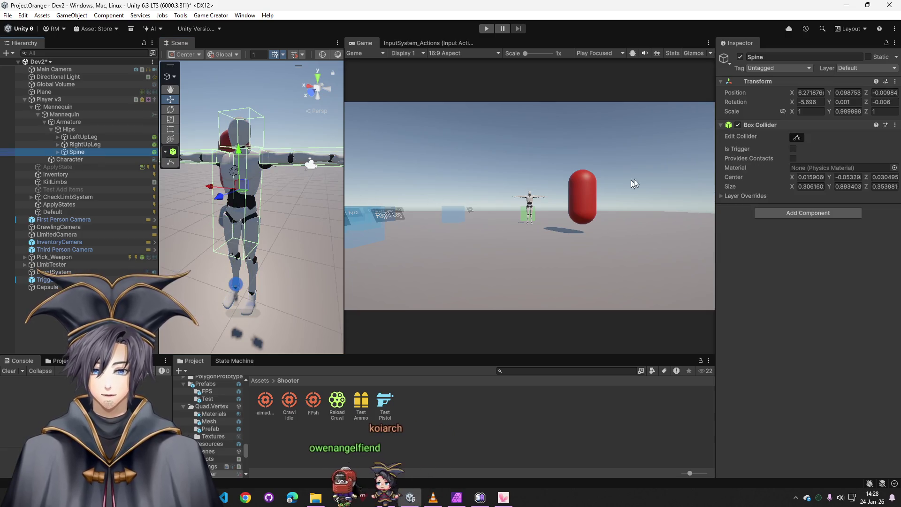
left_click(796, 138)
left_click_drag(236, 247, 251, 225)
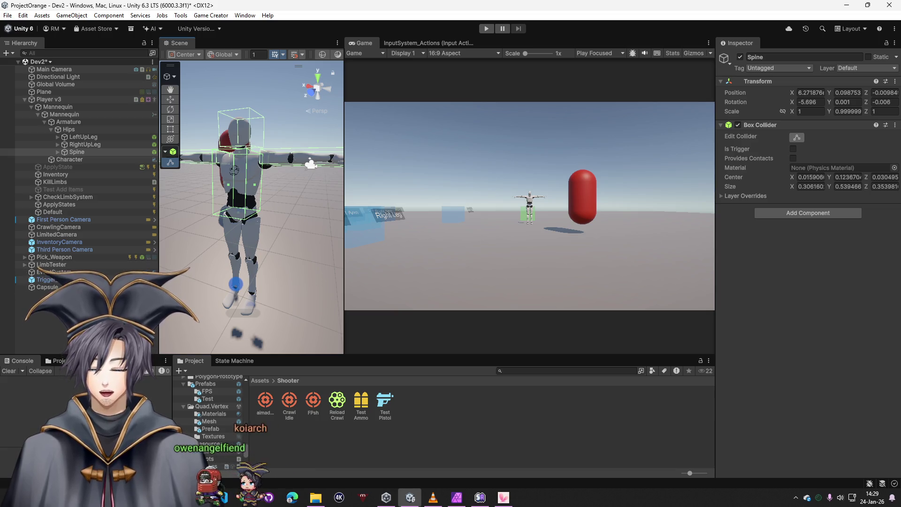
left_click(69, 108)
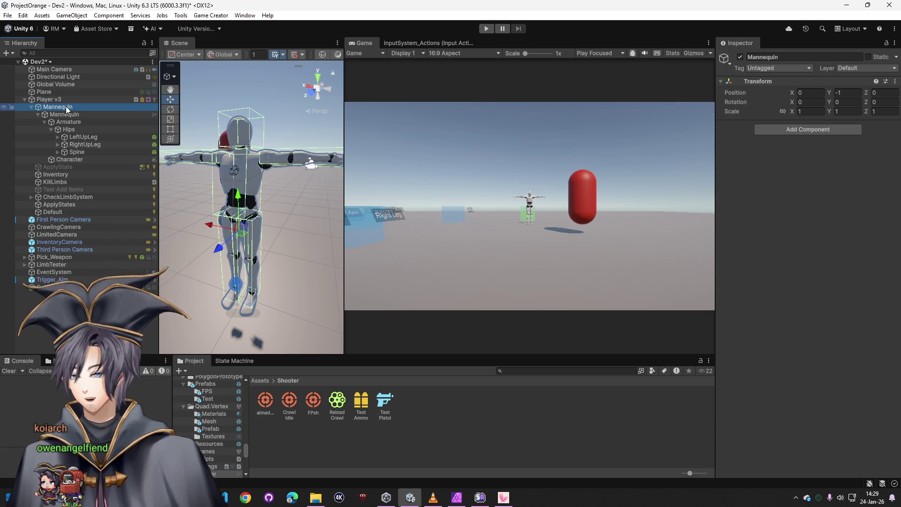
left_click(58, 152)
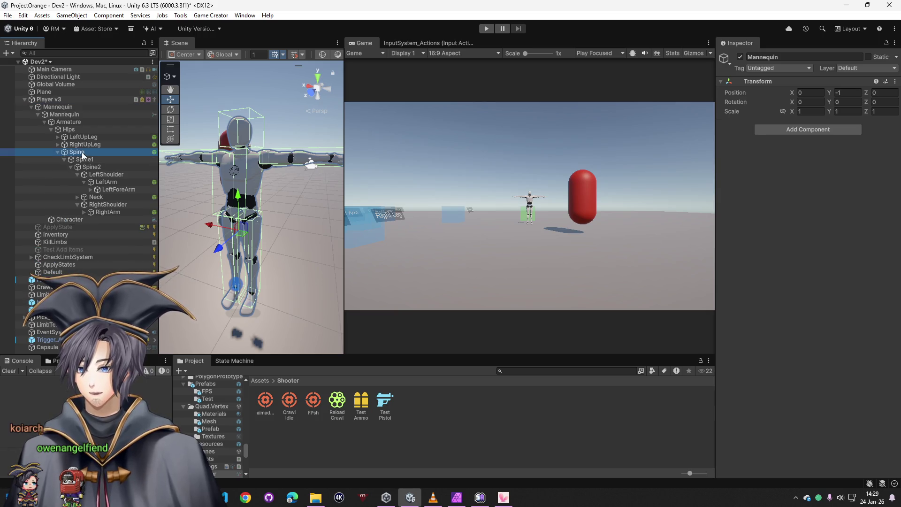
Step: Tag the Spine bone as Chest and check the RightShoulder and RightArm settings
left_click(77, 151)
left_click(774, 69)
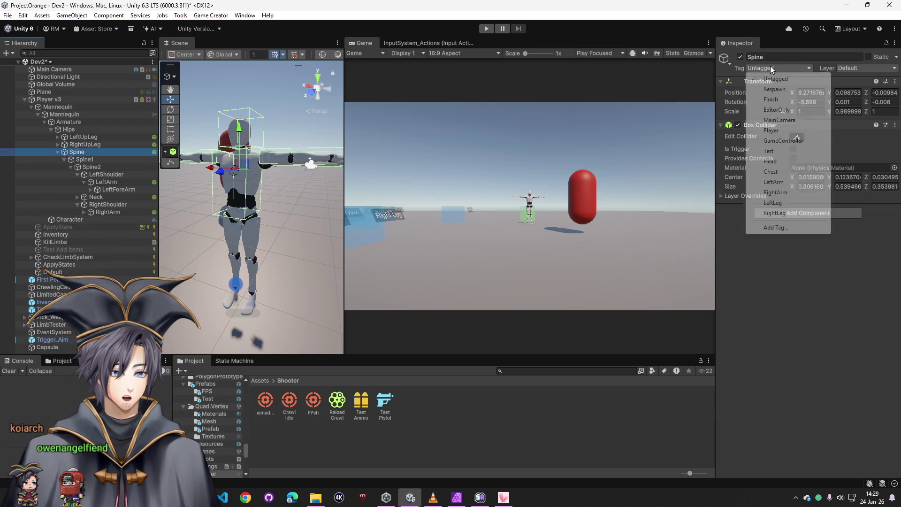
left_click(773, 171)
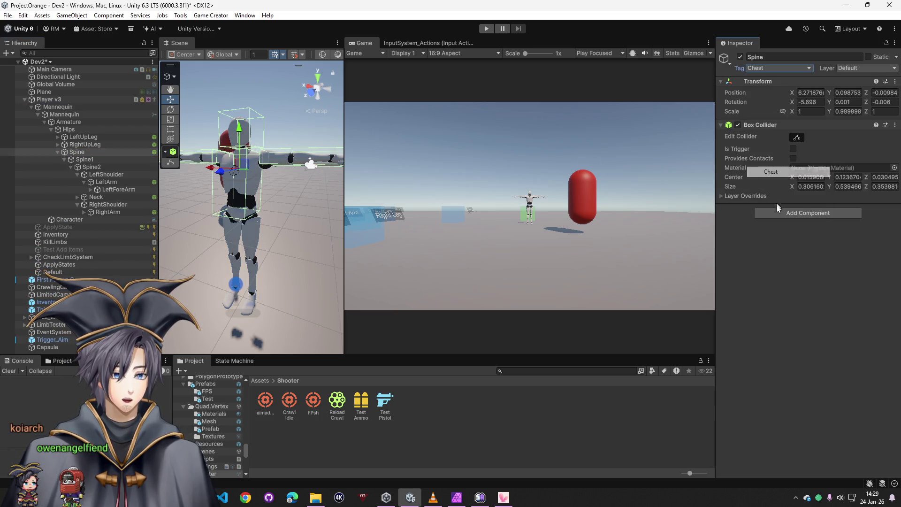
left_click(113, 206)
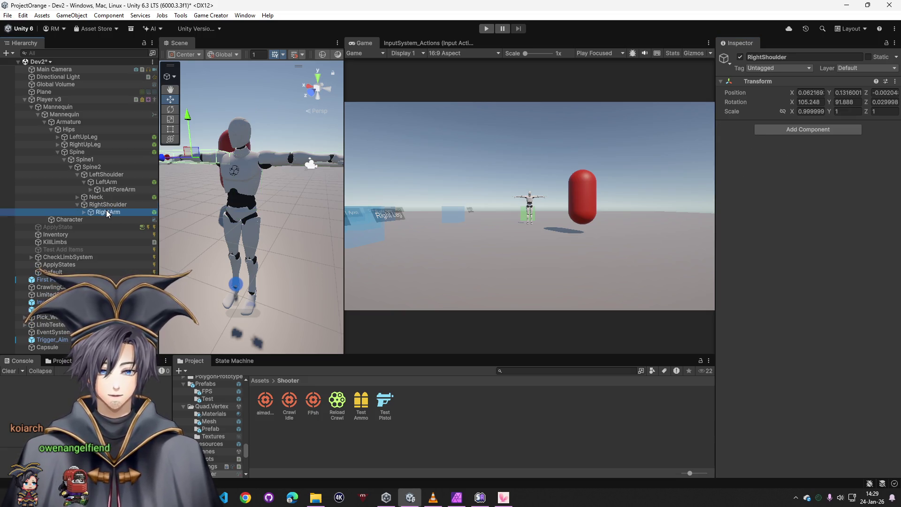
left_click(107, 213)
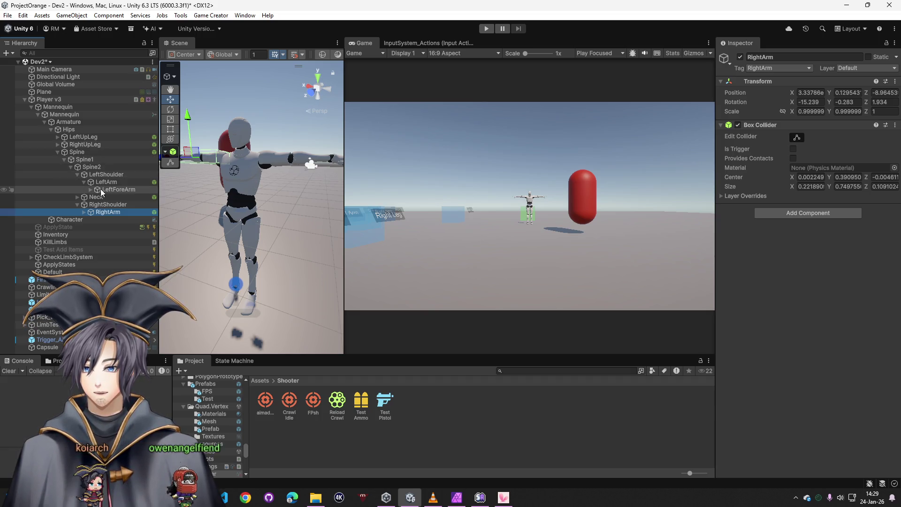
Step: Tag the Neck bone as Head and start Play mode to test
left_click(96, 197)
left_click(754, 67)
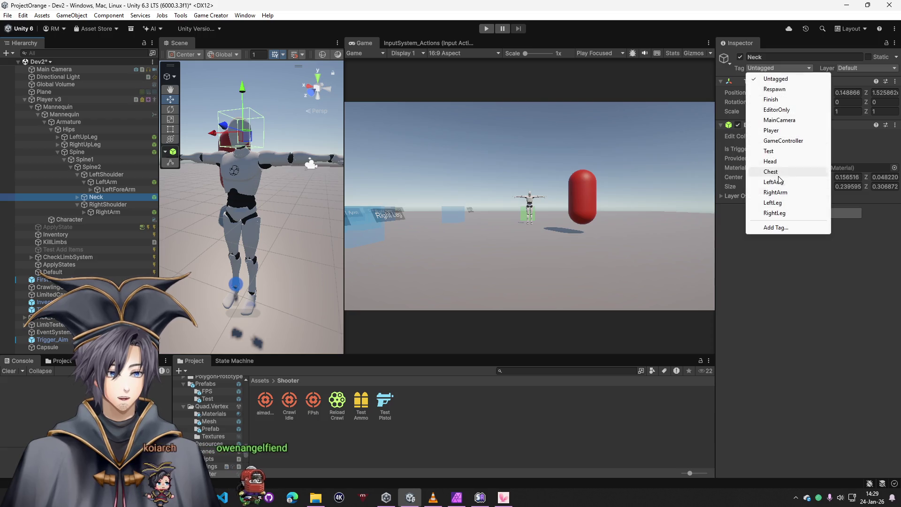
left_click(770, 163)
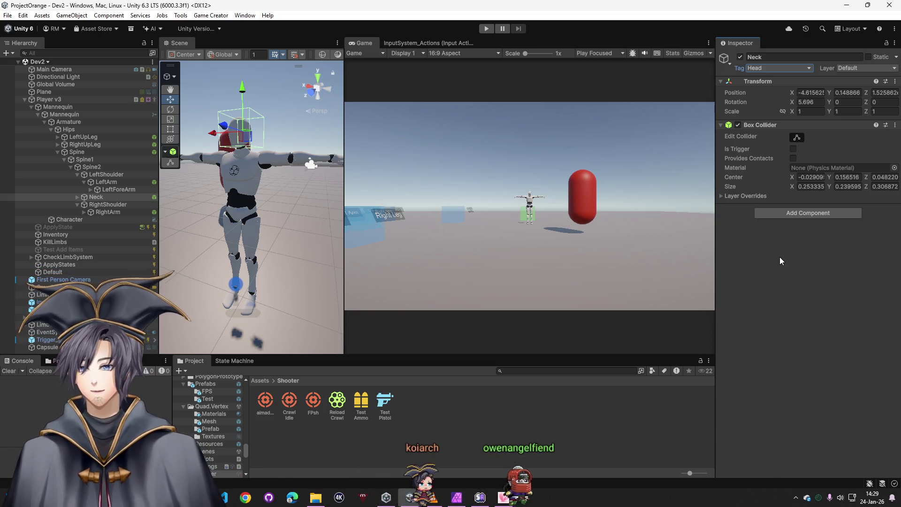
left_click(487, 28)
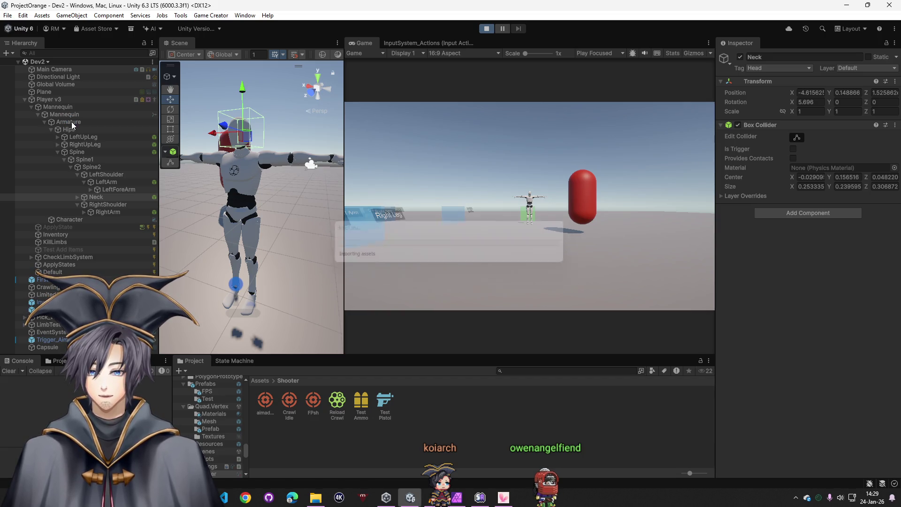
Step: Select Armature, stop the play test, and bring up Player v3's context options
left_click(72, 121)
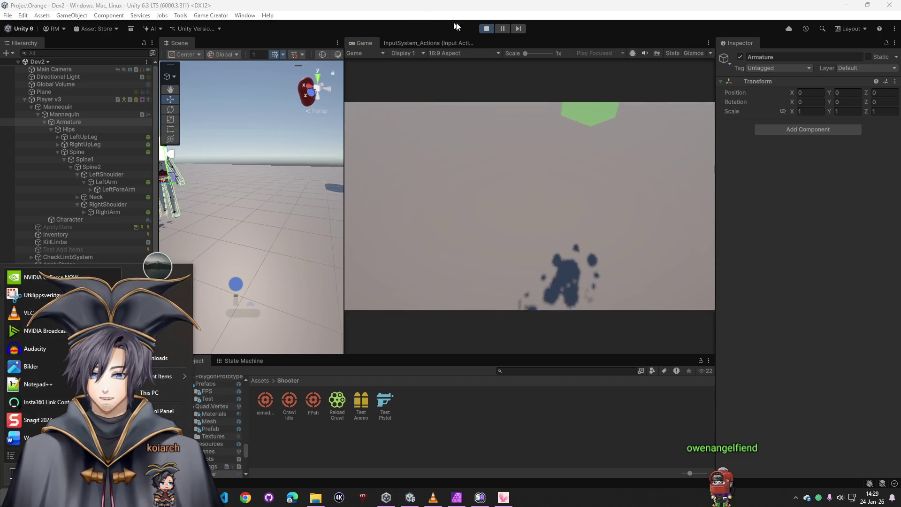
left_click(487, 28)
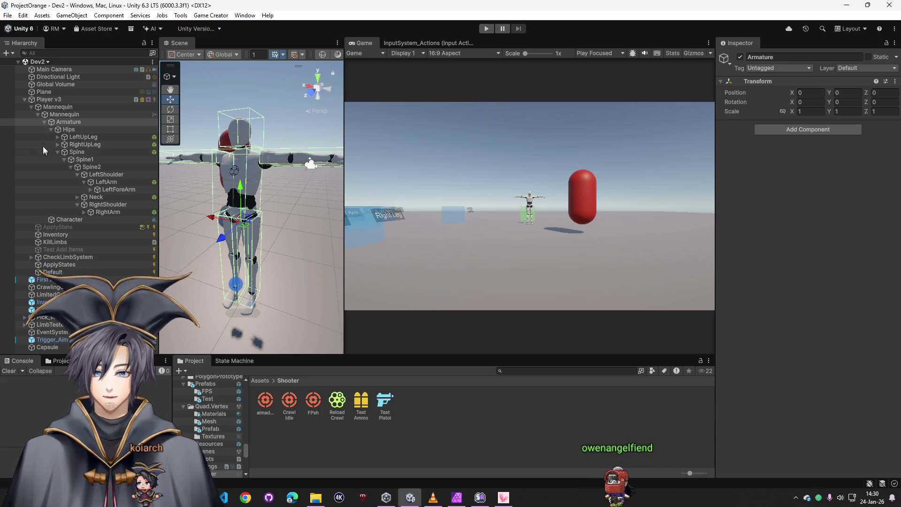
right_click(49, 99)
Step: Duplicate Player v3, move the copy beside the player, and rename it Enemy
left_click(97, 159)
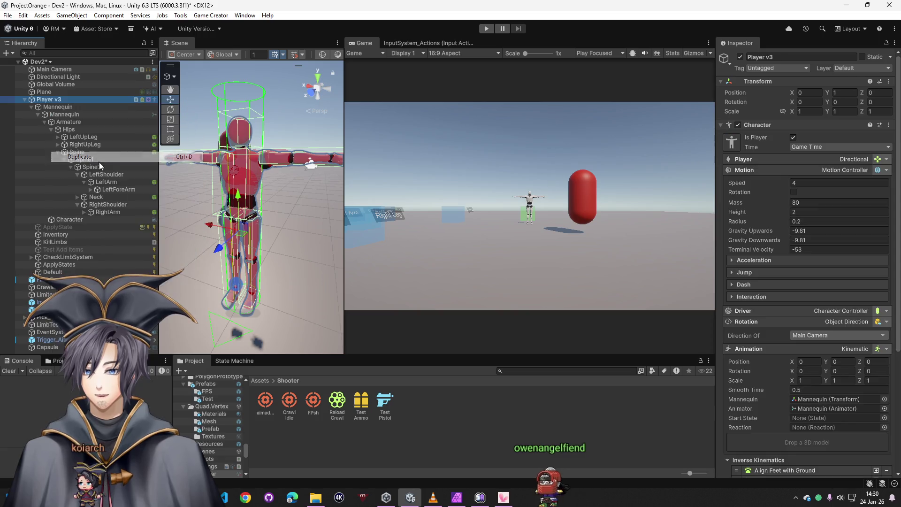
scroll(254, 212, "down", 5)
left_click_drag(202, 225, 323, 235)
scroll(74, 263, "down", 1)
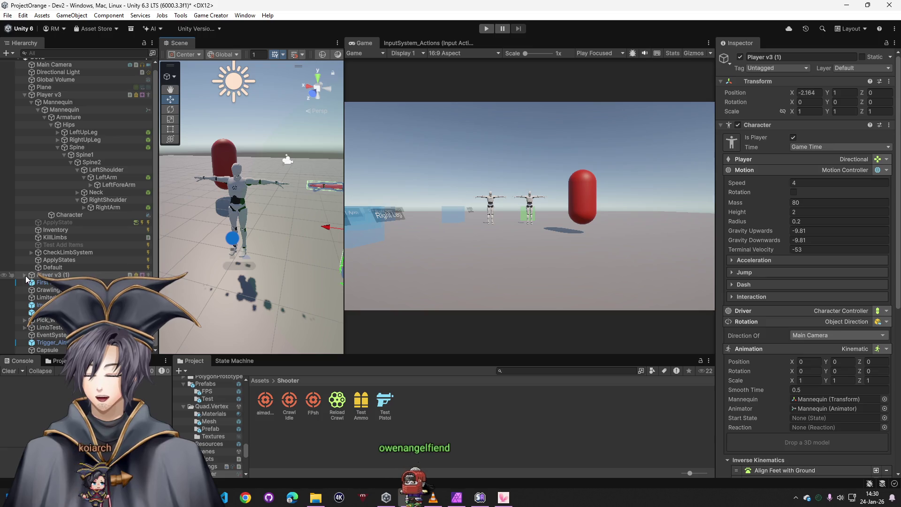
left_click(806, 57)
type("Enemy")
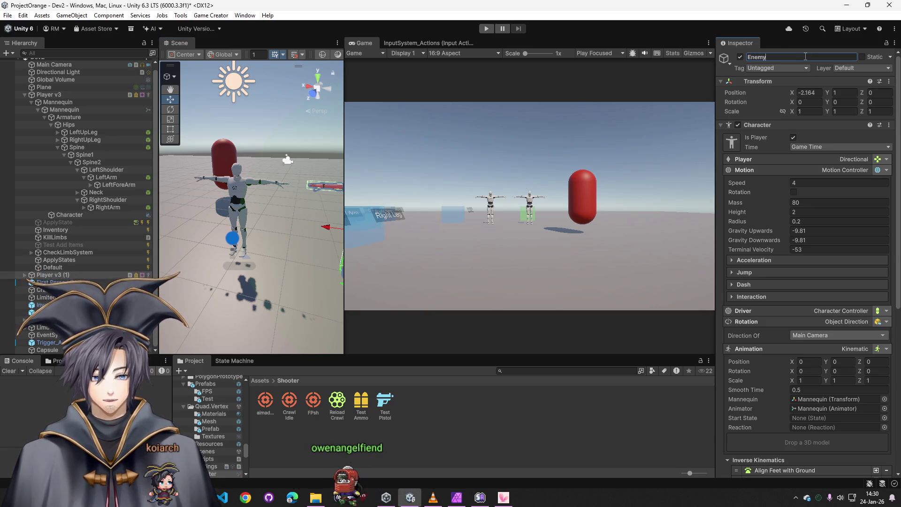
left_click(25, 274)
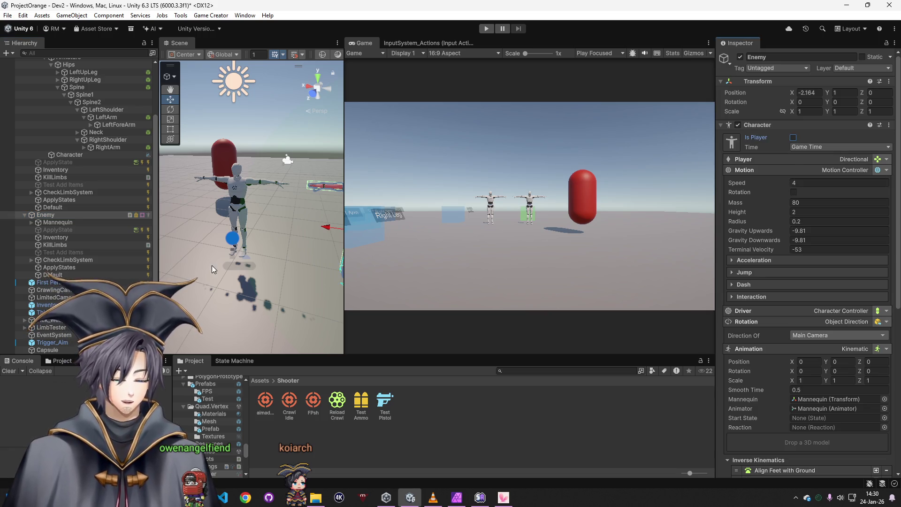
Step: Save the project and run a quick play test with the Enemy copy
key("ctrl+s")
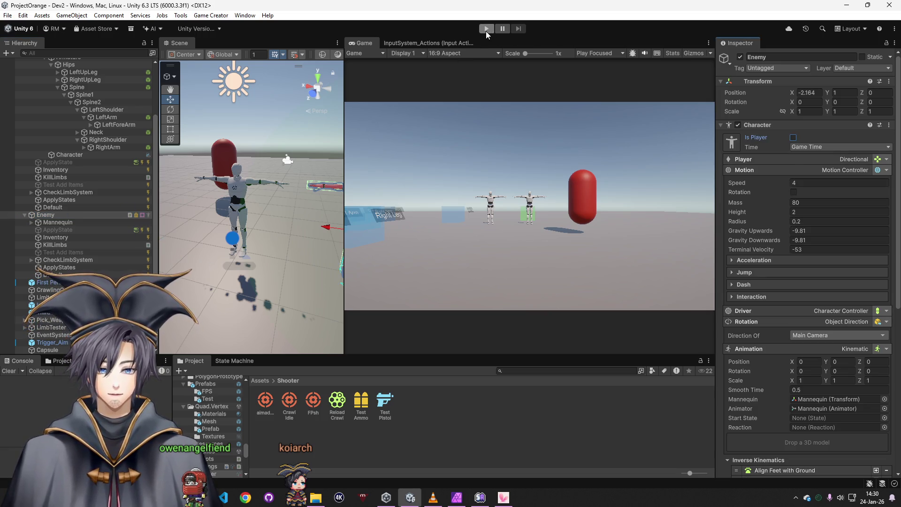
left_click(486, 30)
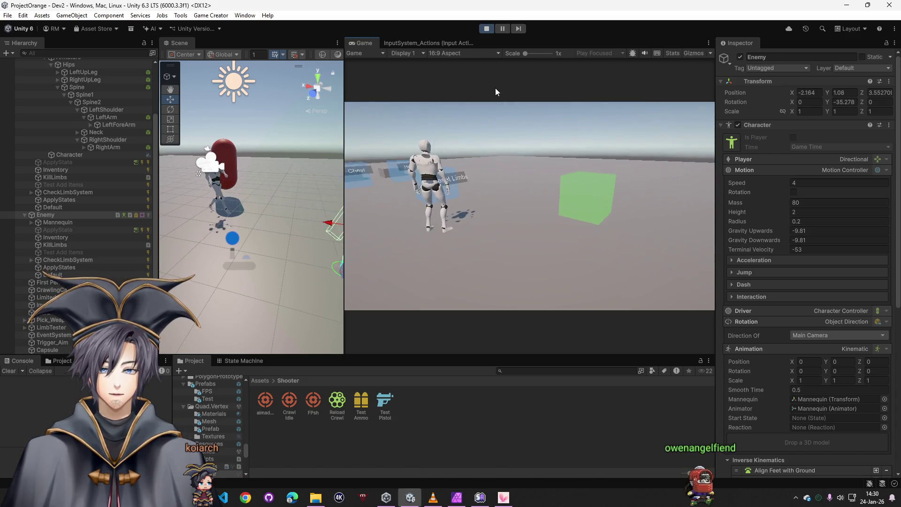
left_click(486, 29)
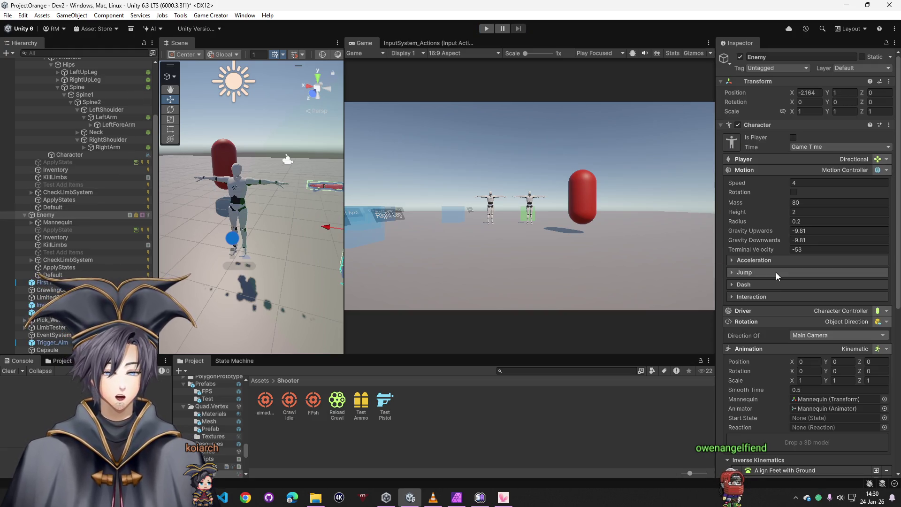
Step: Try Object Direction rotation, then compare against Player v3's settings and reselect Enemy
left_click(877, 322)
left_click(761, 177)
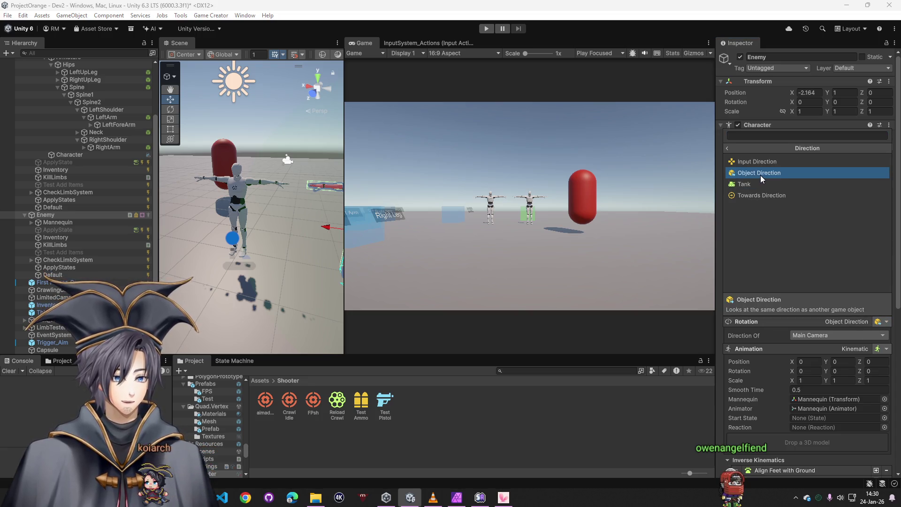
left_click(762, 173)
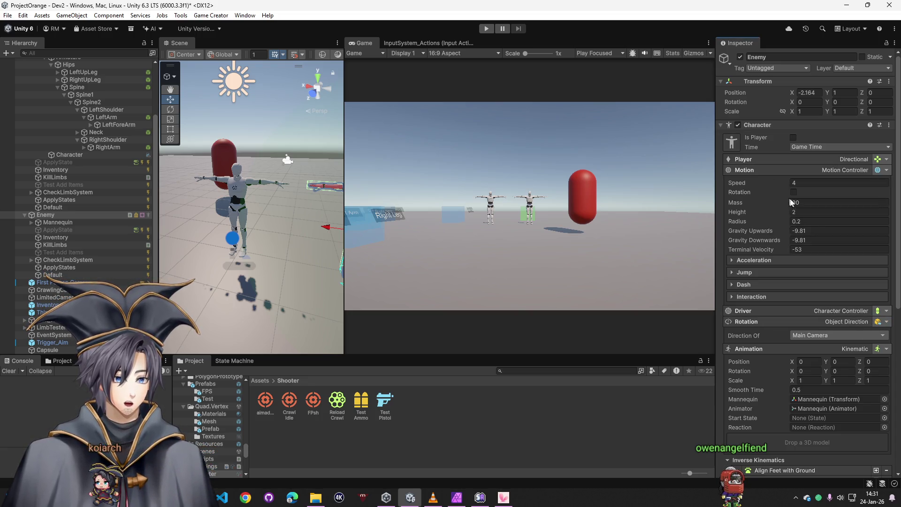
left_click(882, 323)
scroll(70, 140, "up", 3)
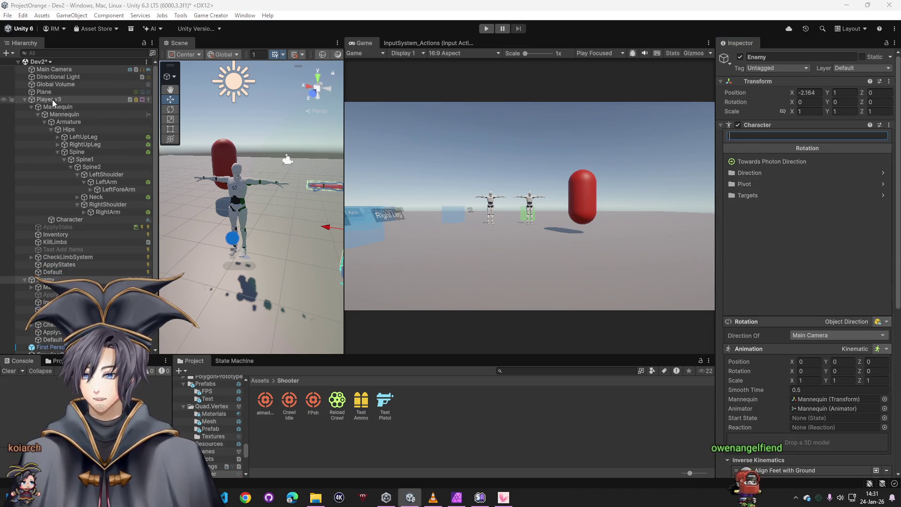
left_click(52, 99)
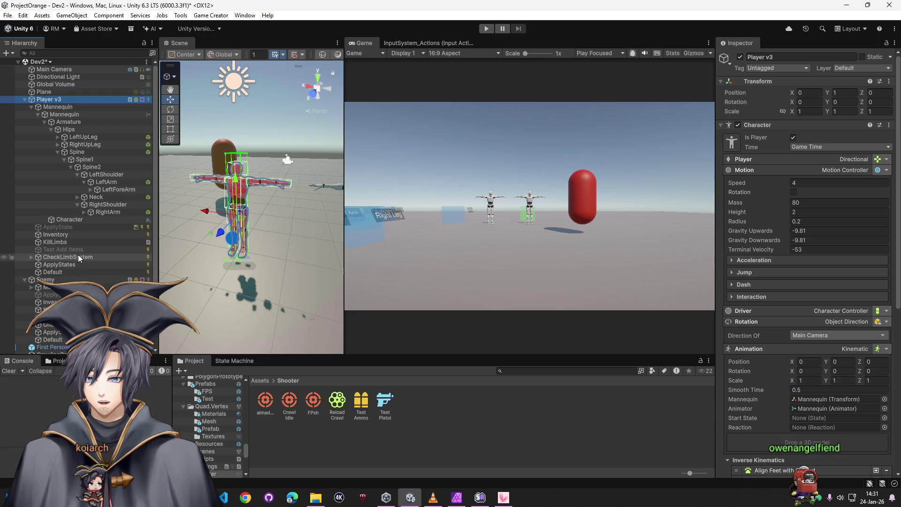
left_click(56, 280)
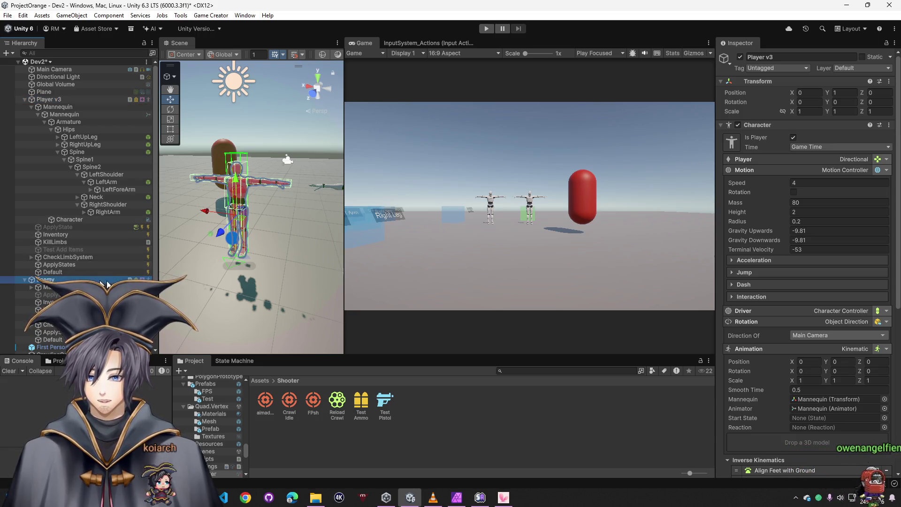
Step: Set Enemy's rotation to Targets > Look at Target aimed at Player and start Play mode
left_click(882, 322)
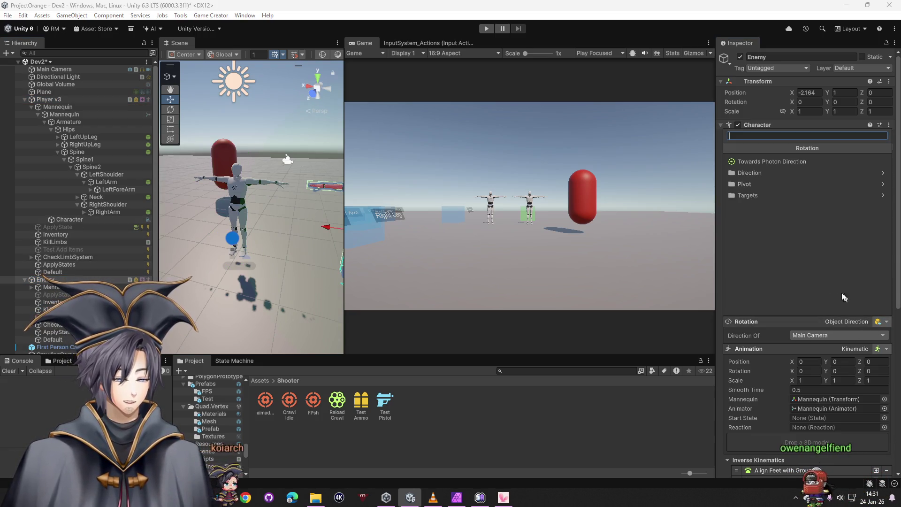
left_click(764, 173)
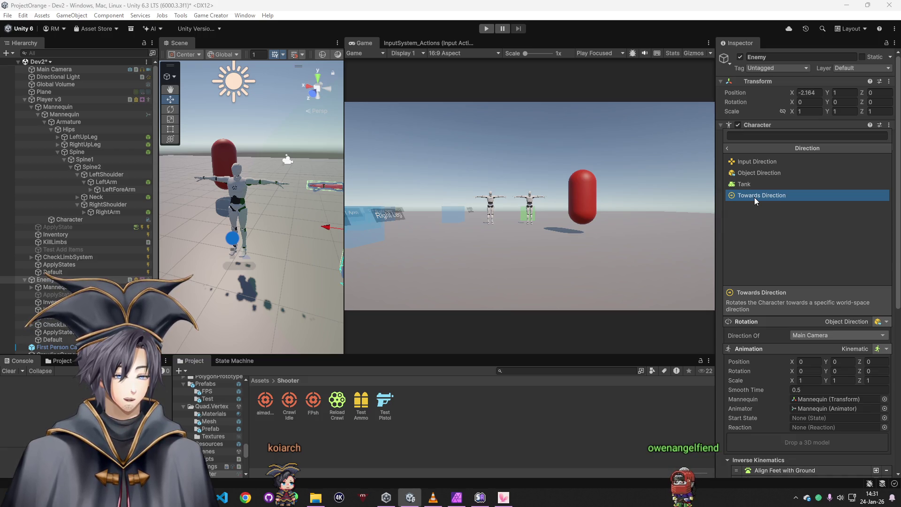
left_click(728, 148)
left_click(758, 184)
left_click(729, 148)
left_click(756, 196)
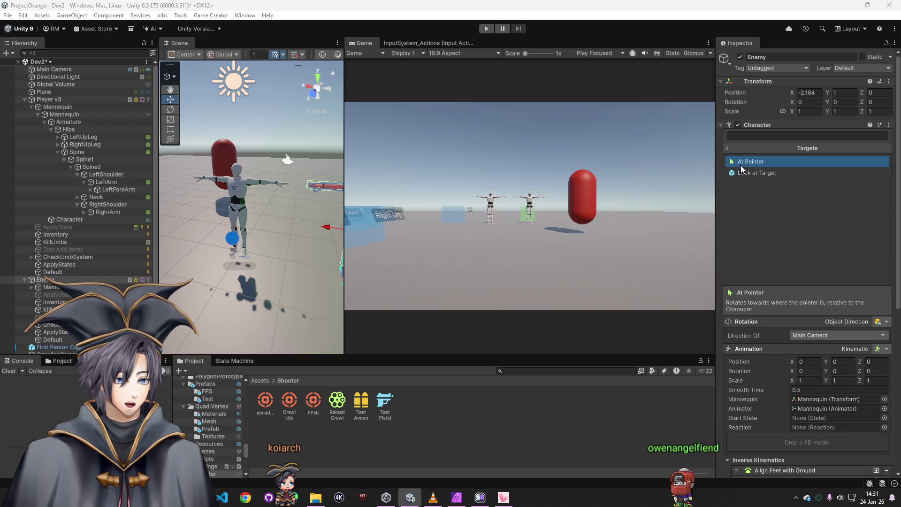
left_click(729, 149)
left_click(753, 195)
left_click(757, 173)
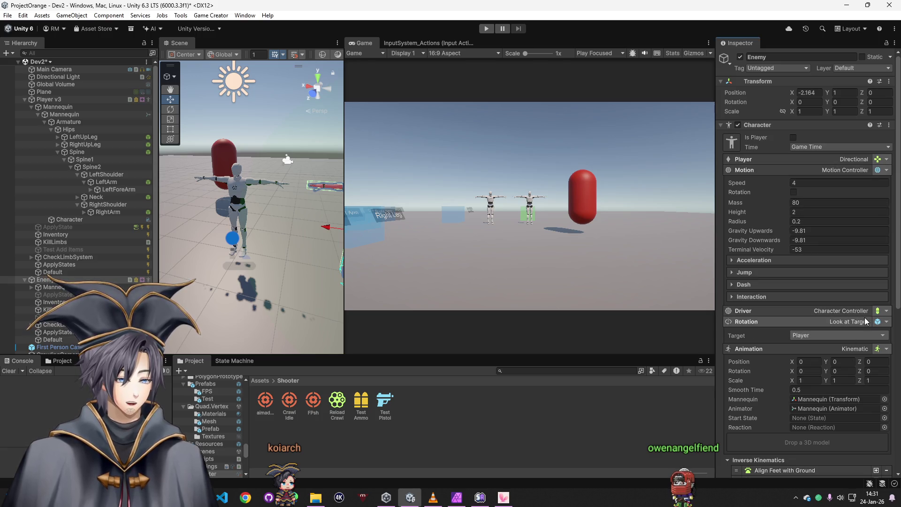
left_click(486, 29)
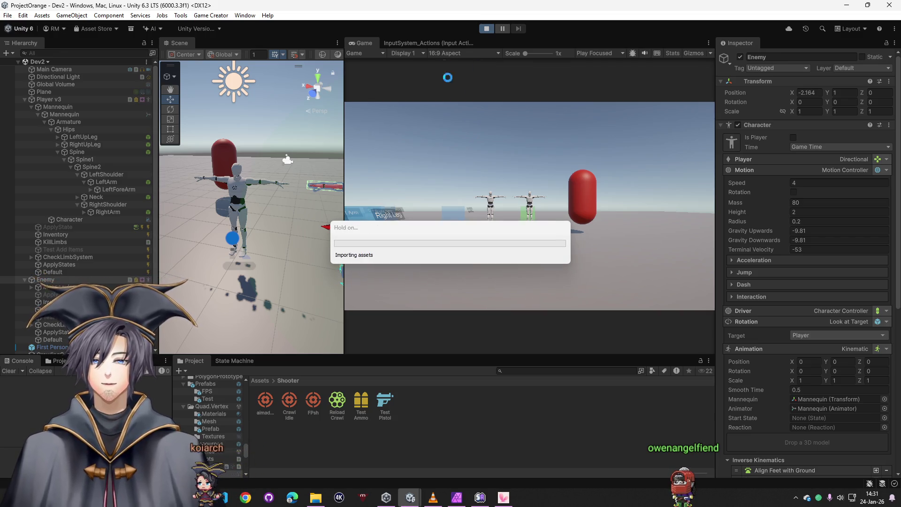
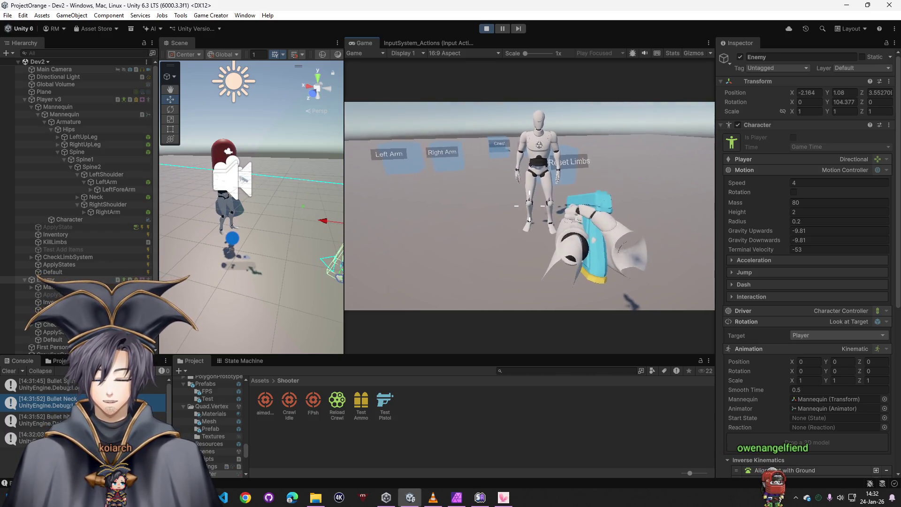
Step: Walk the player toward the enemy and inspect the Spine bone's Chest-tagged Box Collider
key("w")
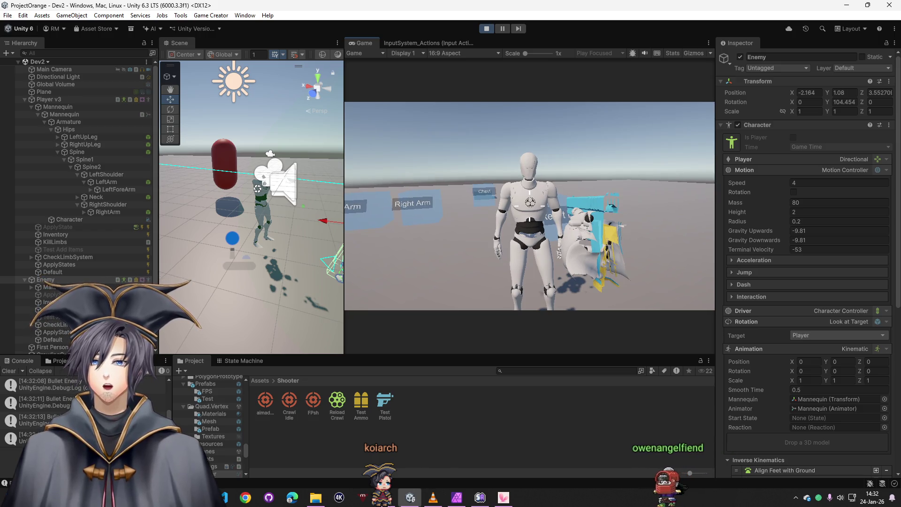
left_click(136, 152)
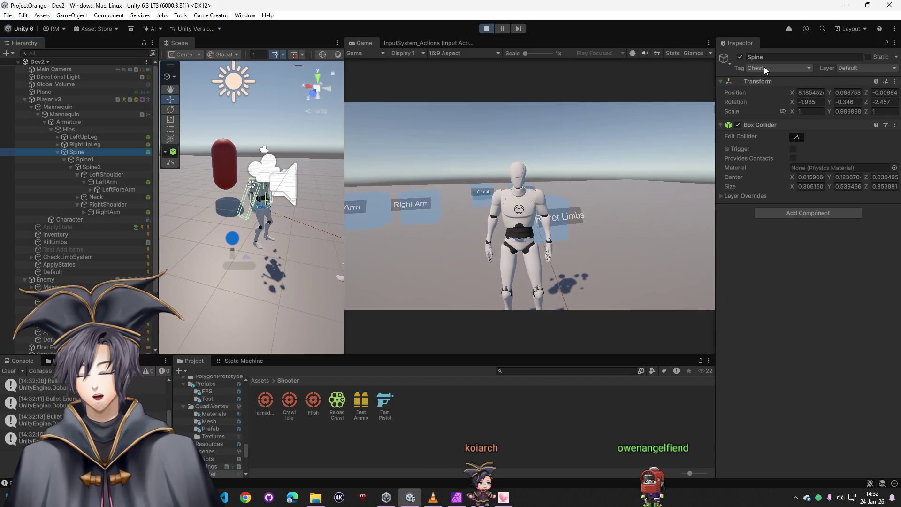
Step: Show Player v3's Traits, with Head, Chest, Arm and Leg HP each at 100/100
left_click(704, 74)
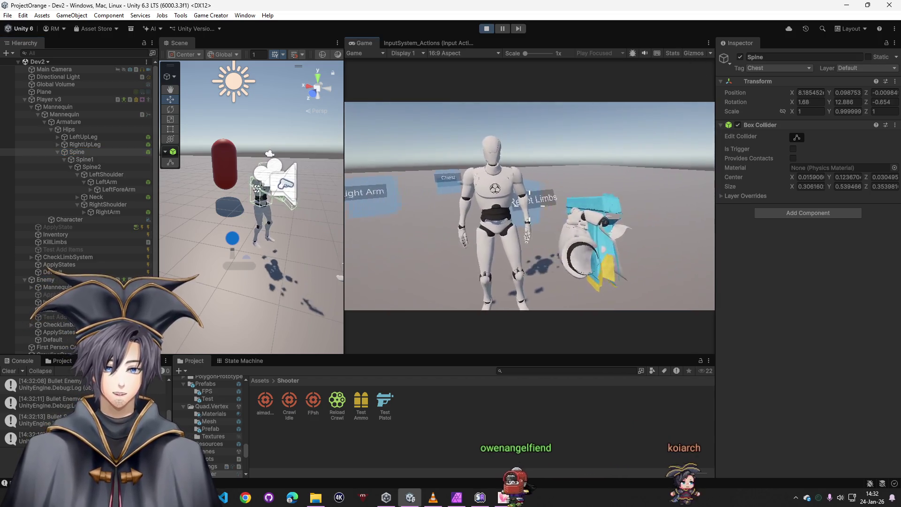
left_click(49, 99)
scroll(798, 329, "down", 10)
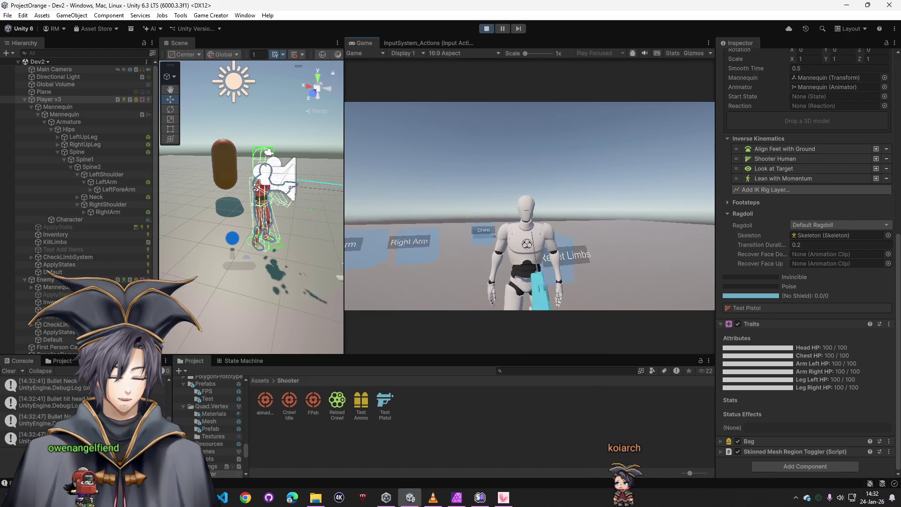
key("super")
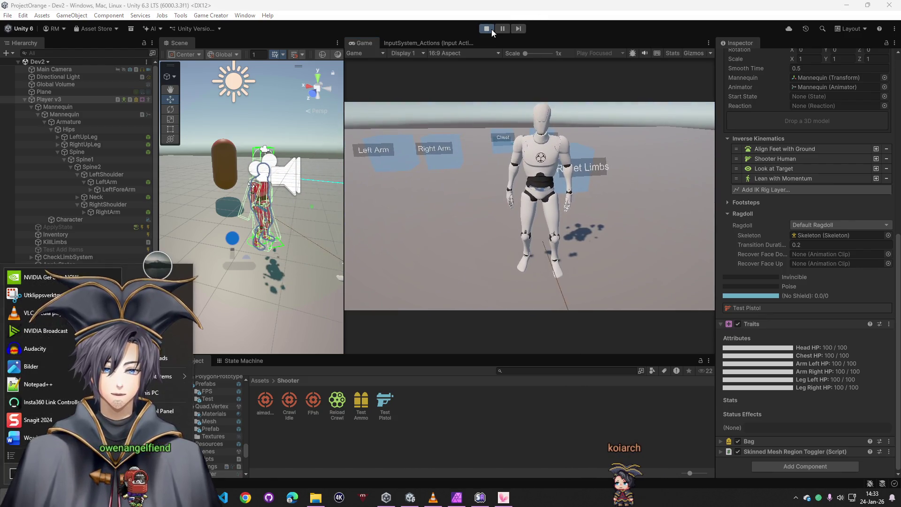
Step: Stop play, expand the Test Pistol's On Hit head instruction subtracting 25 HeadHP, then select Enemy
left_click(492, 31)
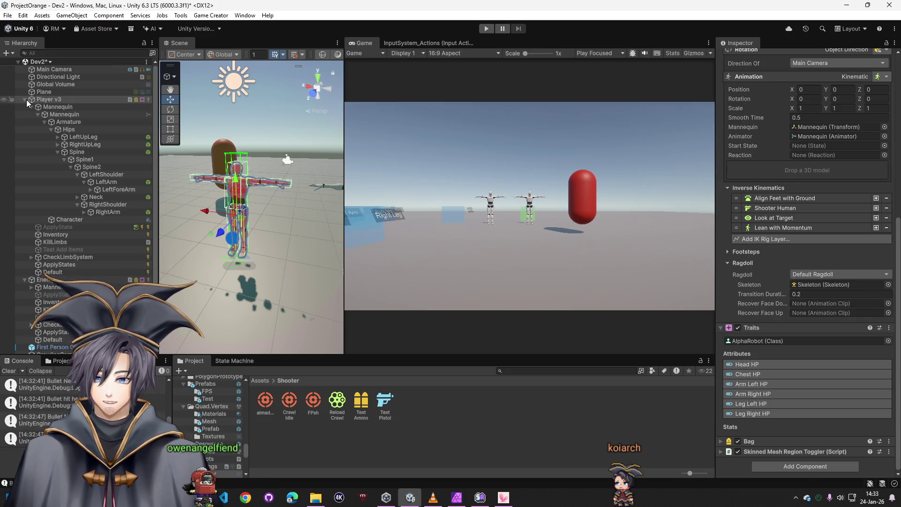
left_click(27, 99)
left_click(384, 402)
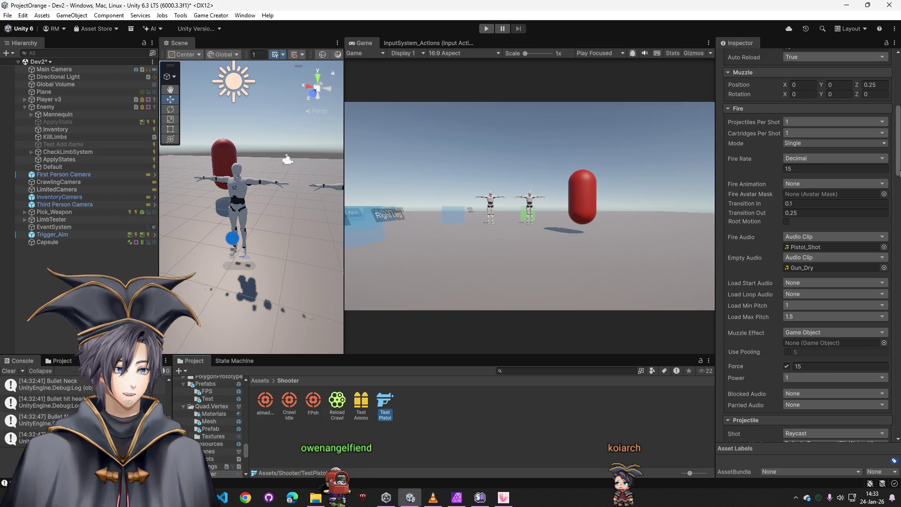
scroll(754, 352, "down", 15)
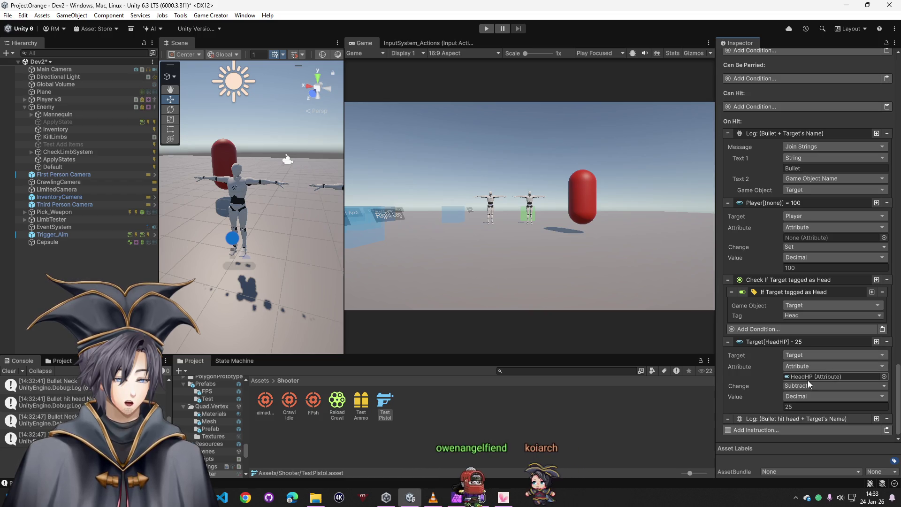
left_click(781, 419)
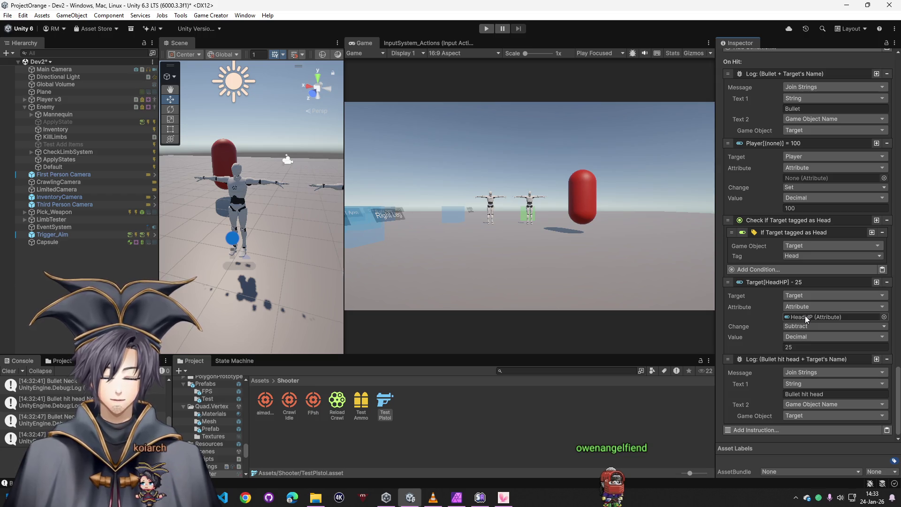
left_click(60, 109)
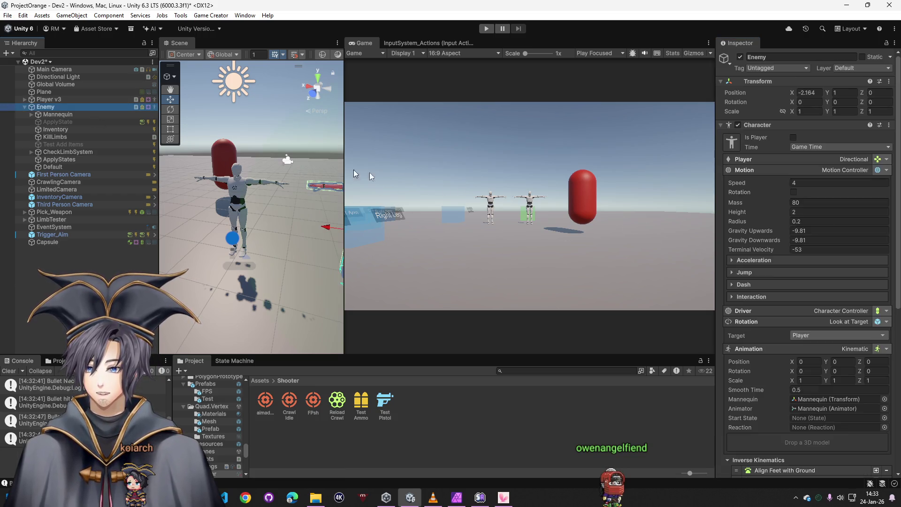
Step: Check that the Enemy's Traits use the AlphaRobot class, then restart play mode
scroll(760, 234, "down", 10)
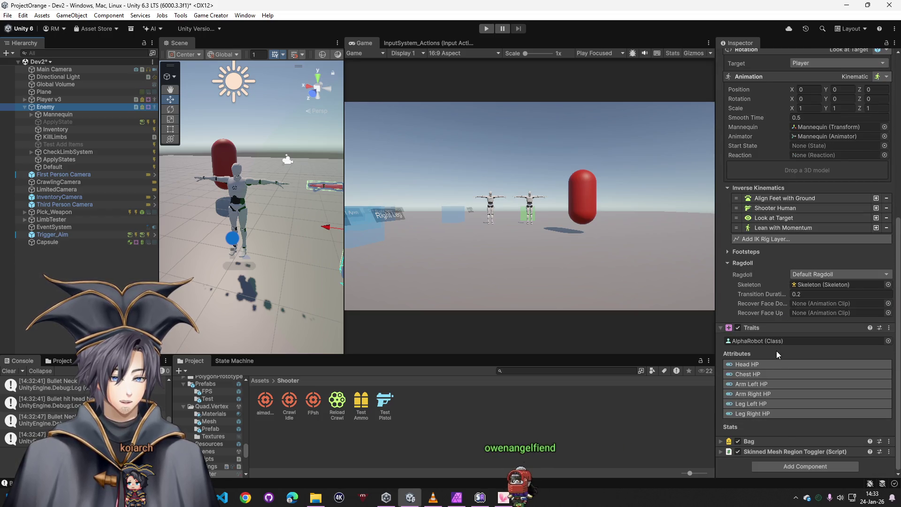
left_click(779, 341)
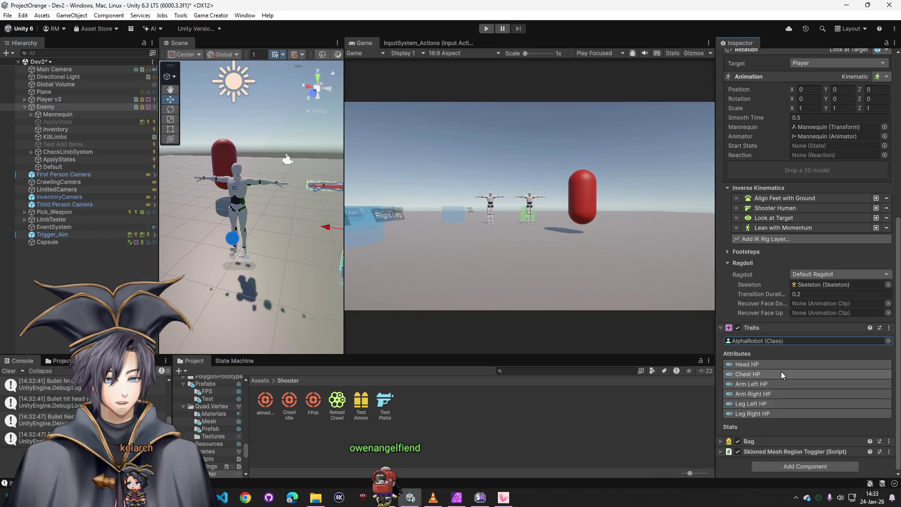
scroll(758, 329, "up", 10)
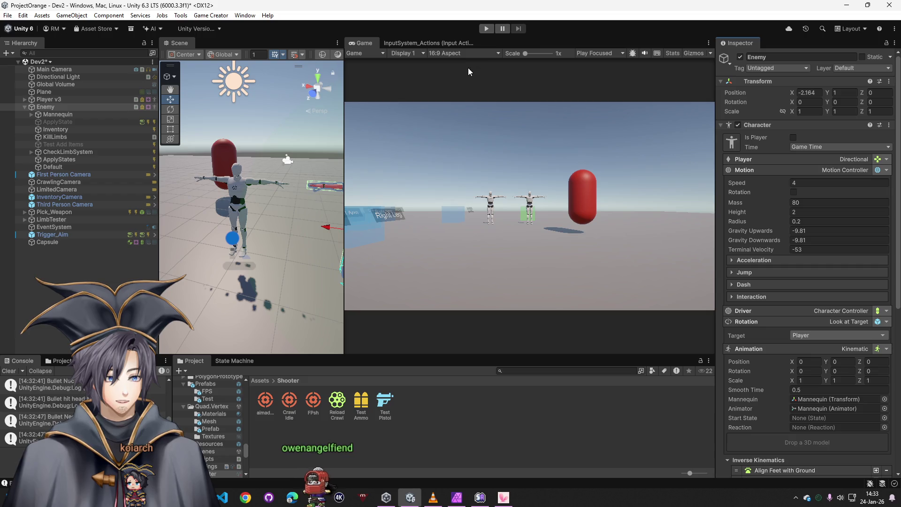
left_click(486, 29)
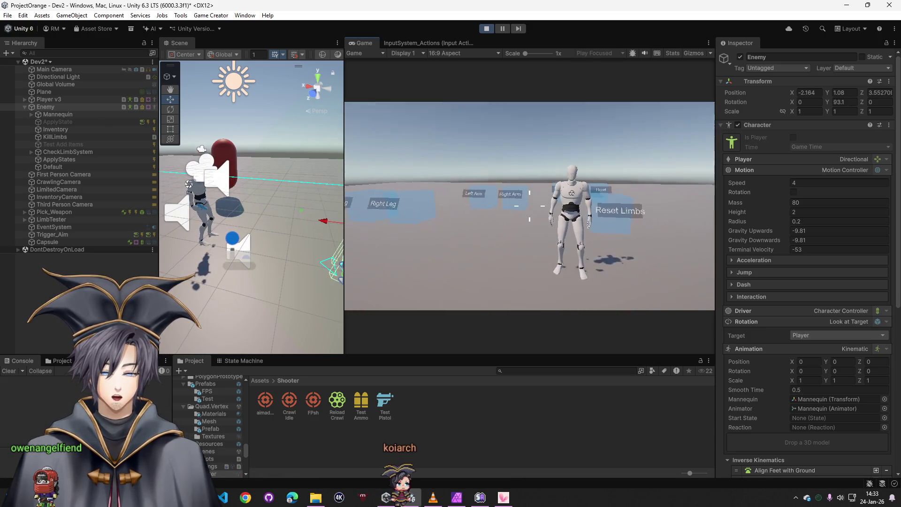
Step: Shoot the enemy mannequin twice, stepping closer and then back
key("super")
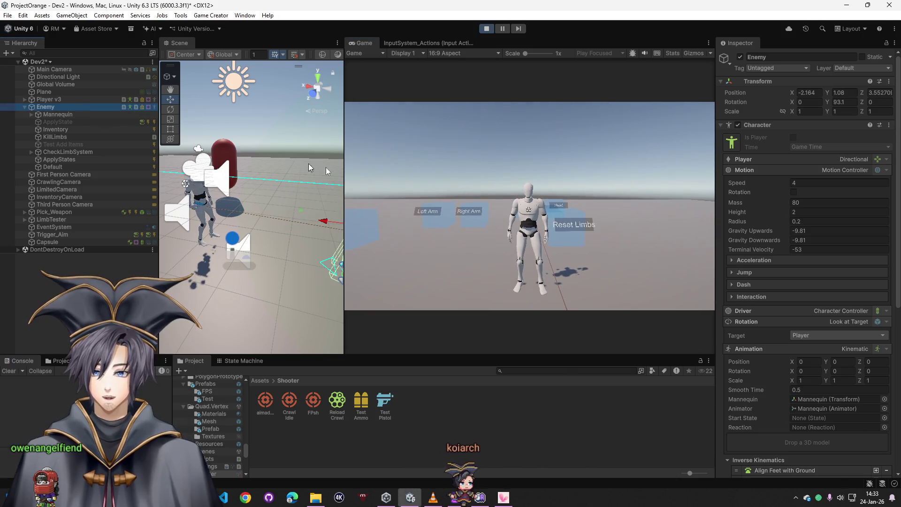
scroll(798, 282, "down", 6)
left_click(531, 206)
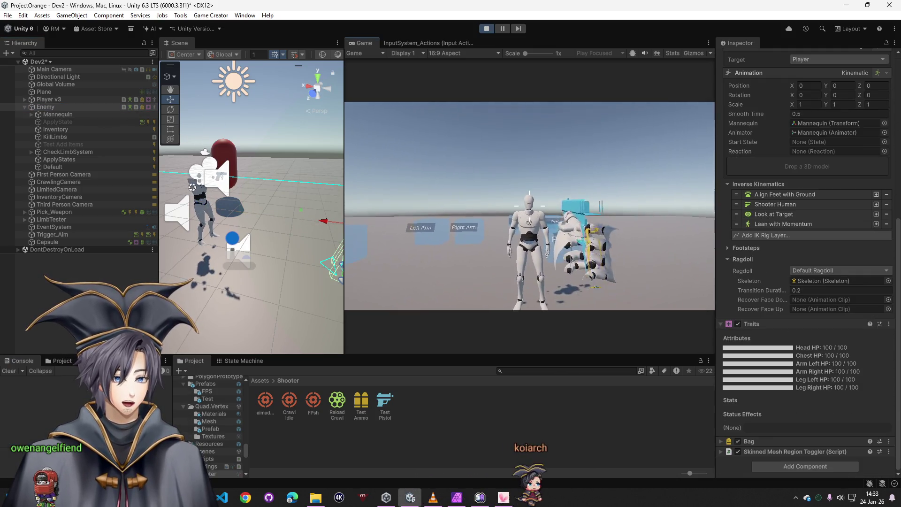
left_click(530, 205)
key("w")
left_click(529, 205)
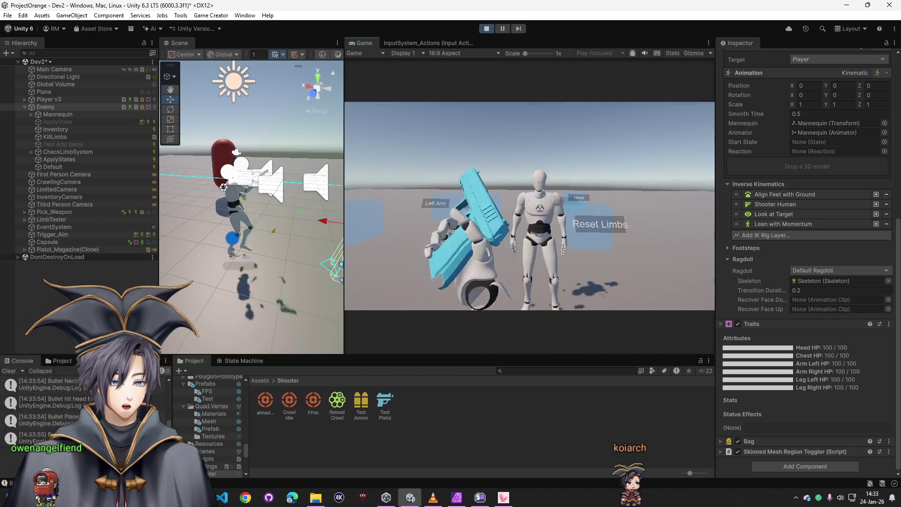
key("s")
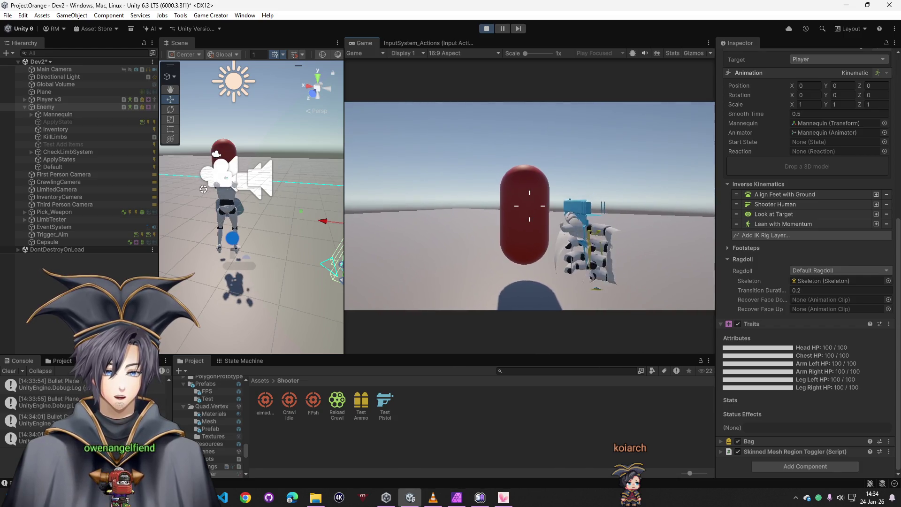
Step: Check the live Traits HP values on Player v3, the Capsule and the Enemy
key("super")
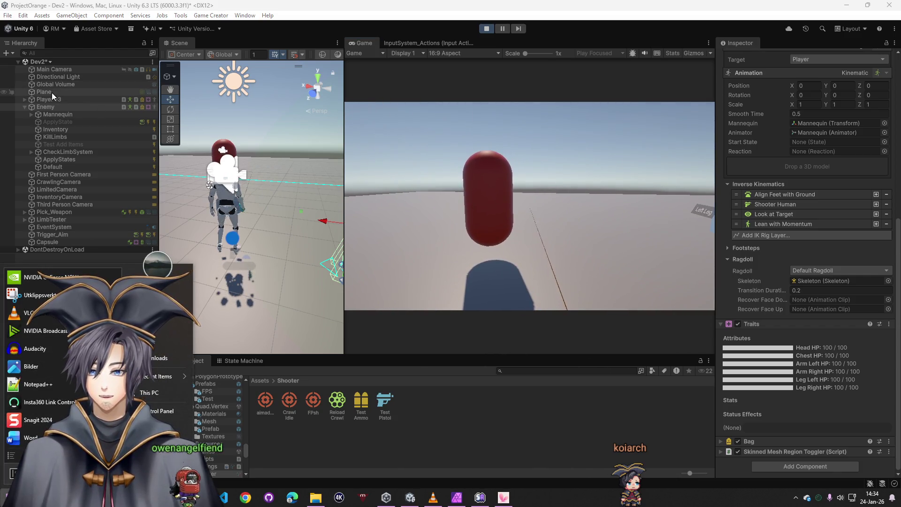
left_click(52, 98)
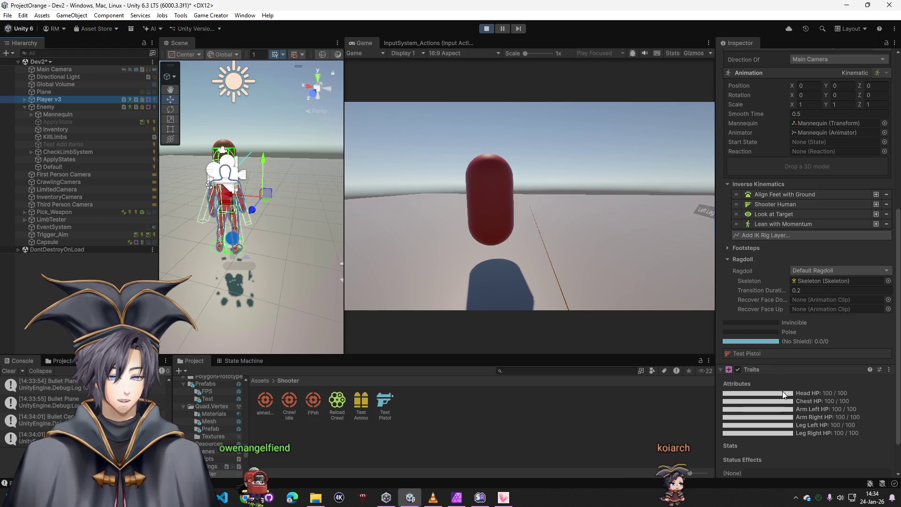
left_click(47, 242)
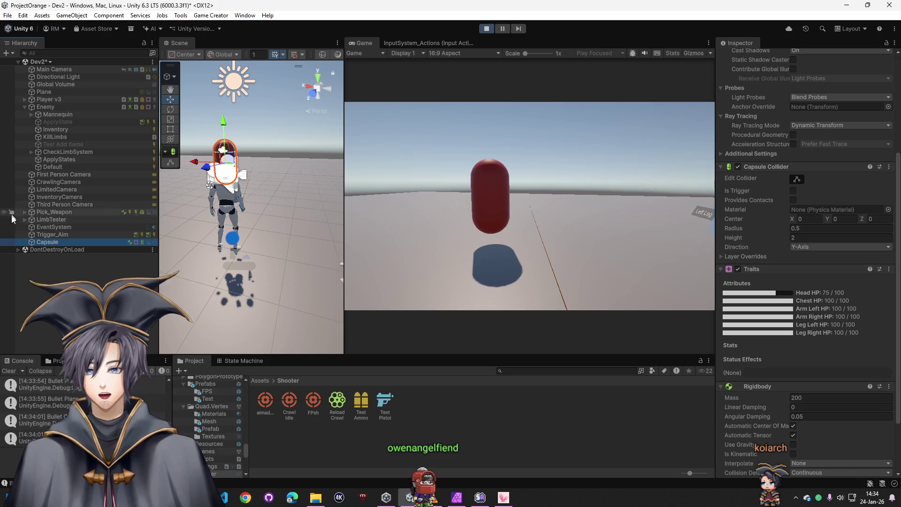
left_click(49, 107)
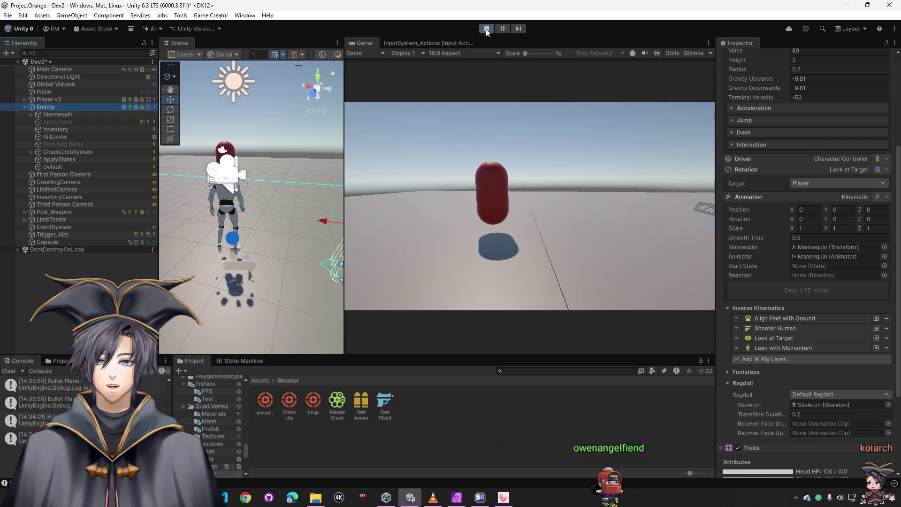
Step: Shoot the capsule target to log 'Bullet hit head', then deselect everything
left_click(491, 147)
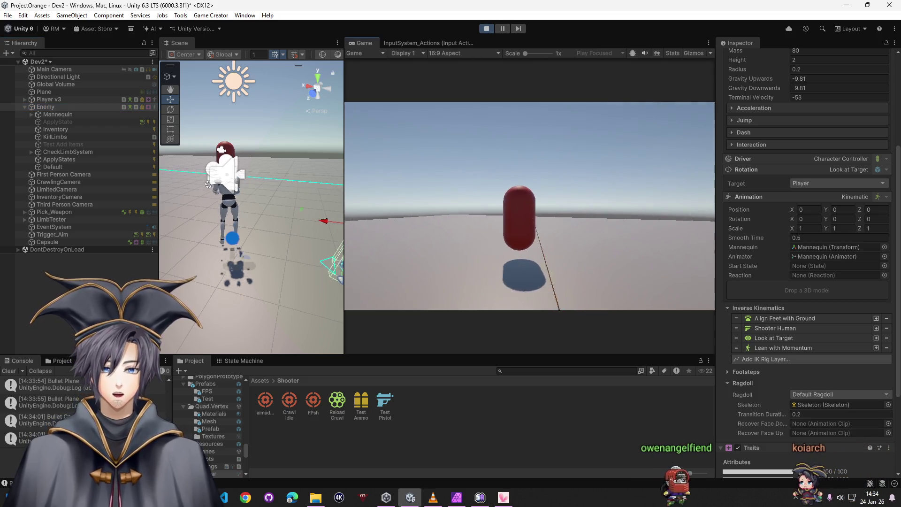
left_click(530, 206)
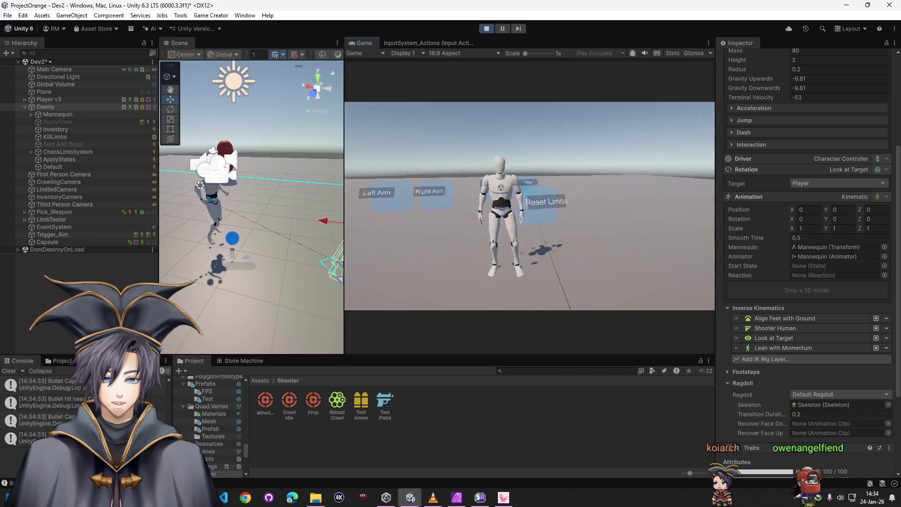
key("super")
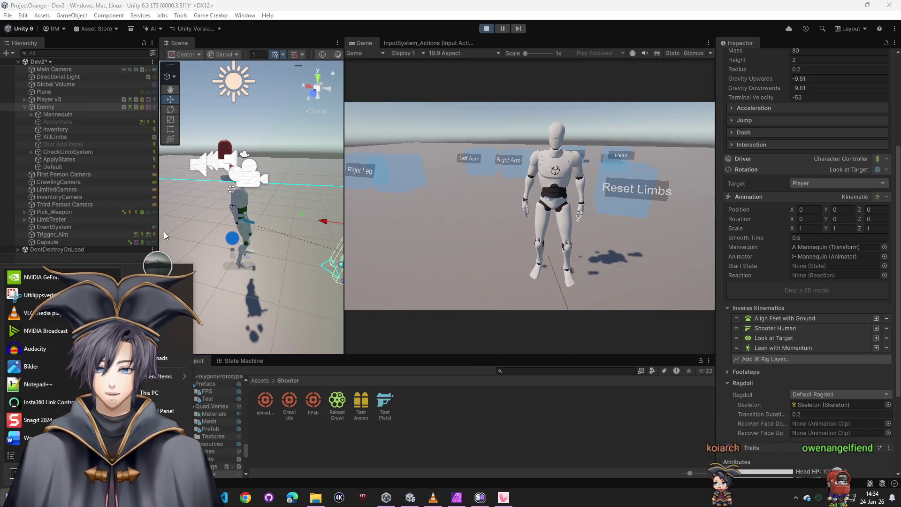
left_click(69, 258)
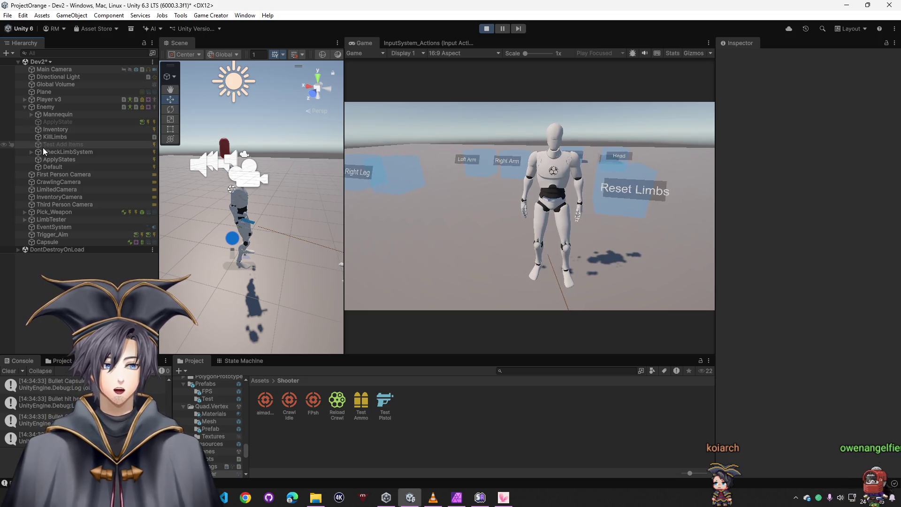
Step: Delete the Player[(none)] = 100 instruction from Test Pistol's On Hit, save, and stop play
left_click(385, 401)
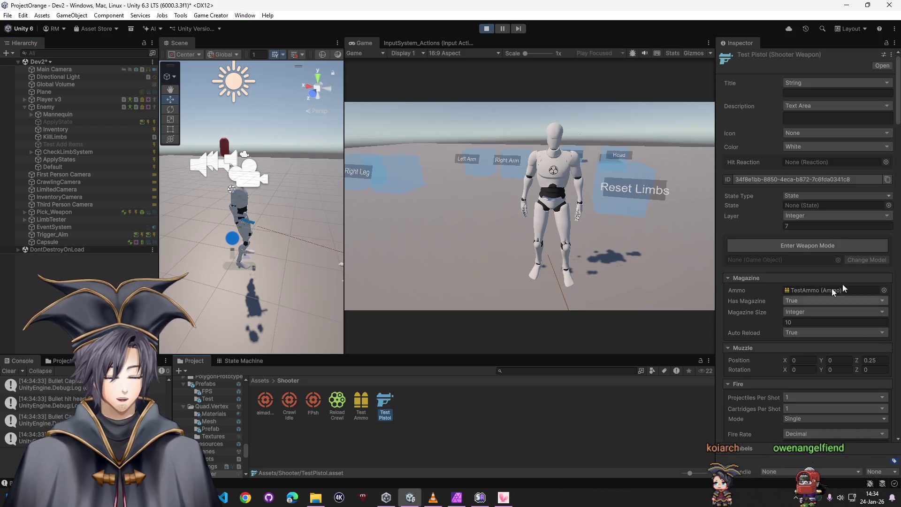
scroll(865, 418, "down", 15)
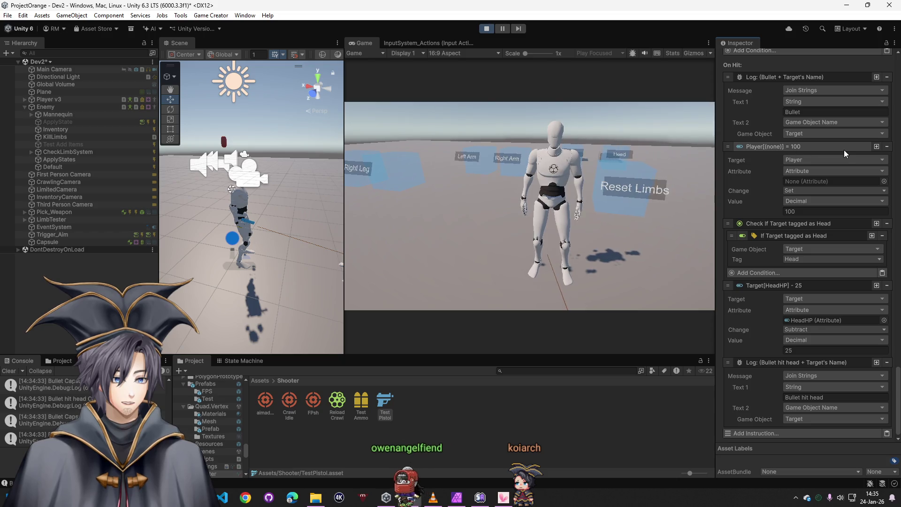
left_click(888, 147)
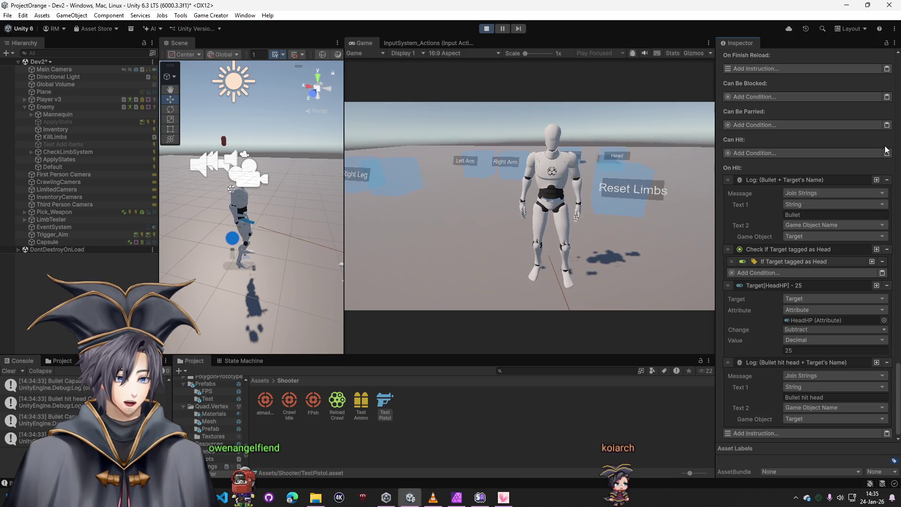
key("ctrl+s")
left_click(486, 29)
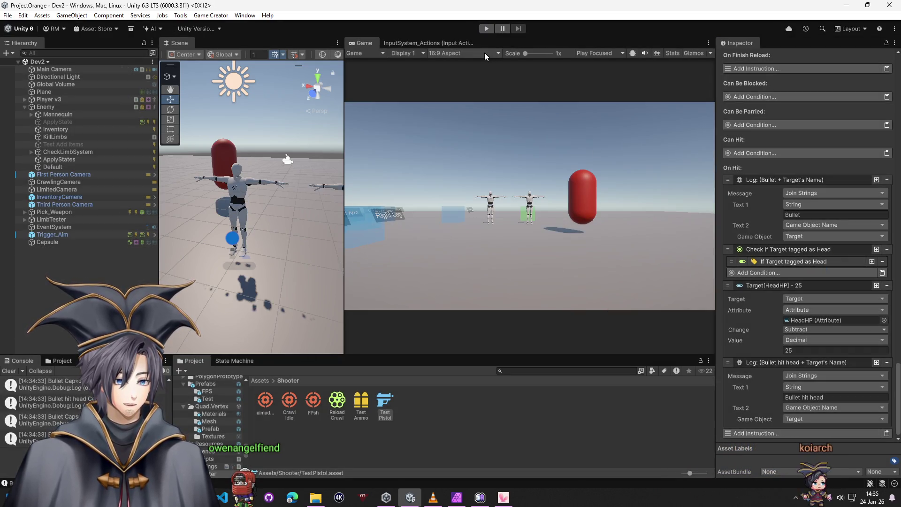
Step: Start play mode, shoot the mannequin's head to log 'Bullet hit head', then select Enemy
left_click(485, 29)
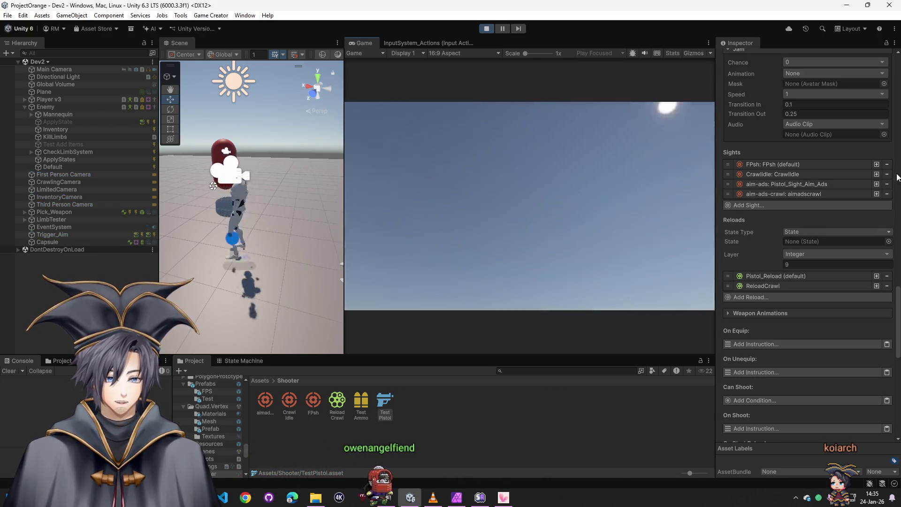
scroll(899, 297, "down", 10)
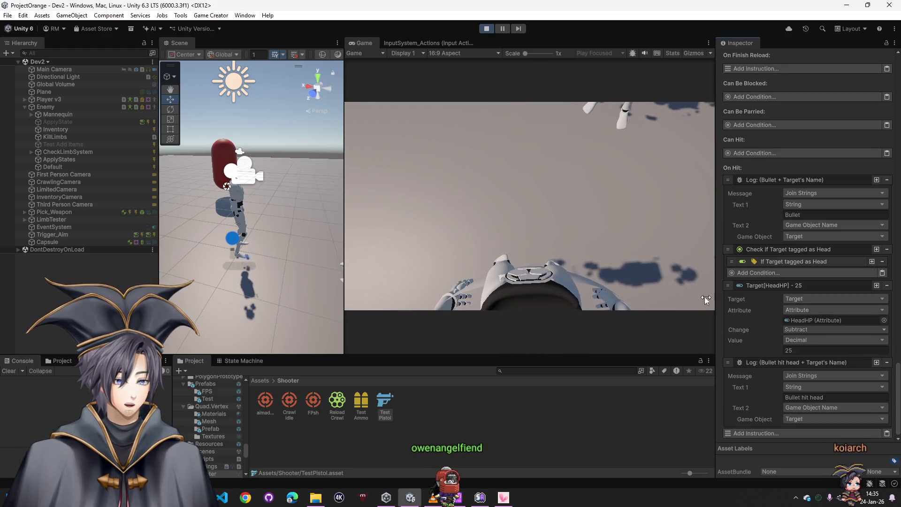
left_click(563, 230)
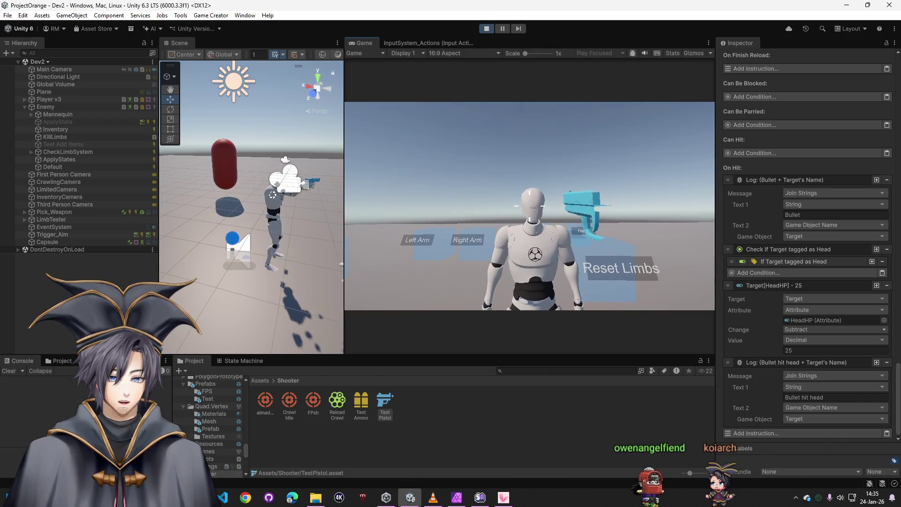
left_click(530, 207)
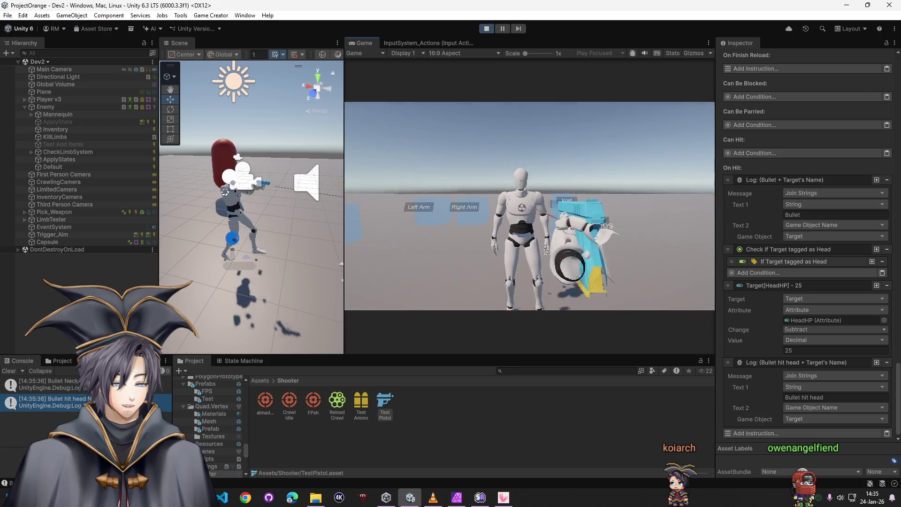
key("super")
key("Escape")
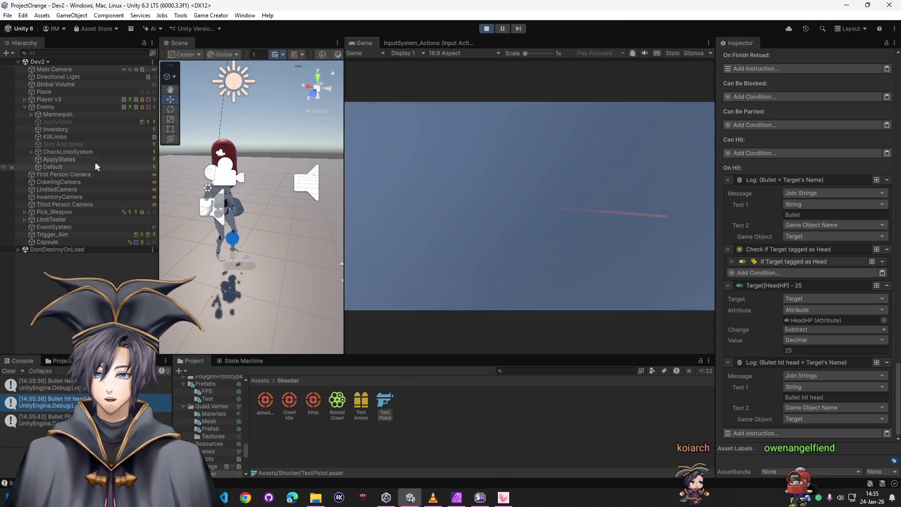
left_click(56, 107)
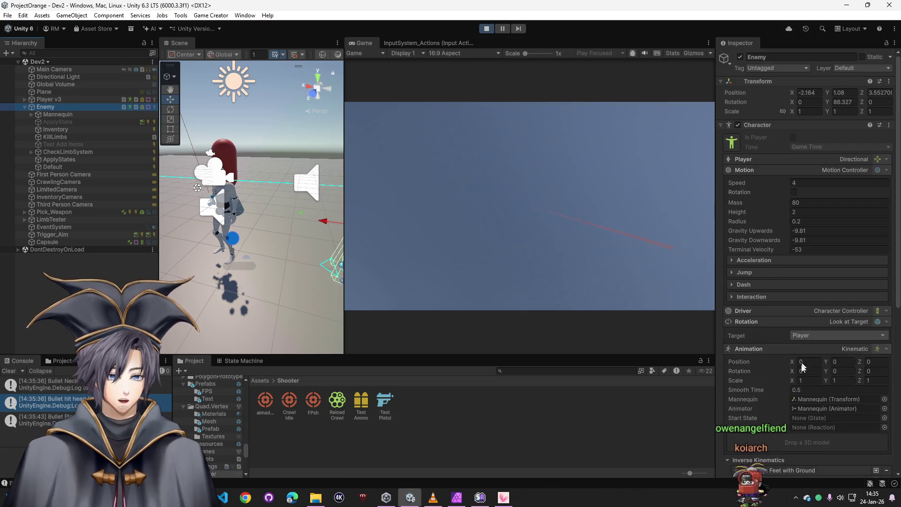
Step: Expand Enemy down through Spine2, select the Head-tagged Neck bone, and open Add Component
scroll(785, 414, "down", 10)
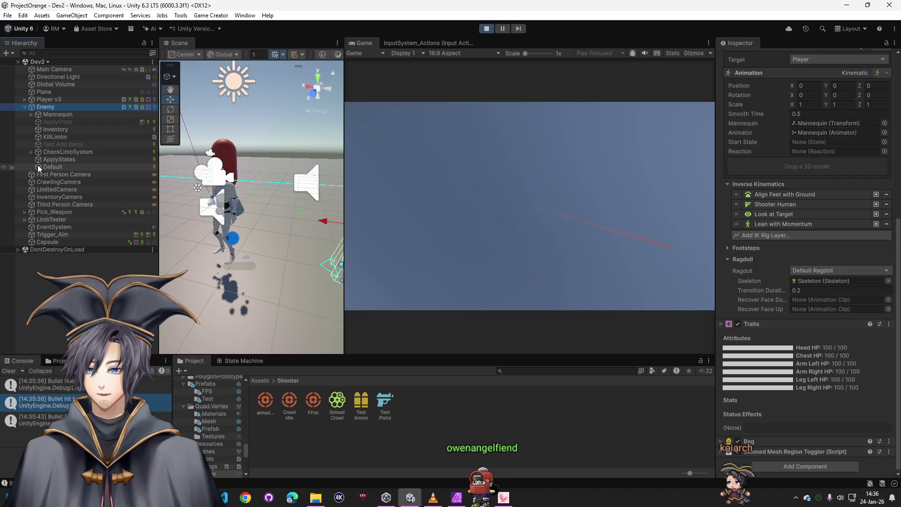
left_click(31, 114)
left_click(38, 122)
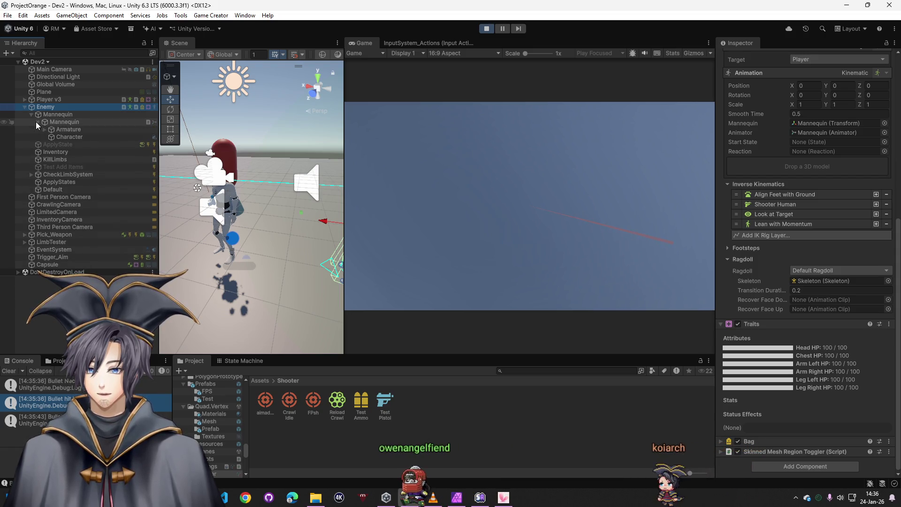
left_click(43, 130)
left_click(51, 137)
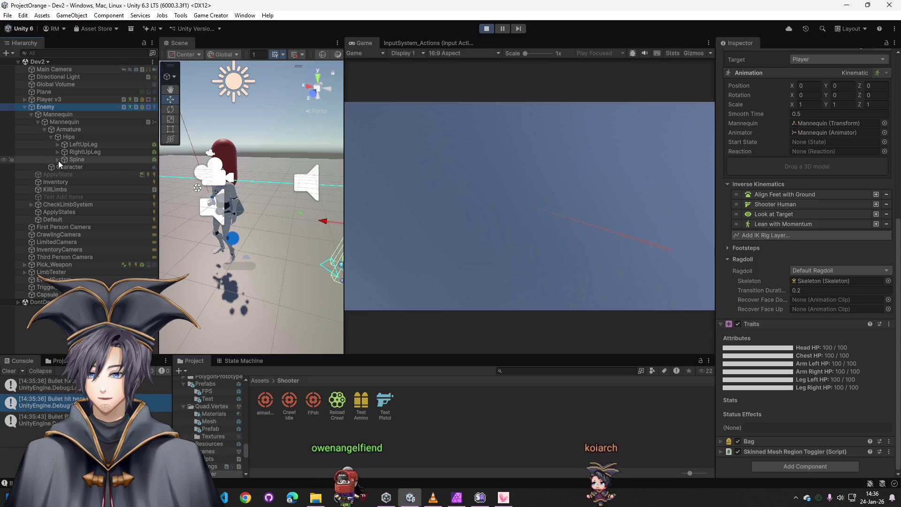
left_click(58, 160)
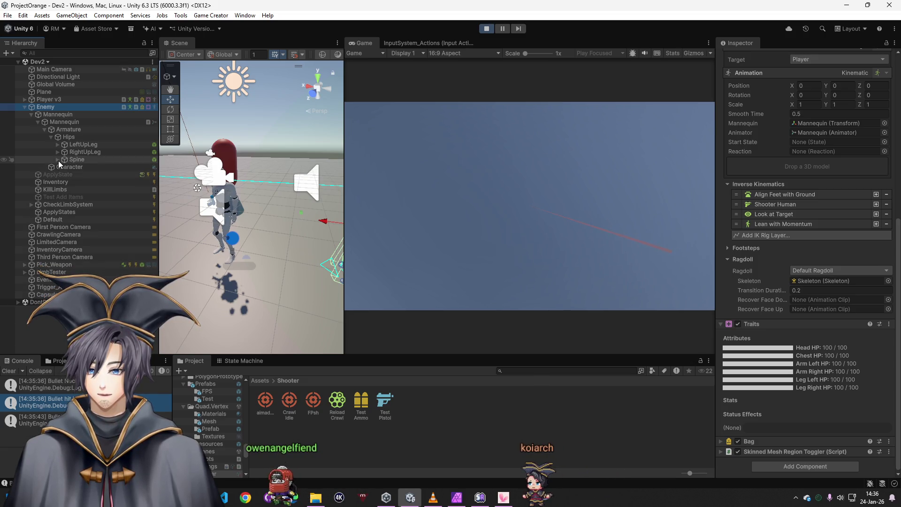
left_click(64, 167)
left_click(70, 174)
left_click(96, 189)
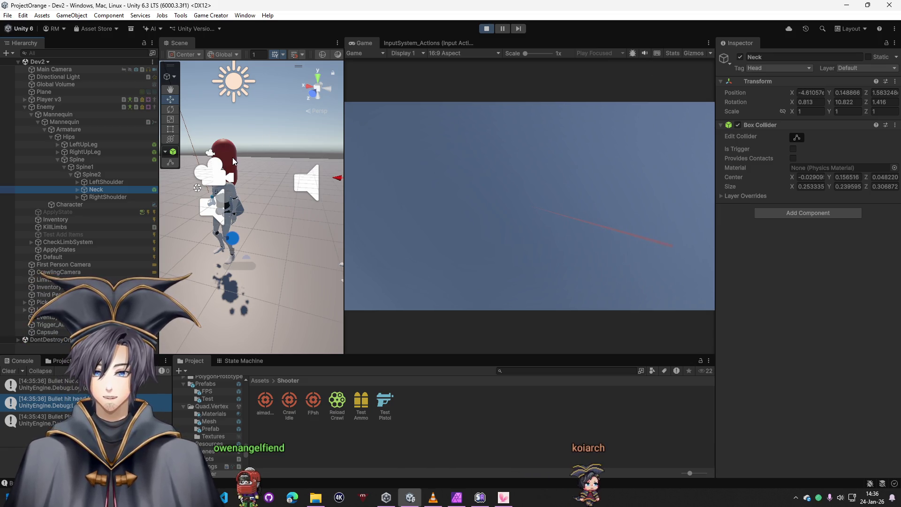
left_click(818, 213)
Step: Stop play, add a Traits component with class AlphaRobot to Neck, and restart the game
type("tra")
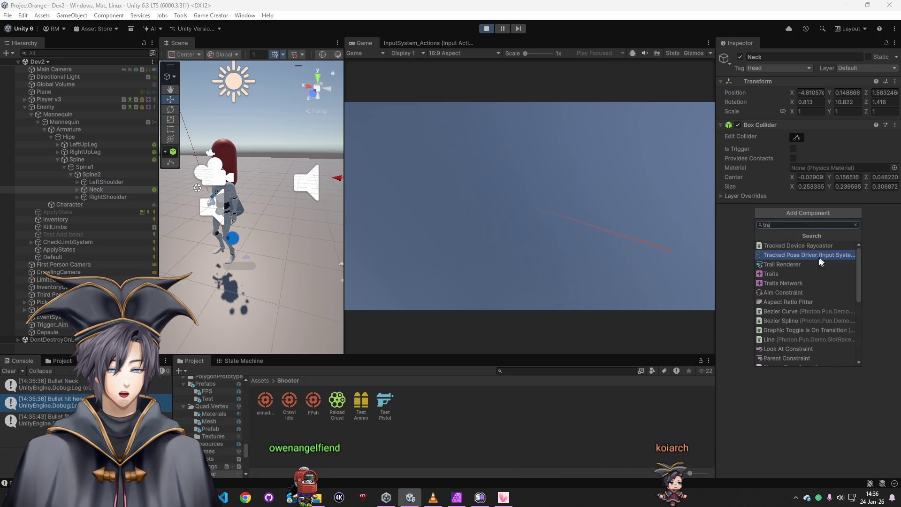
left_click(808, 256)
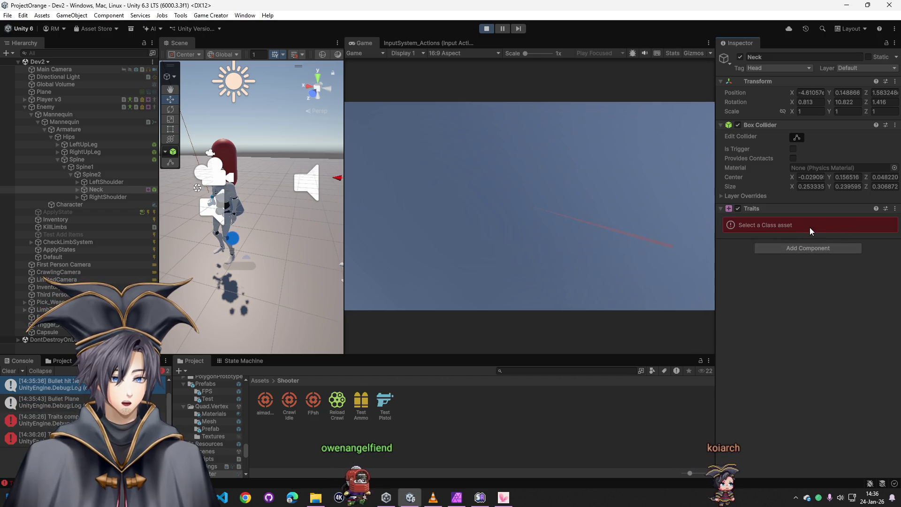
left_click(487, 29)
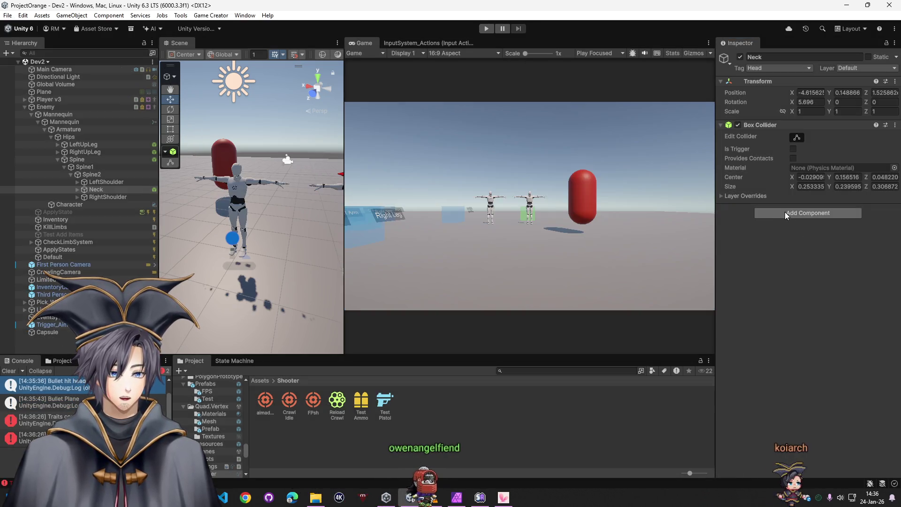
left_click(785, 213)
left_click(781, 272)
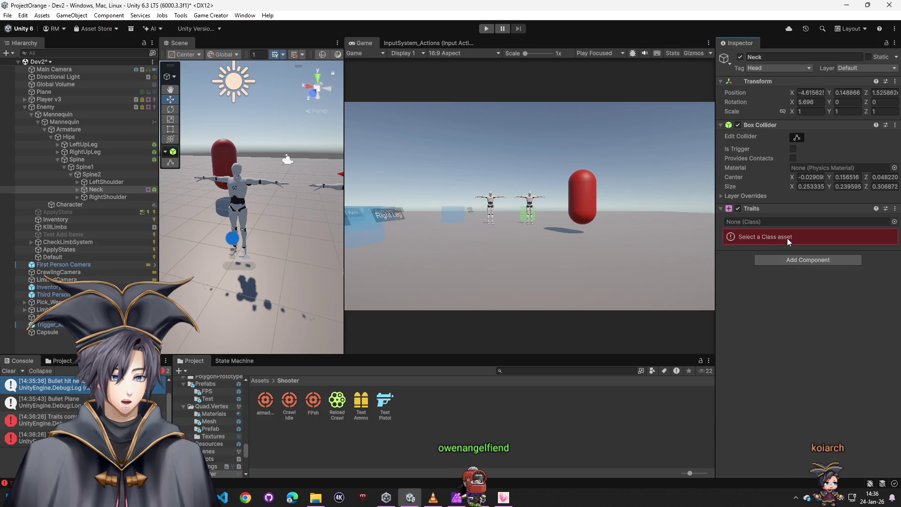
left_click(893, 222)
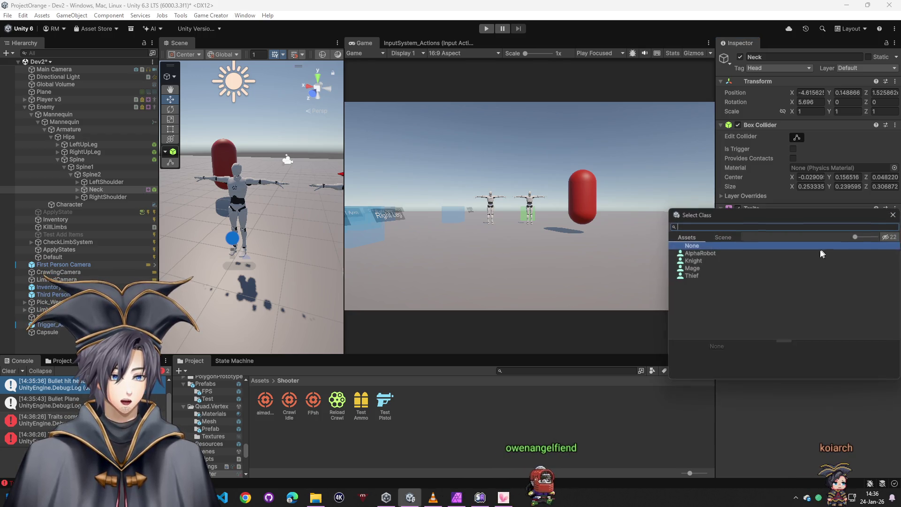
double_click(705, 252)
left_click(835, 328)
left_click(748, 355)
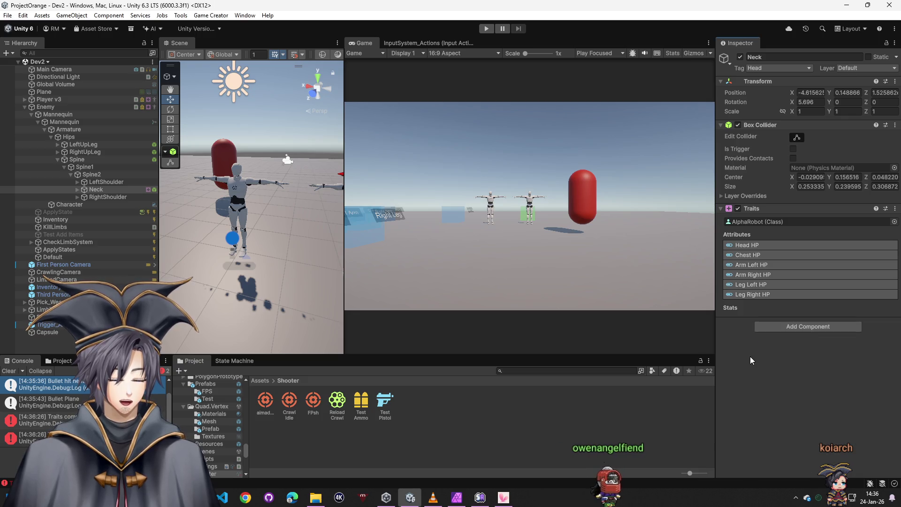
left_click(488, 29)
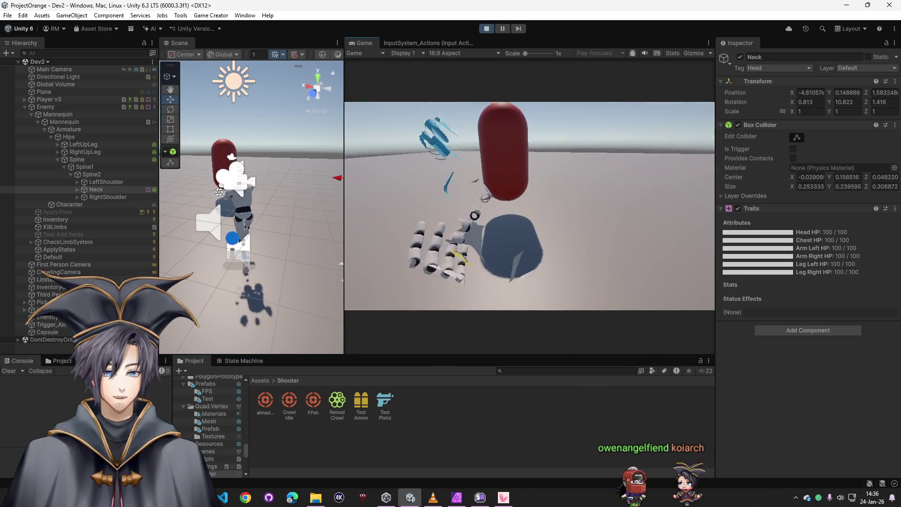
Step: Land a head shot, check Enemy then Neck Traits showing Head HP 75/100, and stop play
left_click(529, 205)
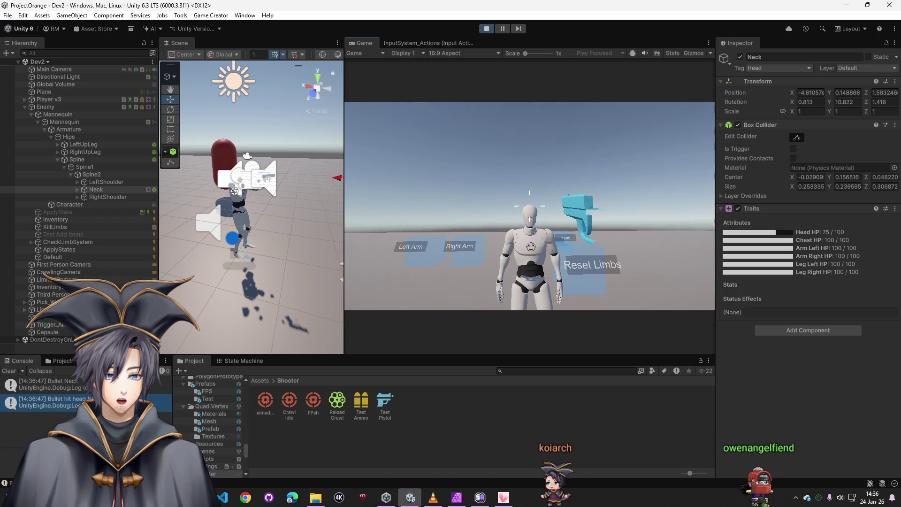
key("super")
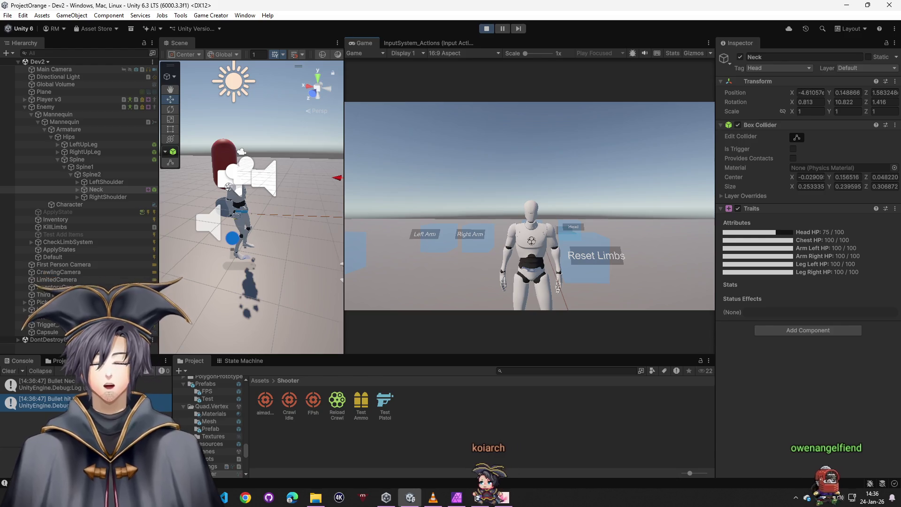
left_click(286, 164)
scroll(779, 345, "down", 10)
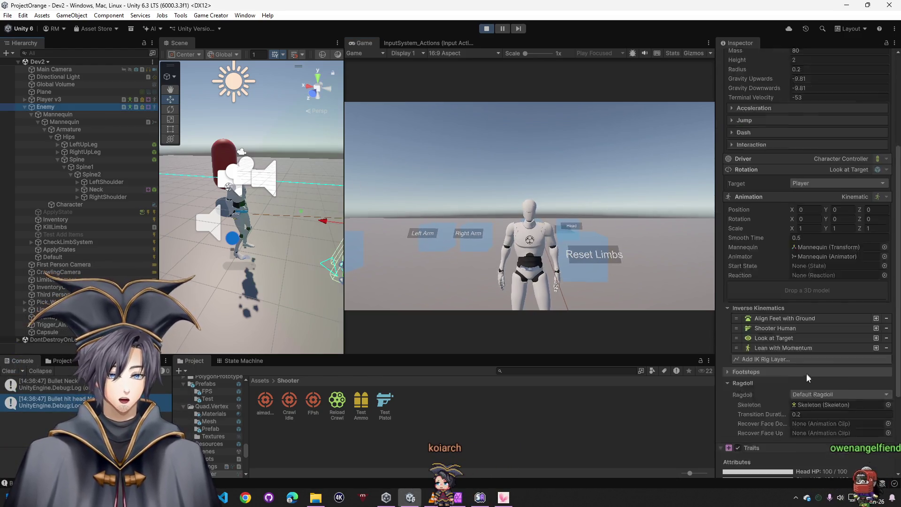
scroll(781, 345, "up", 10)
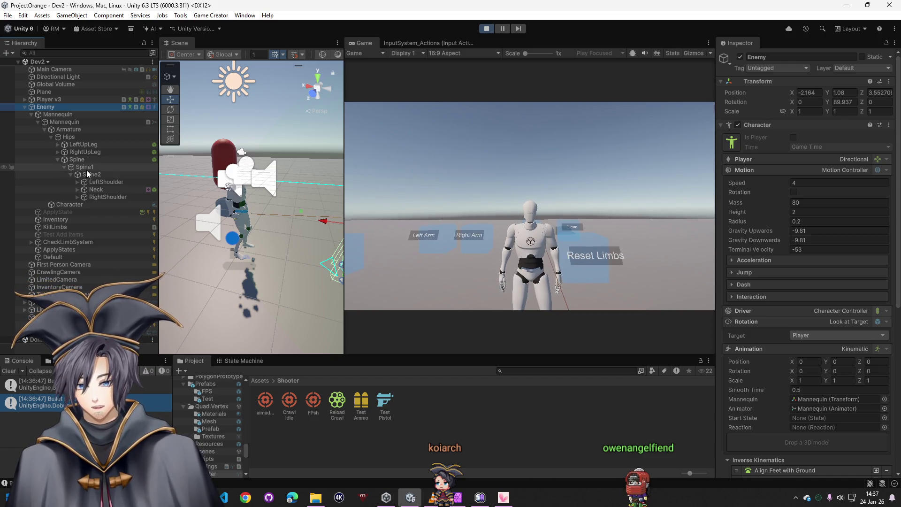
left_click(98, 190)
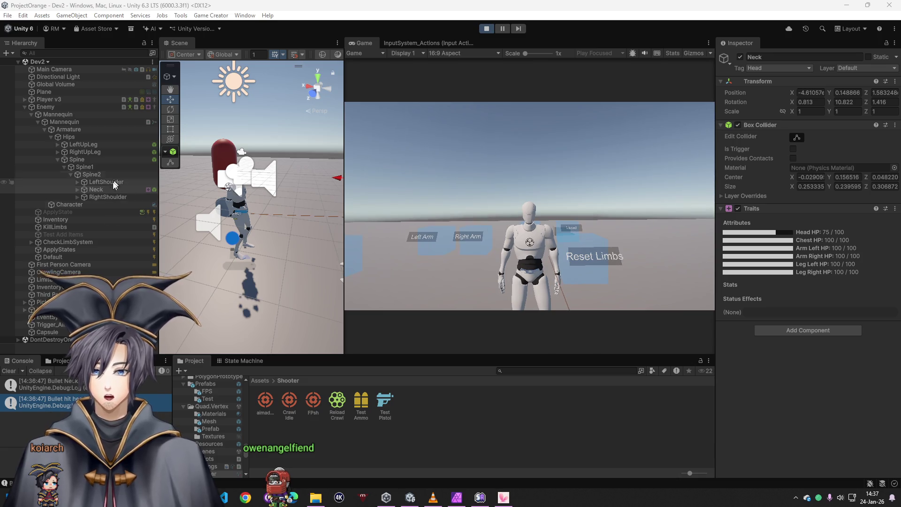
left_click(481, 30)
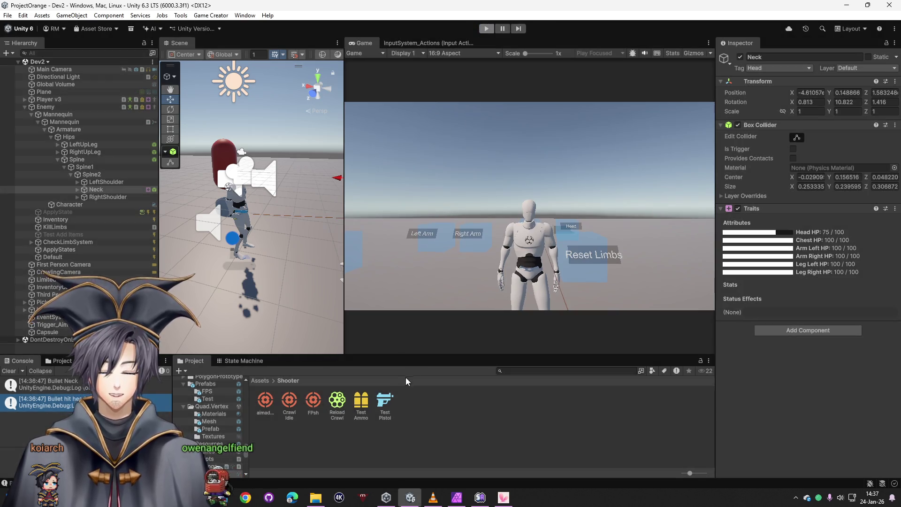
Step: Add a Set Parent instruction to the Test Pistol's On Hit list
left_click(384, 404)
scroll(872, 395, "down", 15)
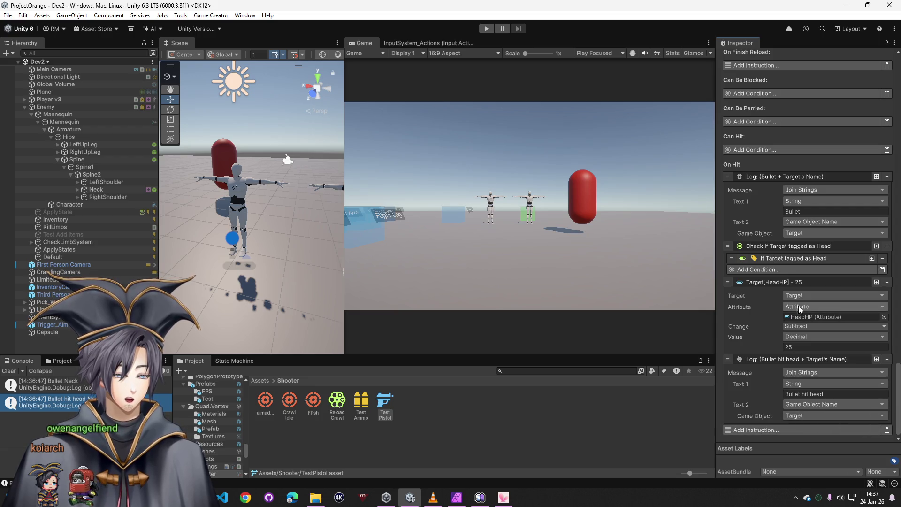
left_click(778, 429)
type("set tar")
key("BackSpace")
key("BackSpace")
key("BackSpace")
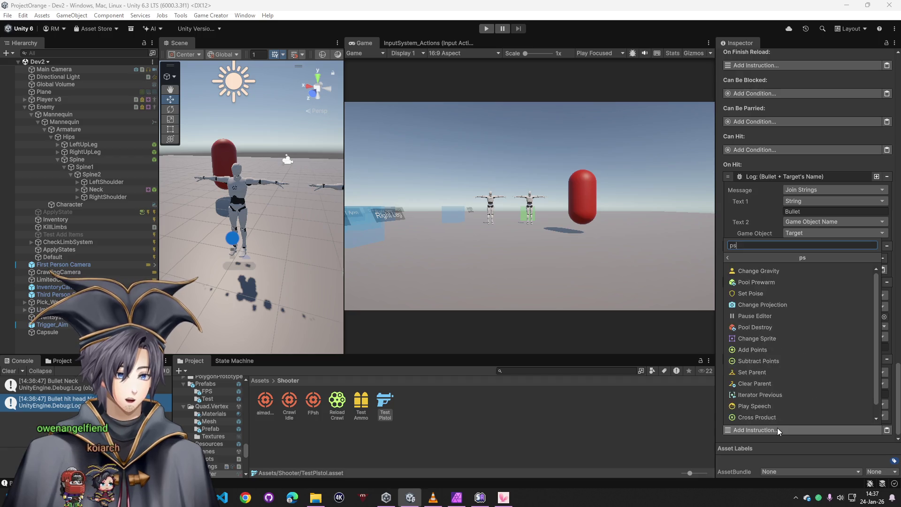
type("pare")
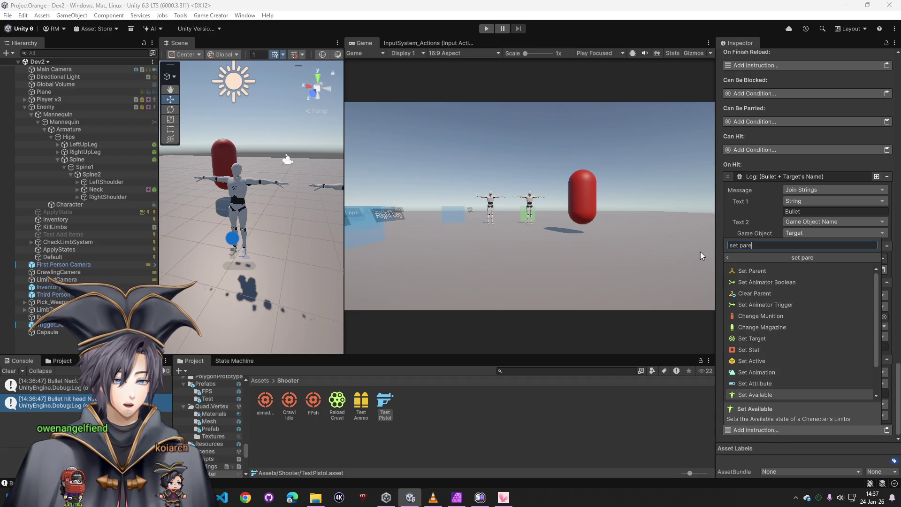
left_click(756, 271)
Step: Set the reparented object to Target, leave the parent empty, then delete the Set Parent instruction
scroll(773, 401, "down", 3)
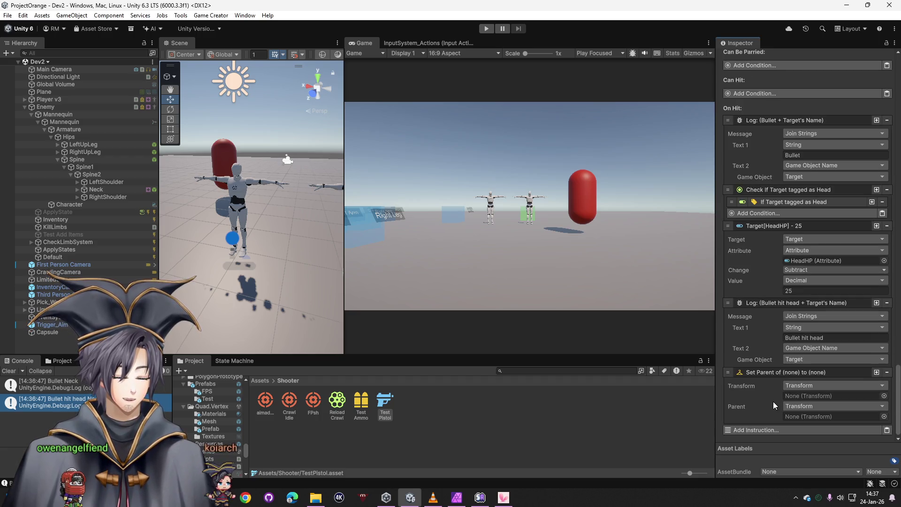
left_click(811, 386)
type("ga")
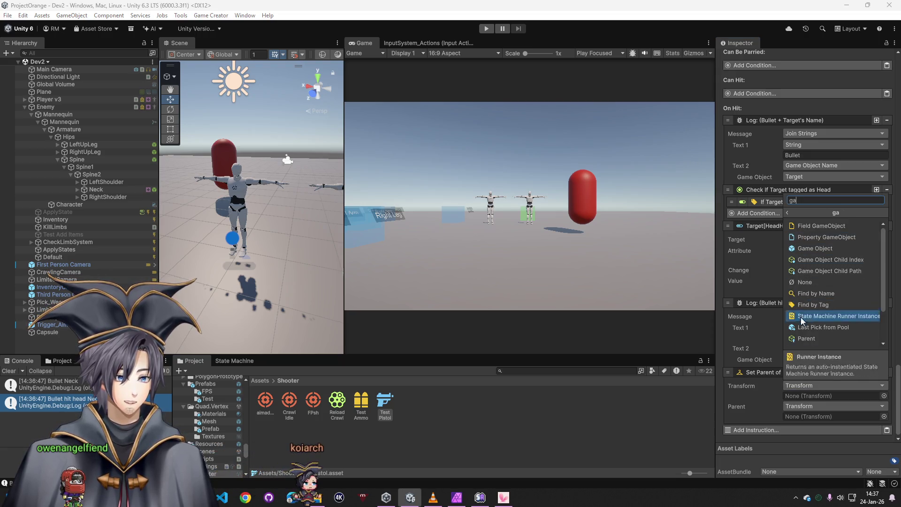
key("BackSpace")
key("BackSpace")
type("ta")
left_click(818, 231)
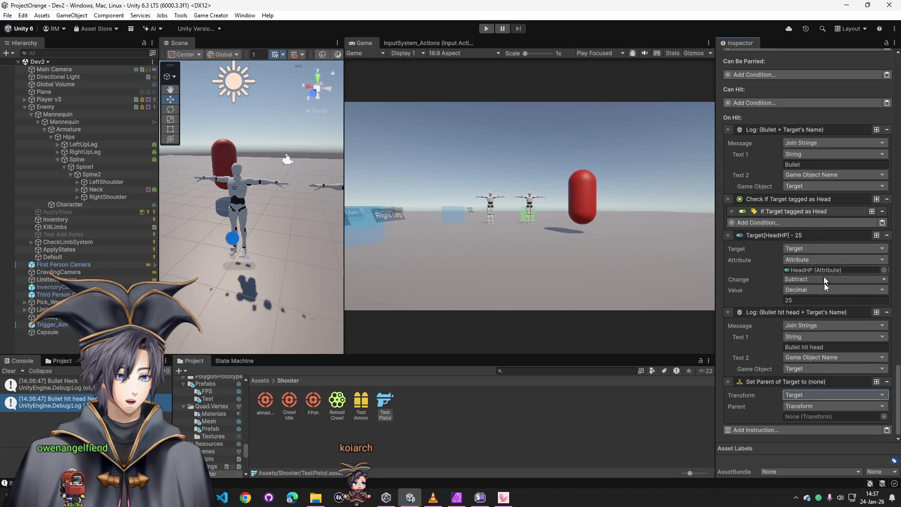
left_click(808, 405)
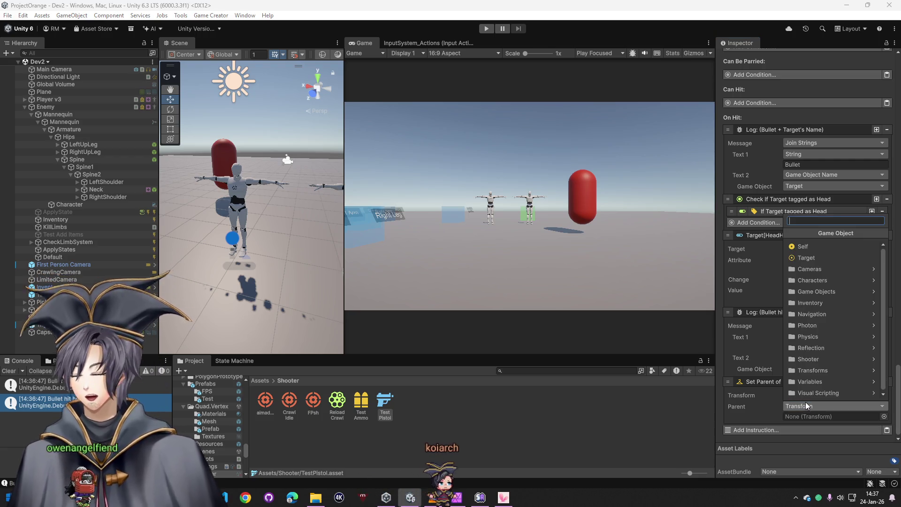
left_click(756, 396)
left_click(887, 382)
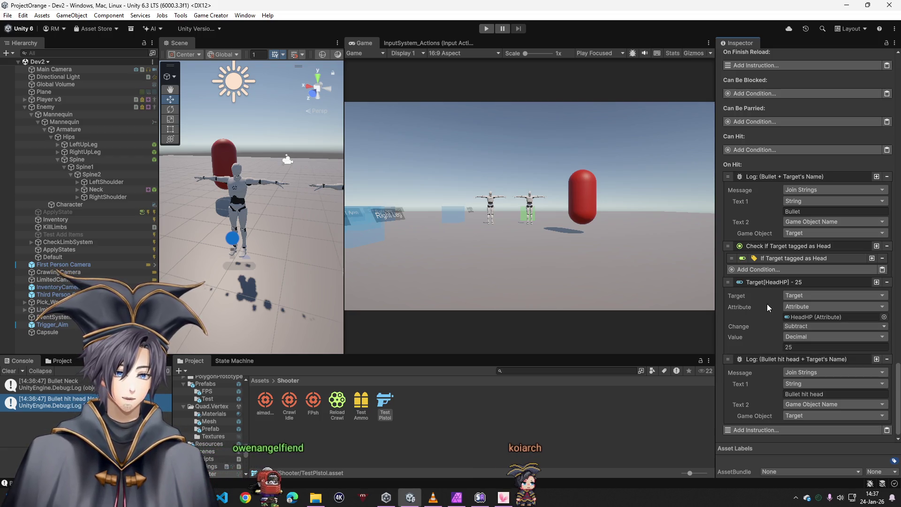
left_click(755, 429)
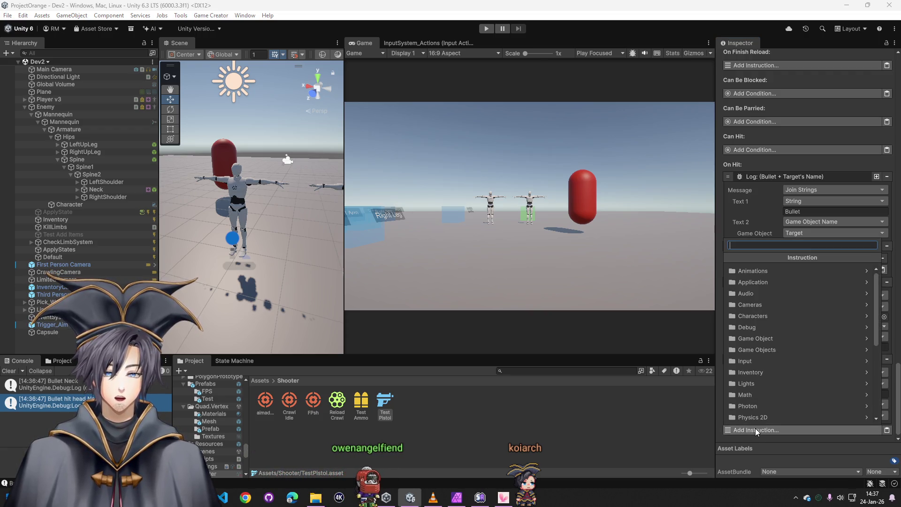
type("acti")
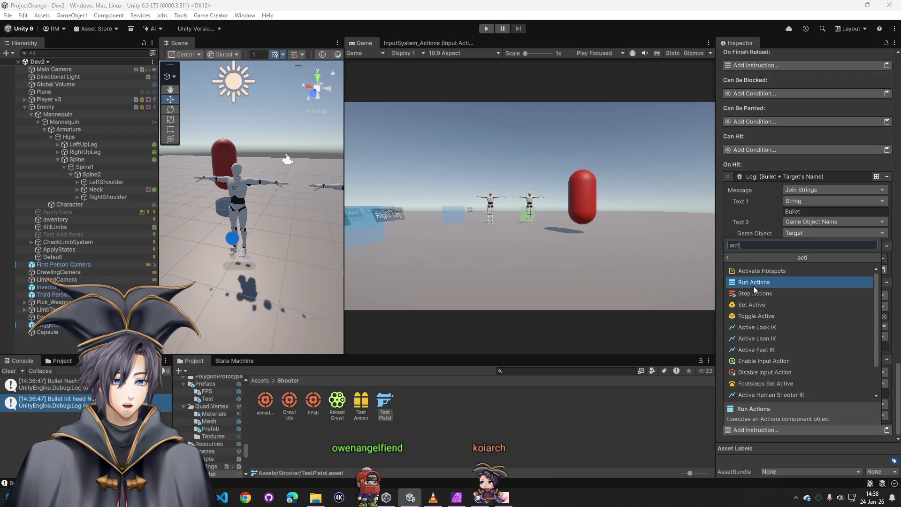
left_click(756, 283)
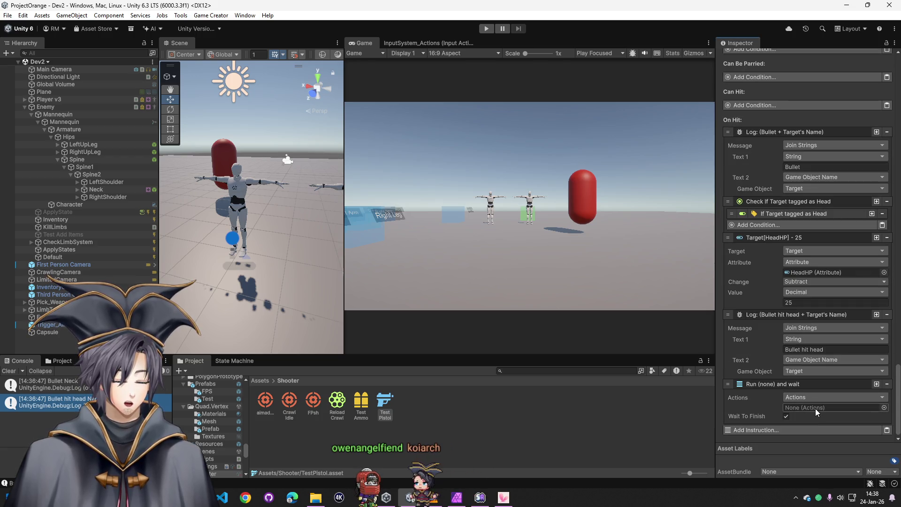
left_click(888, 384)
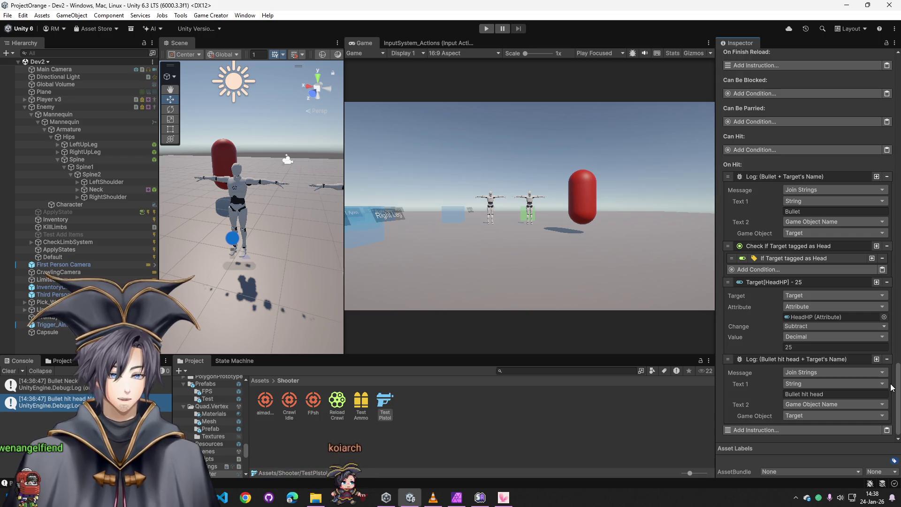
left_click(807, 428)
type("t")
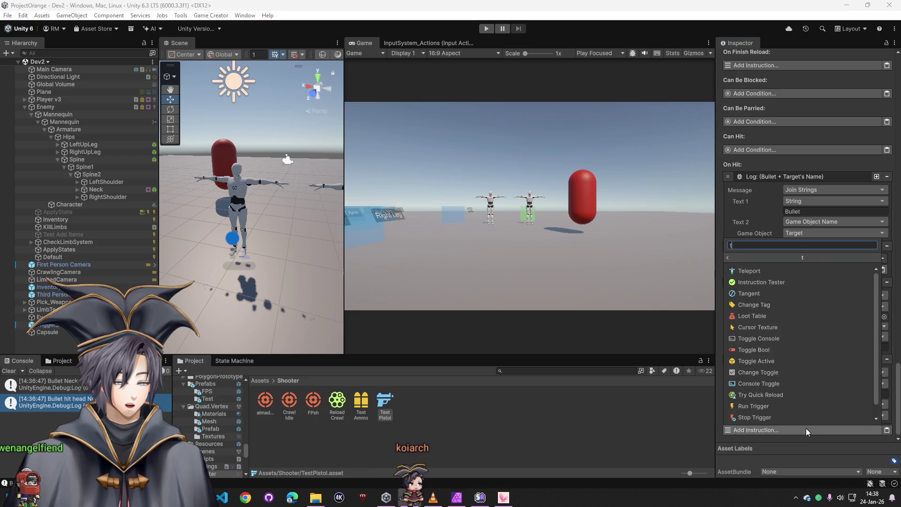
type("arget")
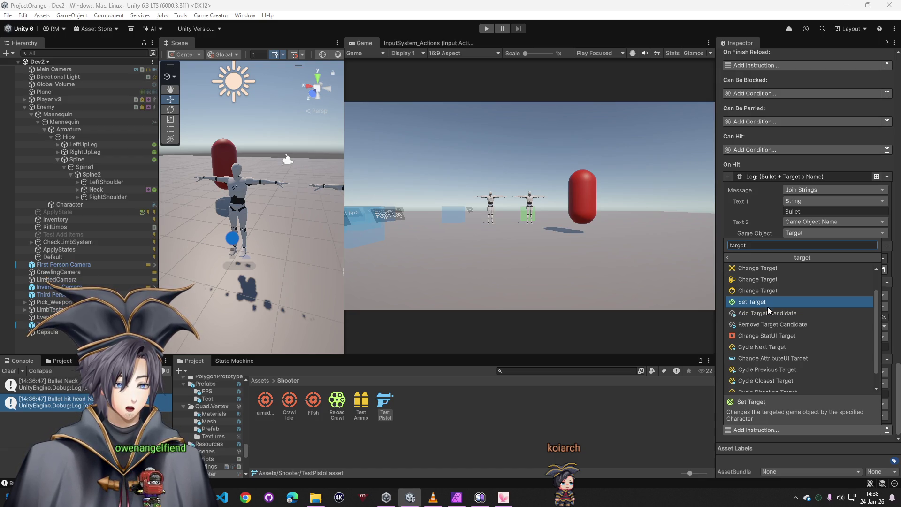
scroll(767, 306, "down", 1)
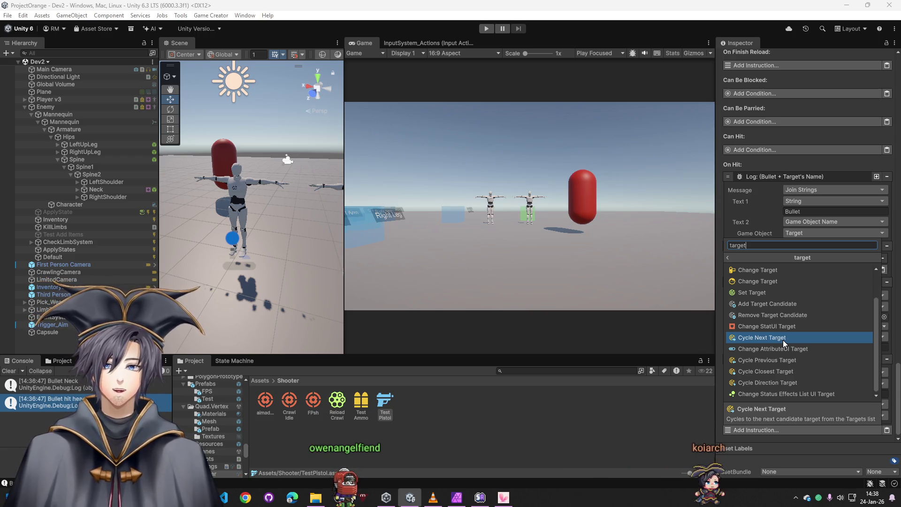
key("Escape")
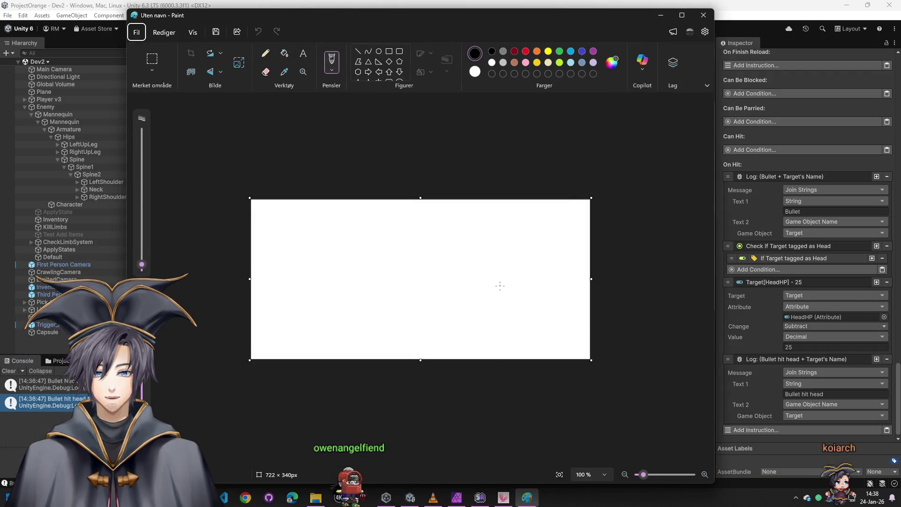
Step: Enlarge the canvas to 880×509 px, fill it black, and switch to a white brush
left_click_drag(593, 361, 667, 440)
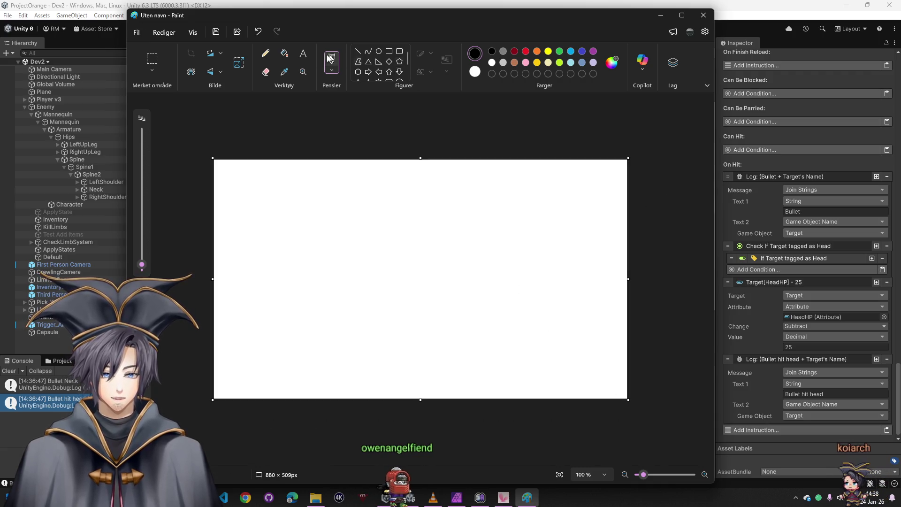
left_click(284, 53)
left_click(420, 278)
left_click(492, 63)
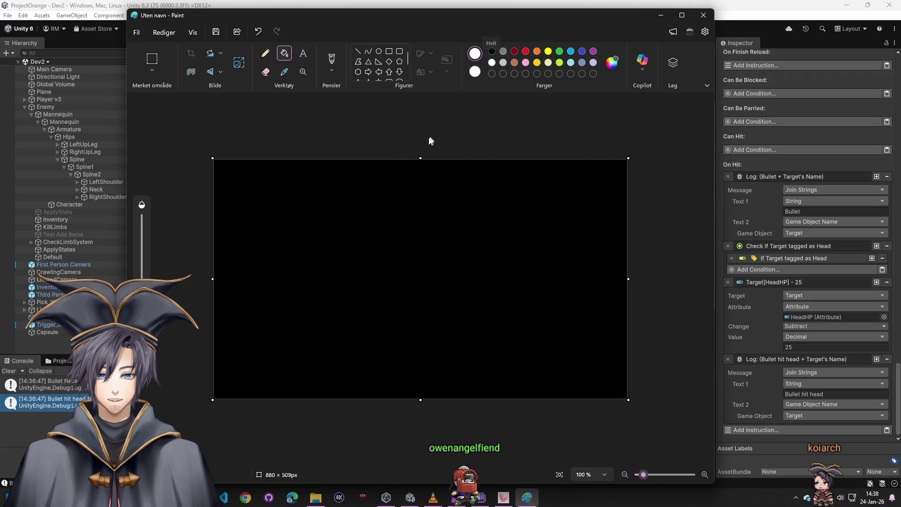
scroll(294, 238, "up", 5)
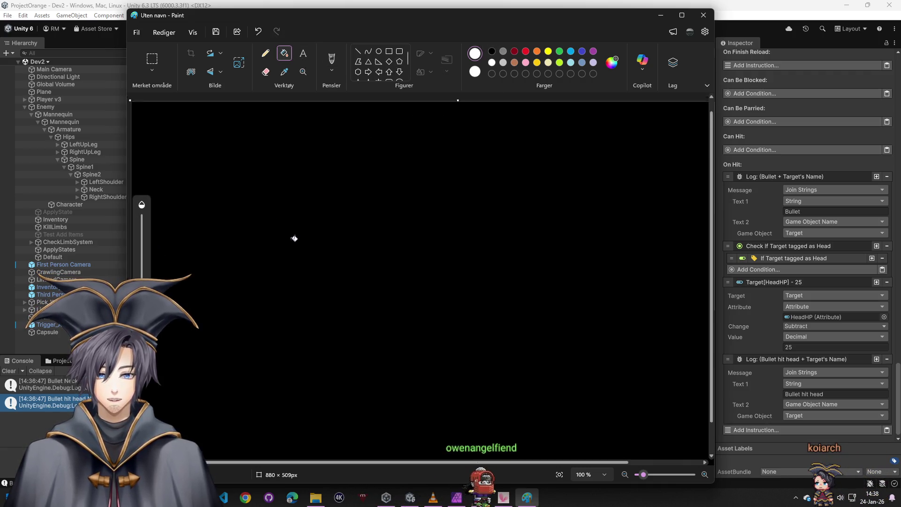
left_click(331, 61)
Step: Hand-write the heading 'SHOOT gameobject' near the top of the canvas
mouse_move(297, 183)
left_mouse_down()
mouse_move(268, 199)
mouse_move(308, 201)
left_mouse_up()
mouse_move(322, 178)
left_mouse_down()
mouse_move(322, 202)
mouse_move(324, 190)
mouse_move(338, 189)
left_mouse_up()
mouse_move(354, 188)
left_mouse_down()
mouse_move(354, 201)
mouse_move(361, 188)
left_mouse_up()
mouse_move(379, 179)
left_mouse_down()
mouse_move(379, 201)
mouse_move(402, 177)
left_mouse_up()
mouse_move(463, 184)
left_mouse_down()
mouse_move(448, 206)
mouse_move(538, 198)
left_mouse_up()
mouse_move(547, 172)
left_mouse_down()
mouse_move(545, 182)
mouse_move(572, 207)
mouse_move(647, 186)
left_mouse_up()
left_click_drag(410, 219, 413, 252)
Step: Draw a down arrow and write 'LIMB (TARget)' beneath the heading
left_click_drag(399, 235, 428, 239)
mouse_move(360, 266)
left_mouse_down()
mouse_move(357, 281)
mouse_move(369, 289)
left_mouse_up()
mouse_move(388, 275)
left_mouse_down()
mouse_move(387, 289)
mouse_move(421, 281)
mouse_move(435, 290)
left_mouse_up()
mouse_move(452, 274)
left_mouse_down()
mouse_move(452, 293)
mouse_move(462, 274)
left_mouse_up()
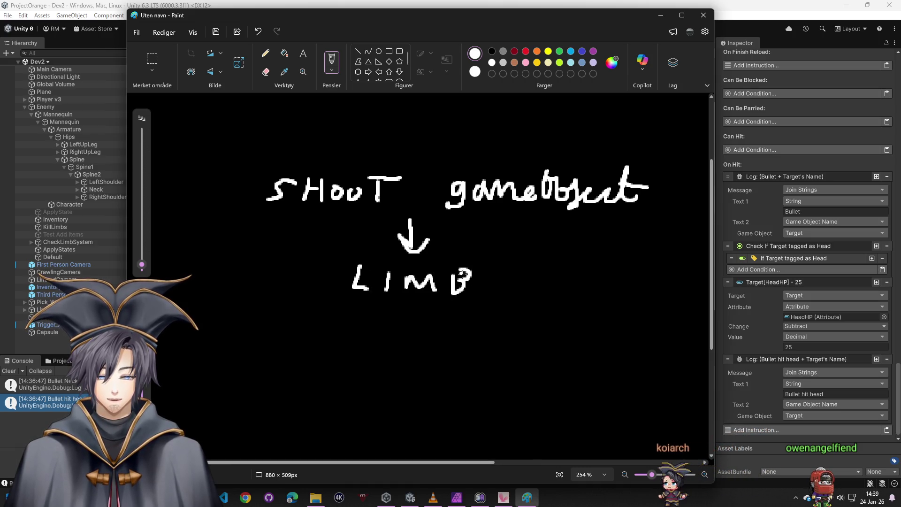
scroll(452, 302, "down", 2)
mouse_move(512, 213)
left_mouse_down()
mouse_move(497, 252)
mouse_move(527, 227)
left_mouse_up()
mouse_move(515, 228)
left_mouse_down()
mouse_move(514, 253)
mouse_move(544, 253)
left_mouse_up()
left_click_drag(532, 242, 547, 230)
mouse_move(546, 230)
left_mouse_down()
mouse_move(549, 244)
mouse_move(568, 249)
left_mouse_up()
left_click_drag(586, 237, 575, 258)
mouse_move(596, 251)
left_mouse_down()
mouse_move(610, 241)
mouse_move(615, 257)
left_mouse_up()
mouse_move(605, 237)
left_mouse_down()
mouse_move(631, 233)
mouse_move(647, 263)
left_mouse_up()
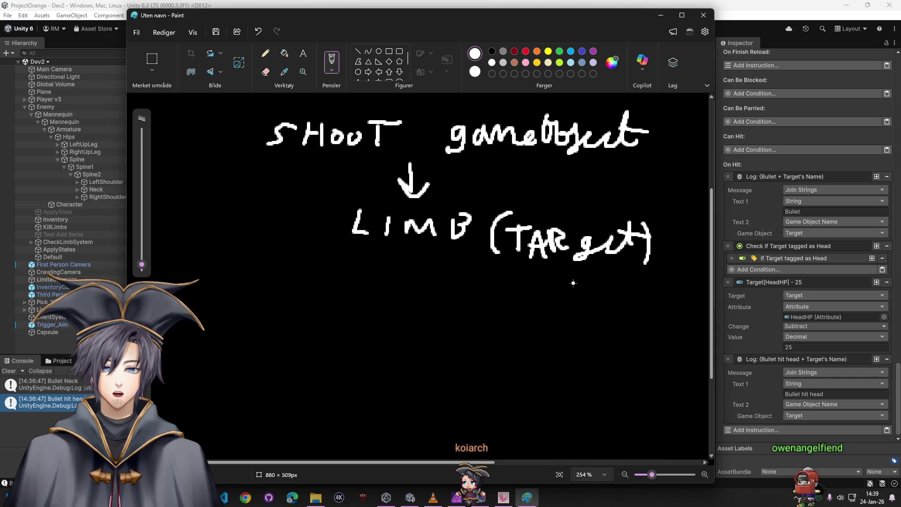
Step: Write 'How?' below the diagram
scroll(540, 269, "down", 5)
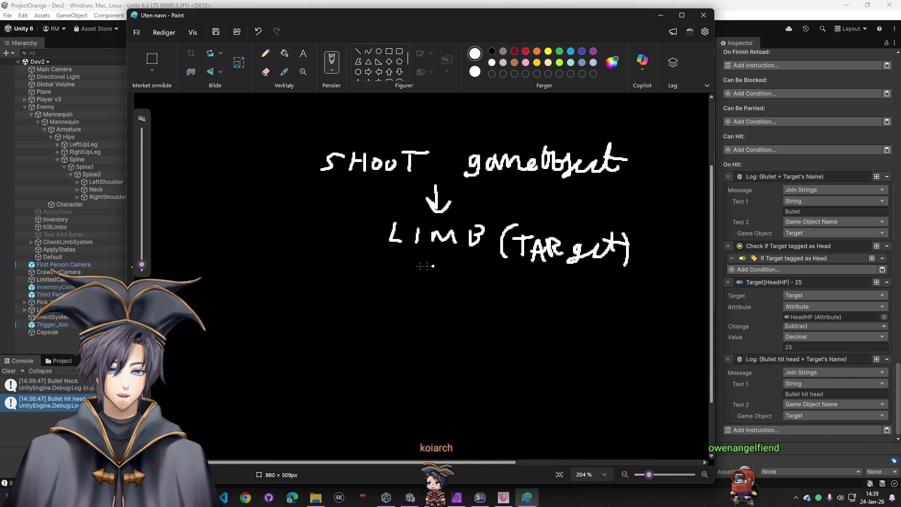
scroll(487, 296, "down", 3)
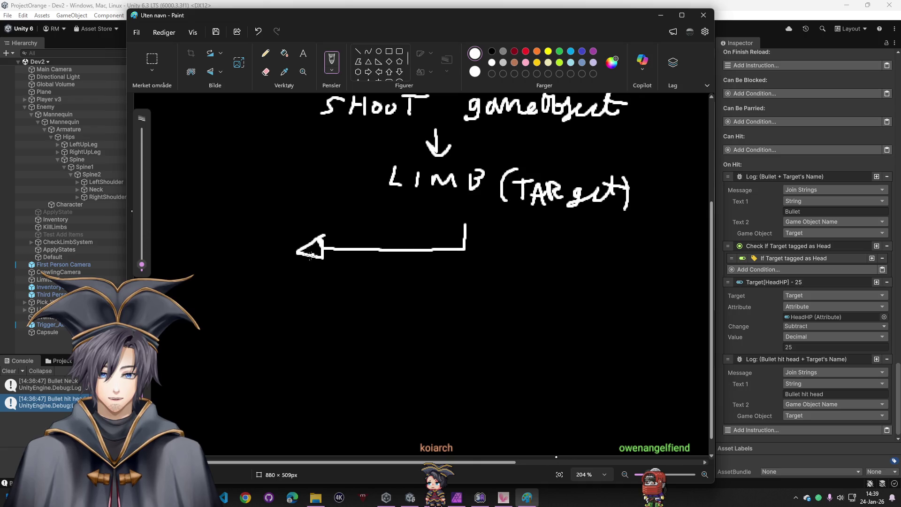
scroll(310, 276, "down", 1)
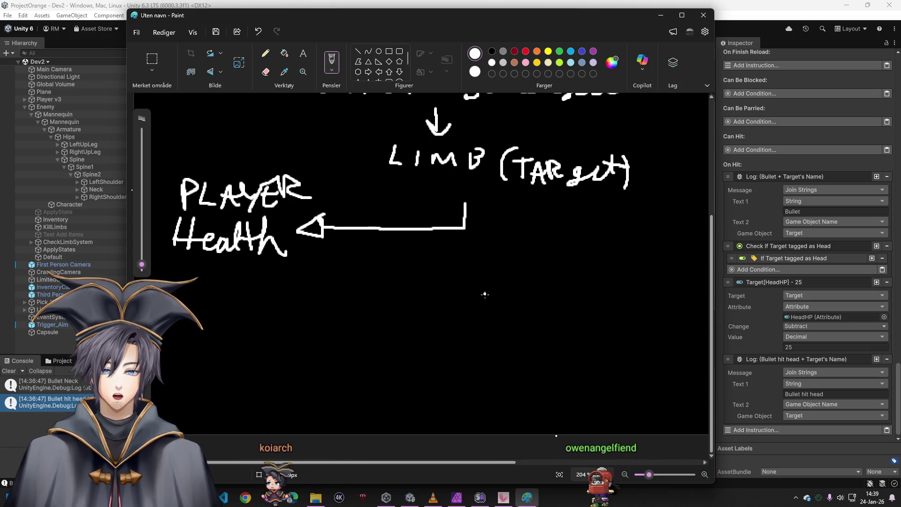
left_click_drag(414, 256, 414, 281)
mouse_move(425, 255)
left_mouse_down()
mouse_move(427, 284)
mouse_move(434, 269)
left_mouse_up()
mouse_move(437, 273)
left_mouse_down()
mouse_move(515, 287)
mouse_move(517, 275)
left_mouse_up()
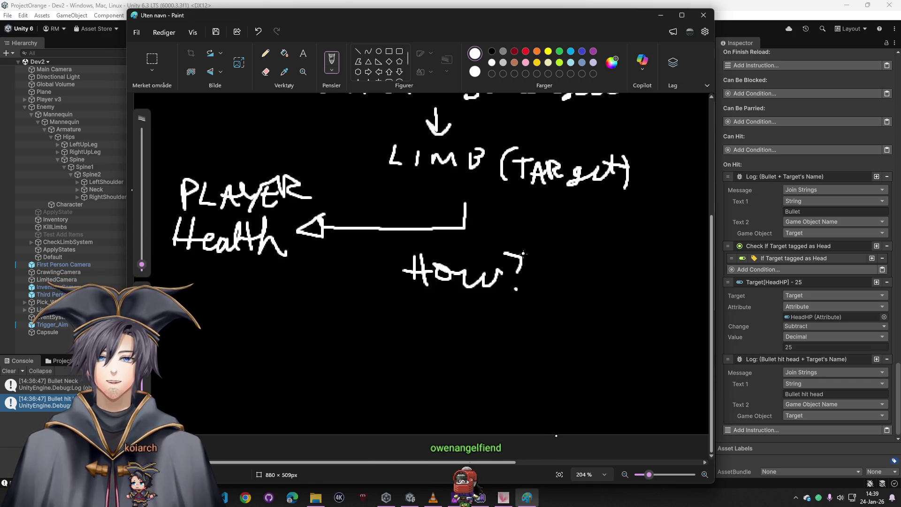
Step: Add a final stroke, then close Paint without saving the sketch
scroll(513, 307, "up", 3)
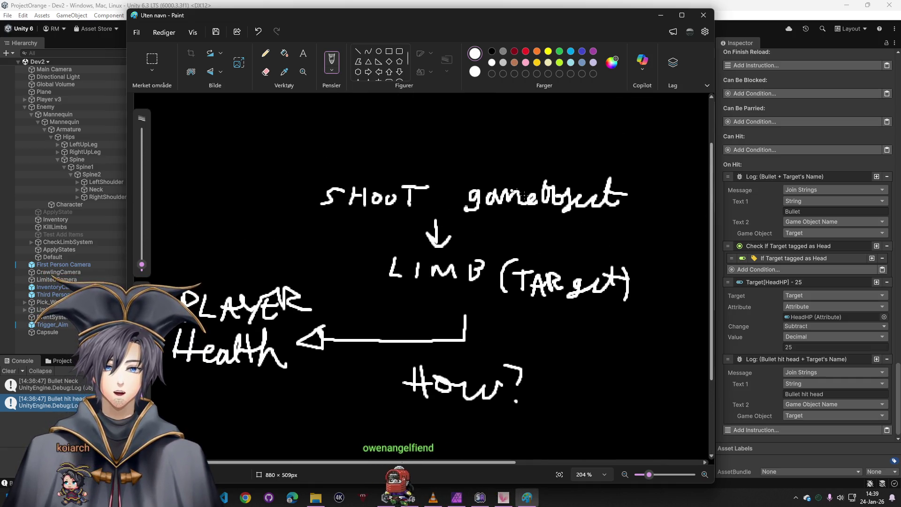
mouse_move(632, 282)
left_mouse_down()
mouse_move(331, 277)
mouse_move(339, 388)
left_mouse_up()
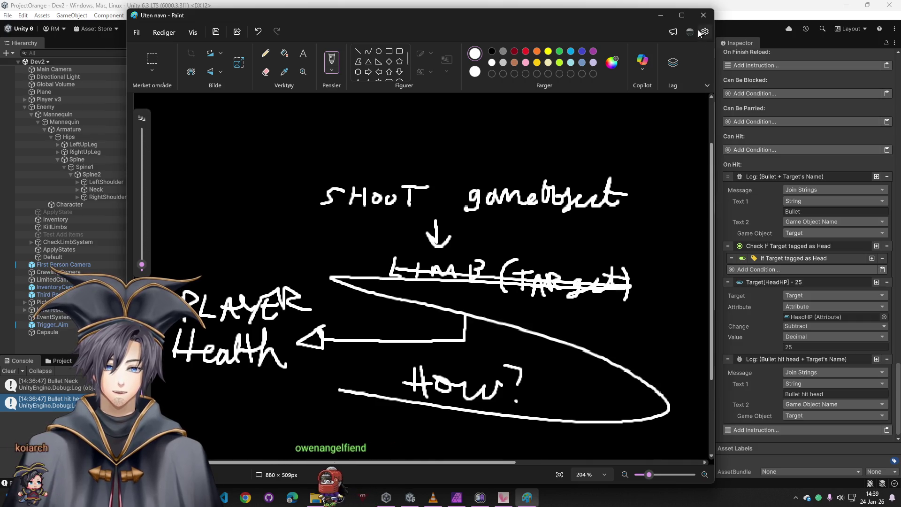
key("alt+F4")
left_click(419, 272)
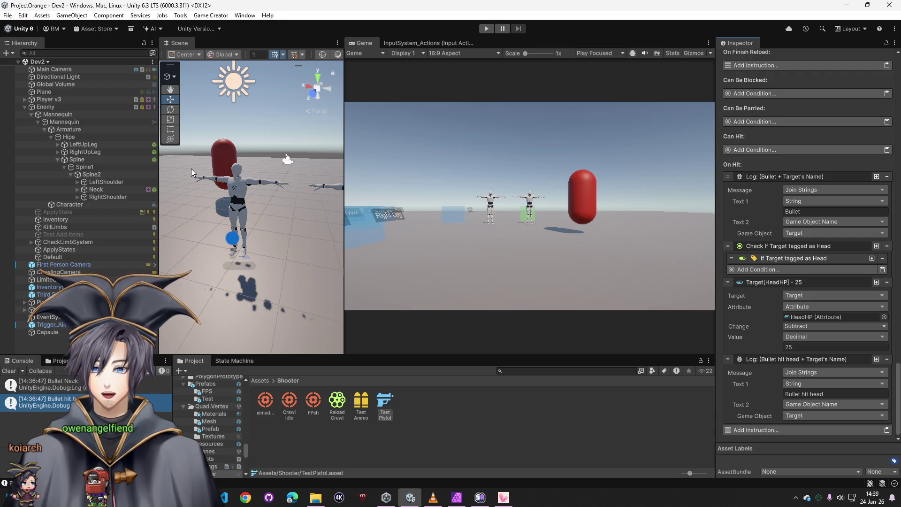
left_click(130, 190)
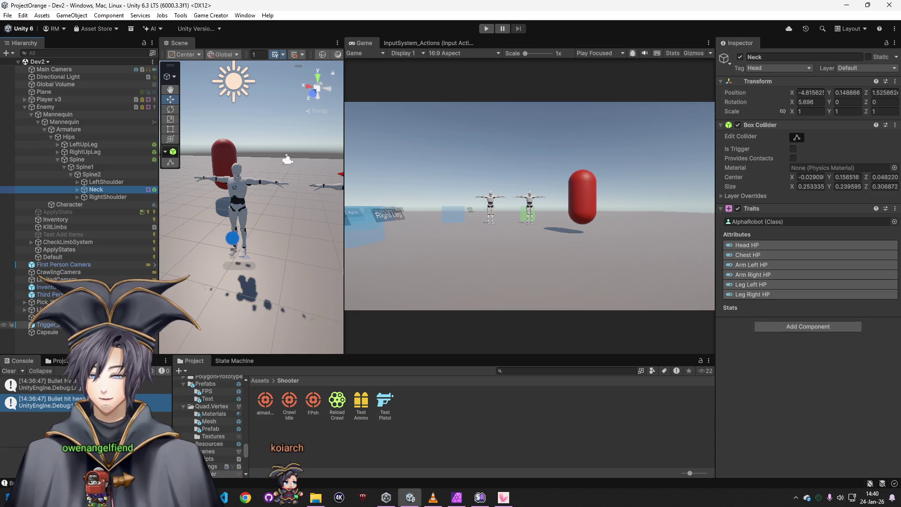
left_click(393, 401)
left_click_drag(896, 121, 882, 397)
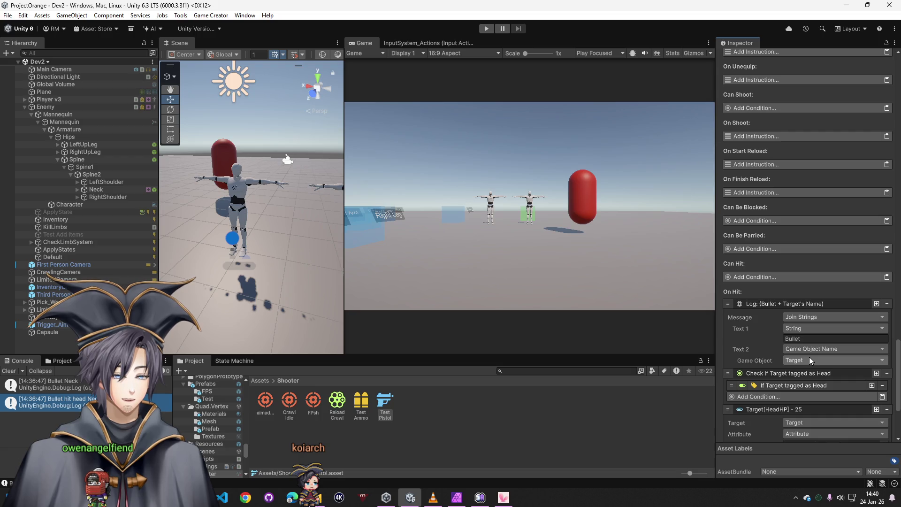
Step: Add a Set Parent instruction to On Hit that reparents Target
scroll(759, 375, "down", 5)
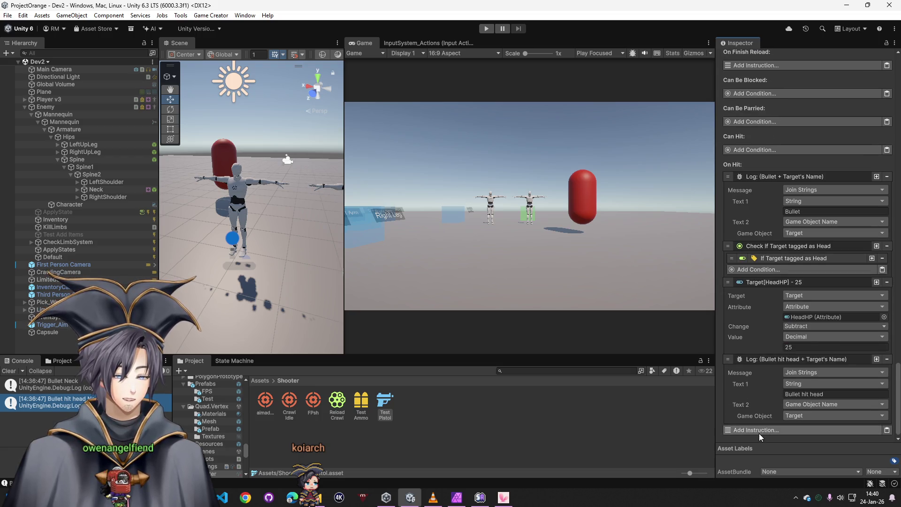
left_click(759, 430)
type("parent")
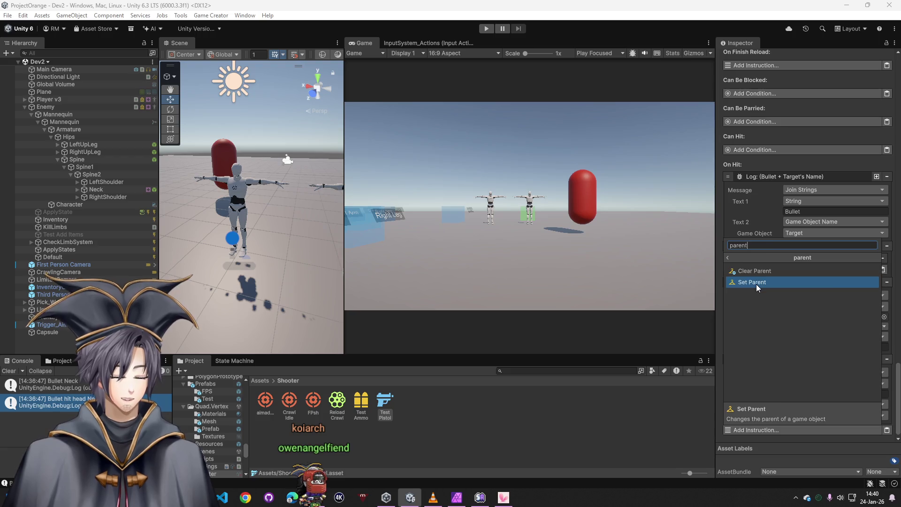
left_click(756, 282)
scroll(801, 385, "down", 2)
left_click(801, 385)
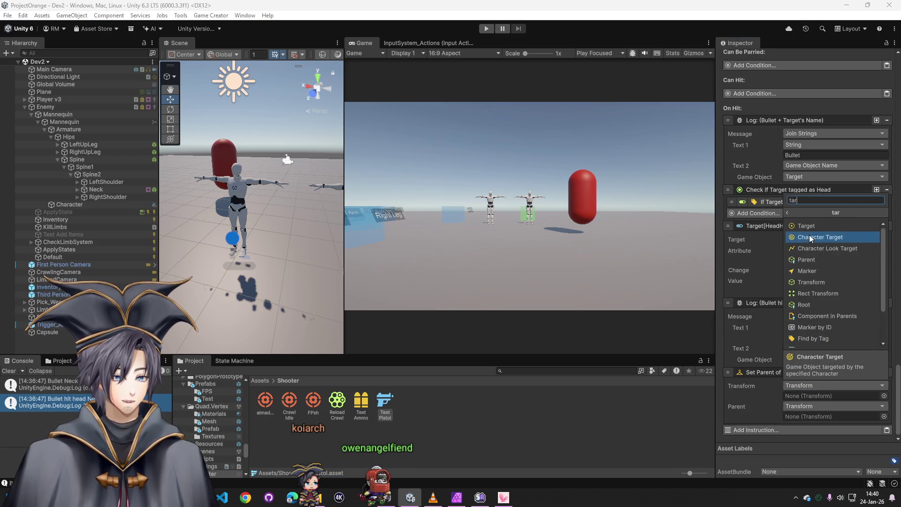
left_click(809, 235)
Step: Make Character Target the new parent, delete the instruction, and select the Neck bone
left_click(817, 407)
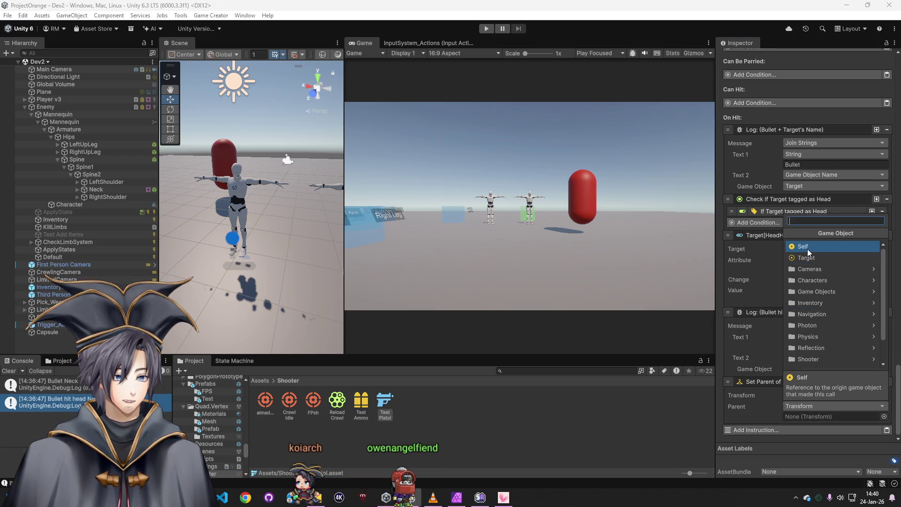
type("target")
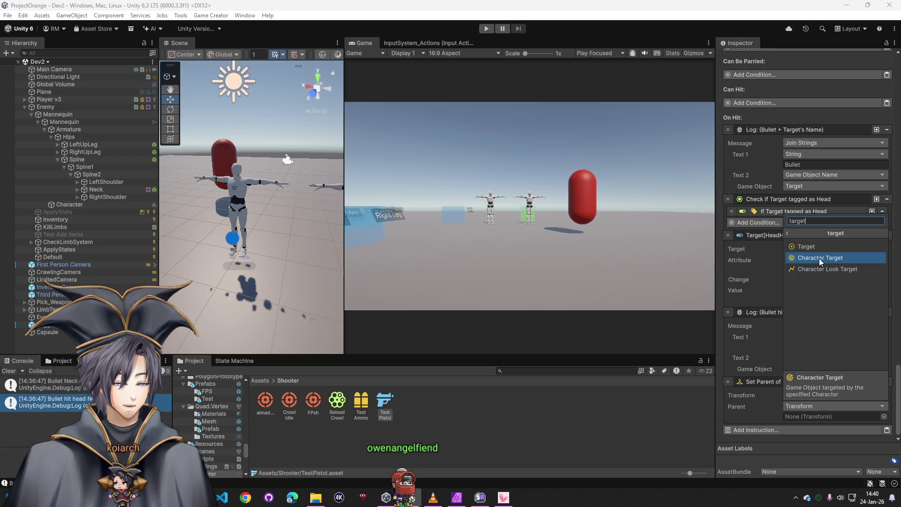
left_click(819, 259)
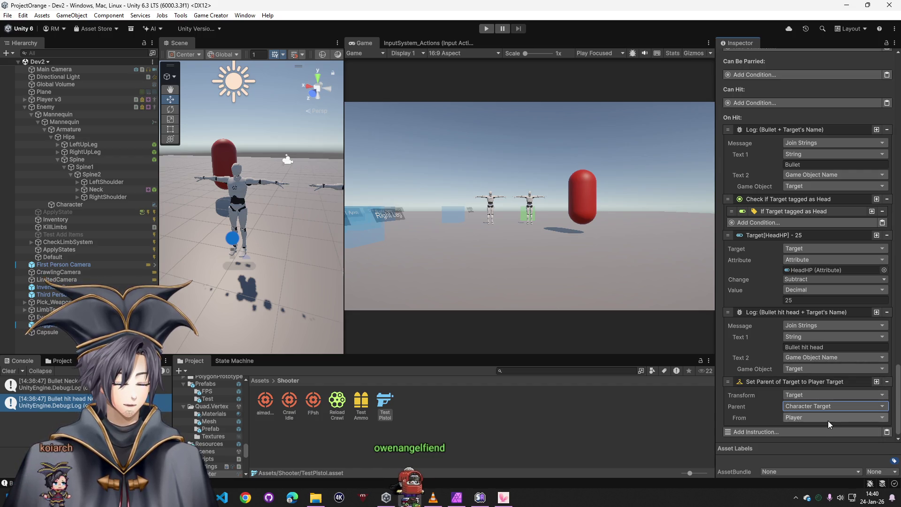
left_click(887, 382)
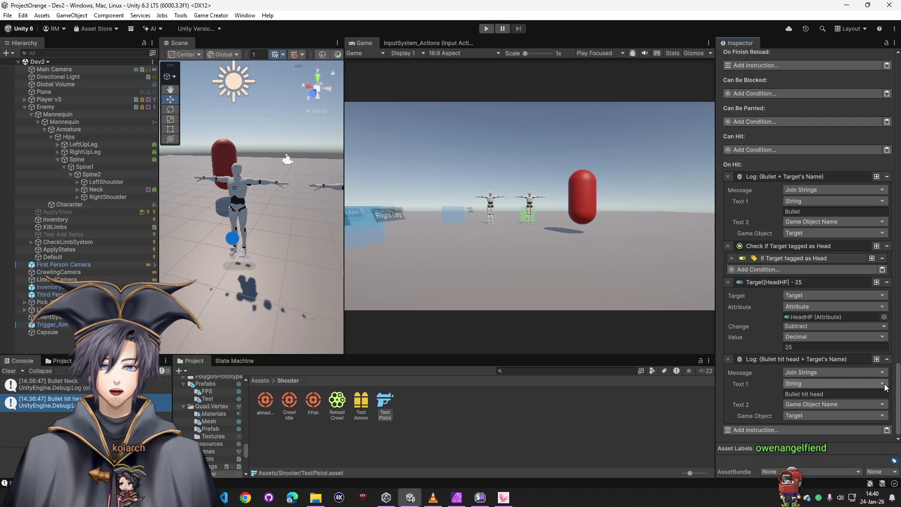
left_click(97, 190)
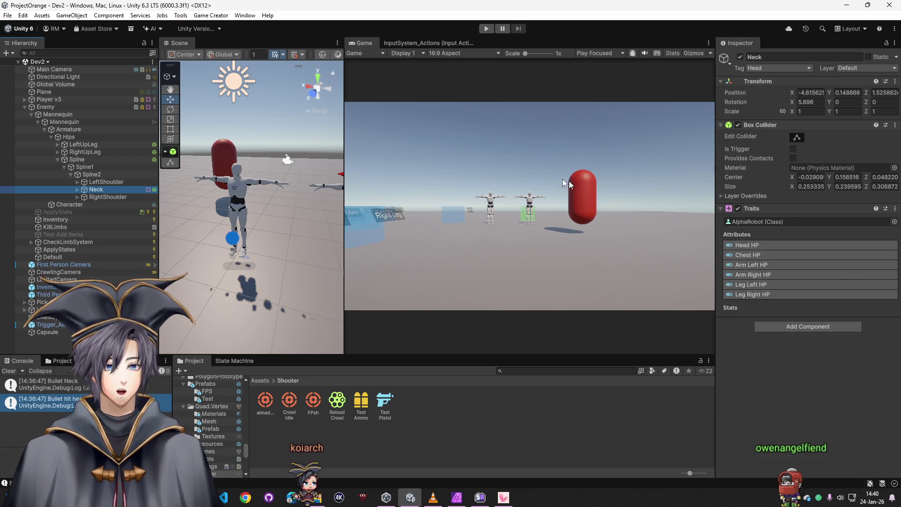
Step: Check the Enemy's limb HP Traits, then bring up a new instruction list in the Test Pistol's On Hit
left_click(61, 107)
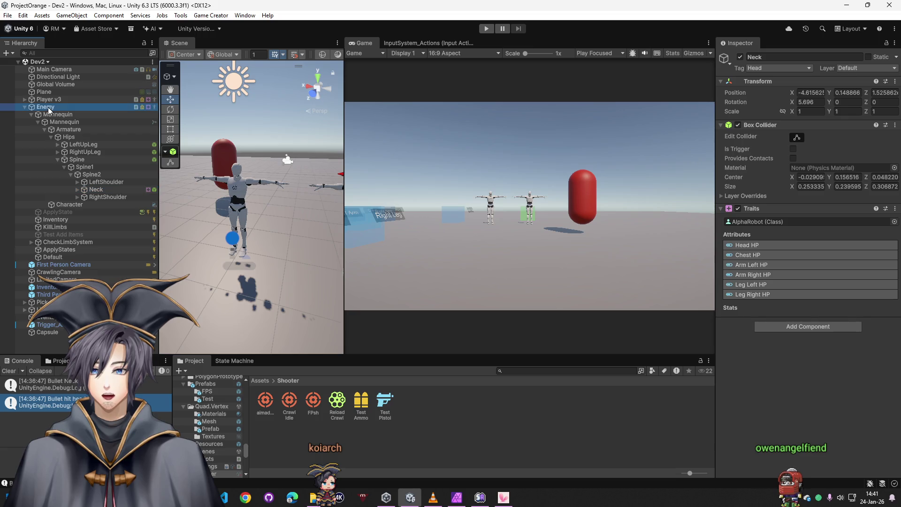
scroll(770, 322, "down", 10)
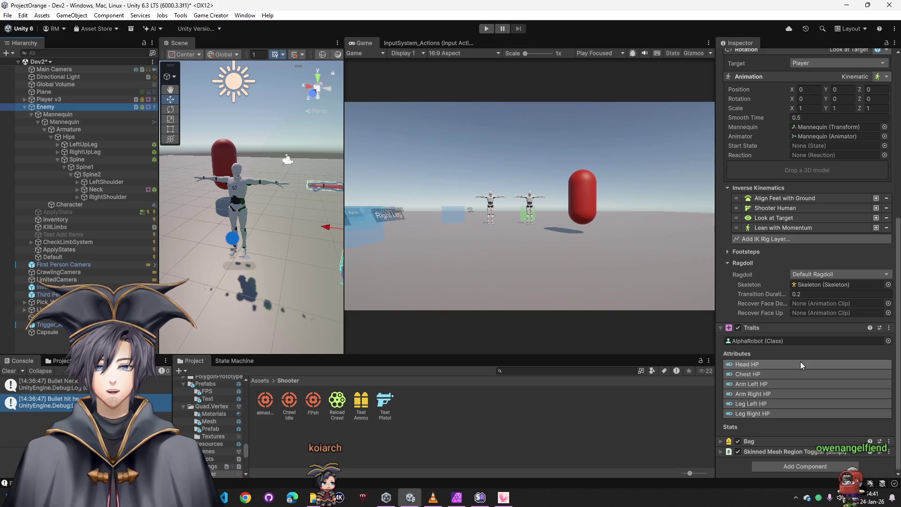
left_click(385, 403)
left_click_drag(897, 136, 892, 394)
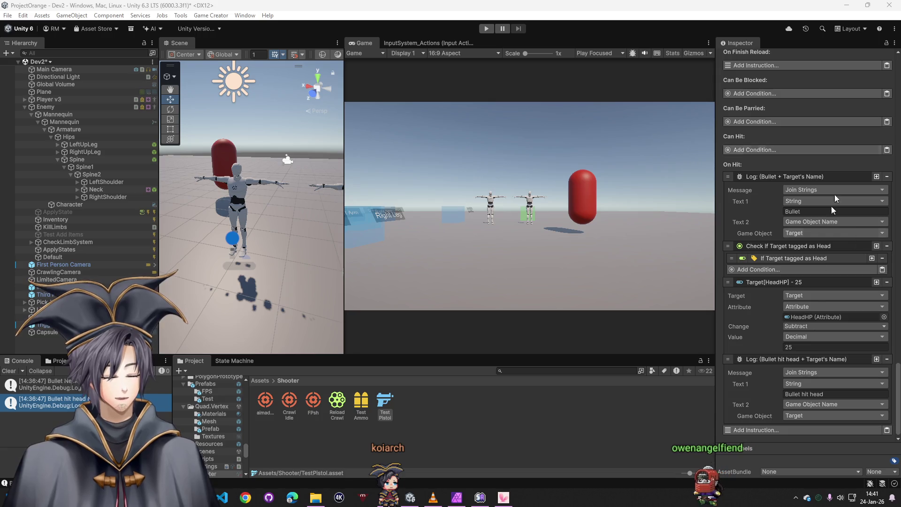
left_click(766, 430)
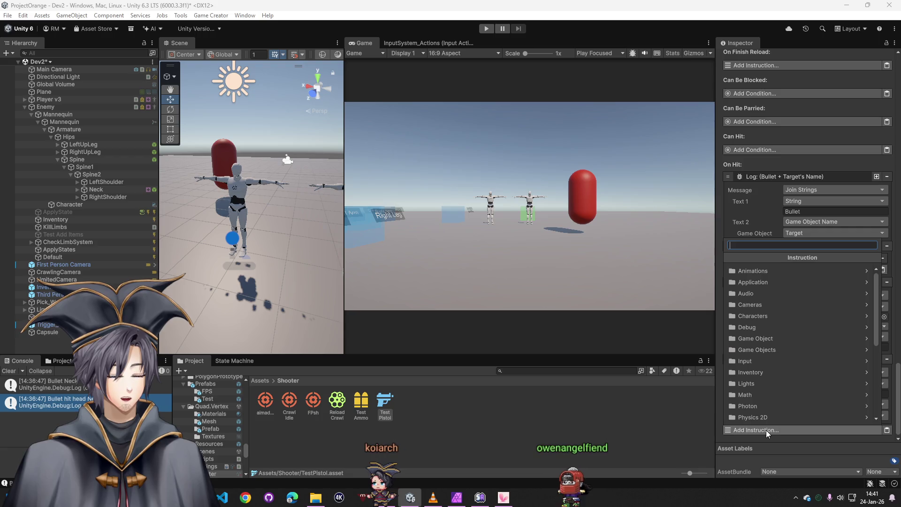
scroll(776, 394, "down", 5)
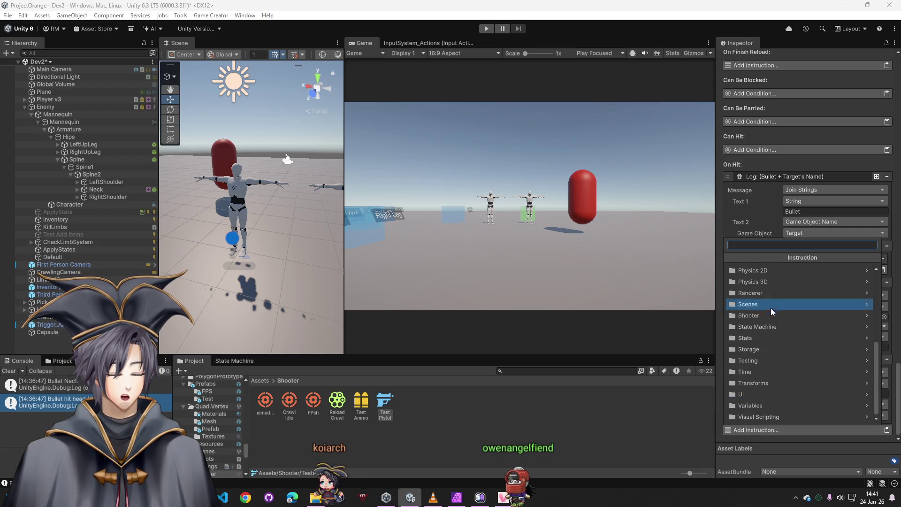
type("target")
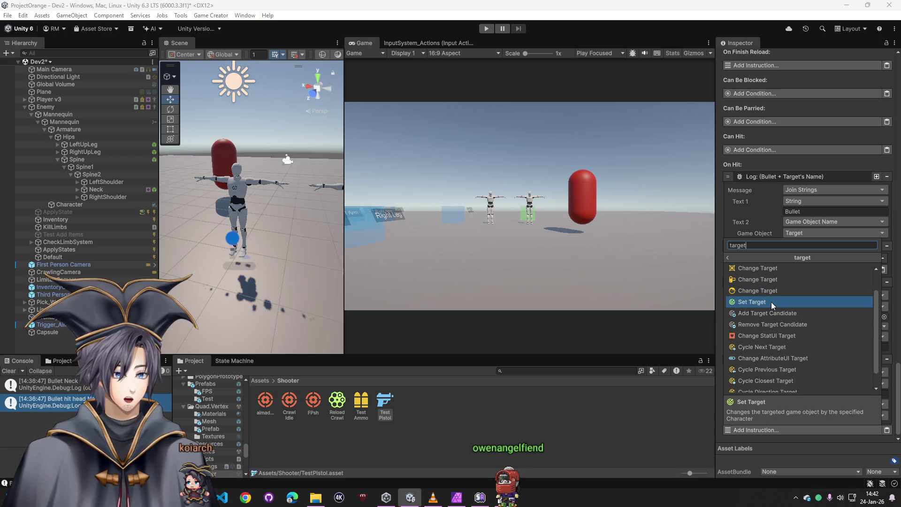
scroll(771, 302, "down", 1)
key("ctrl+a")
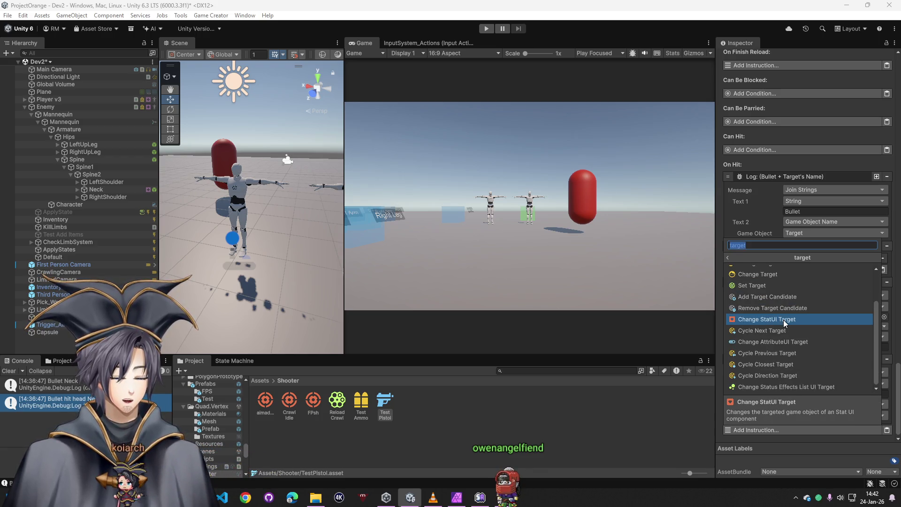
type("invoke")
left_click(757, 271)
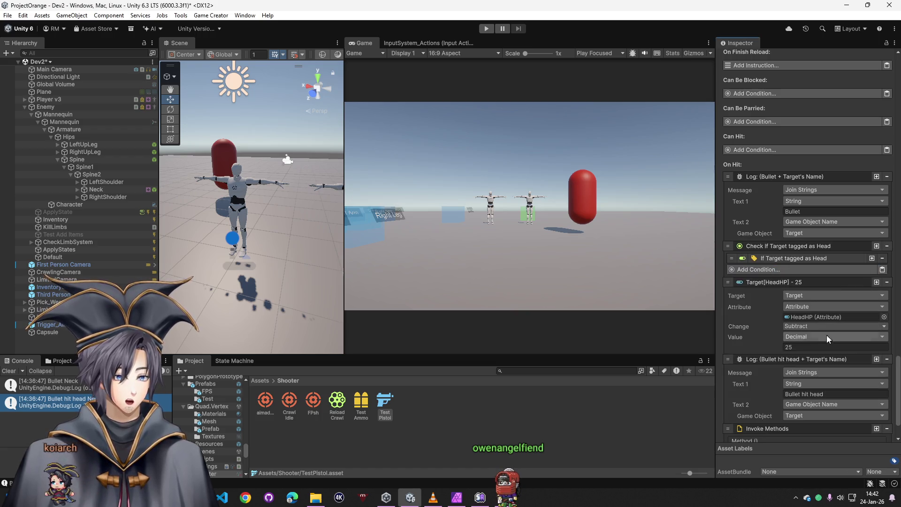
scroll(808, 348, "down", 2)
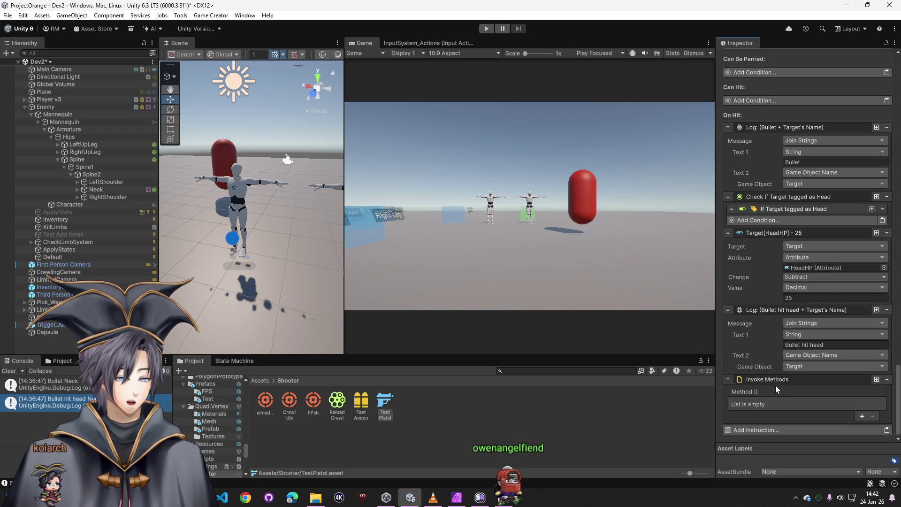
left_click(887, 380)
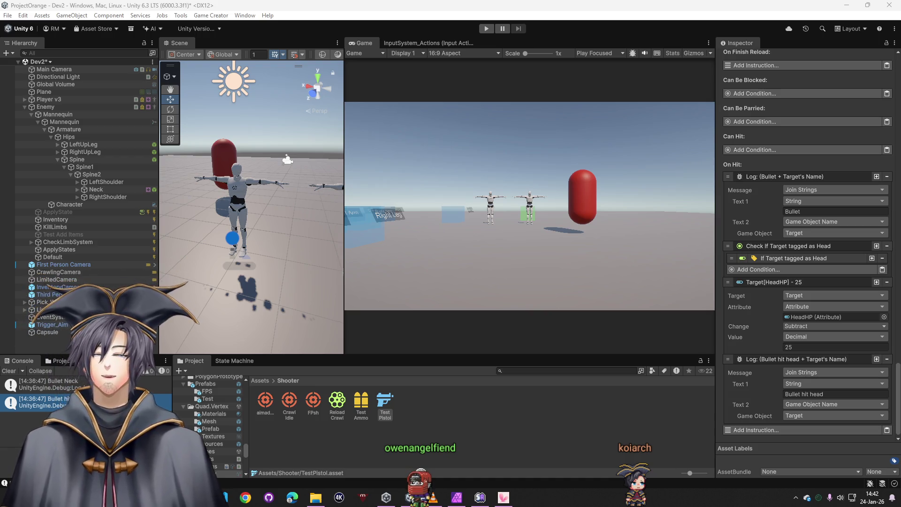
left_click(96, 189)
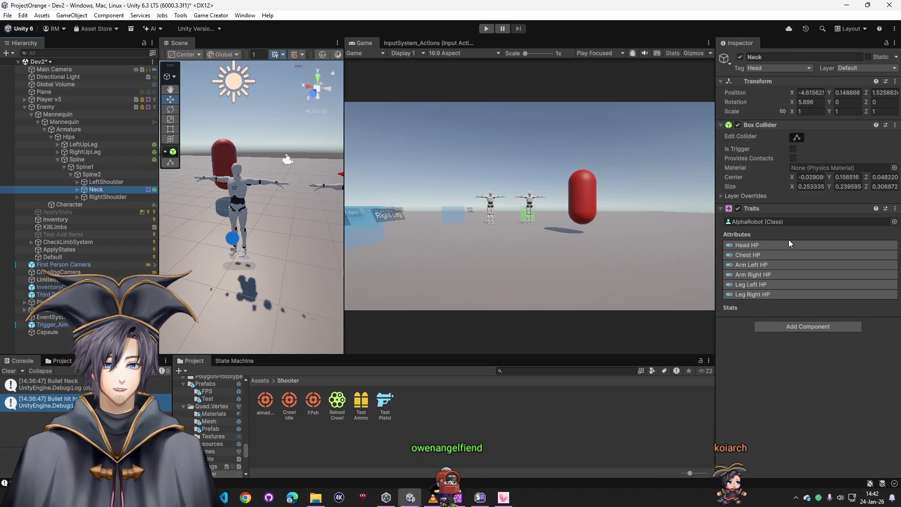
Step: Search Neck's Add Component list for 'trait', dismiss it without adding, and switch to Discord
left_click(807, 326)
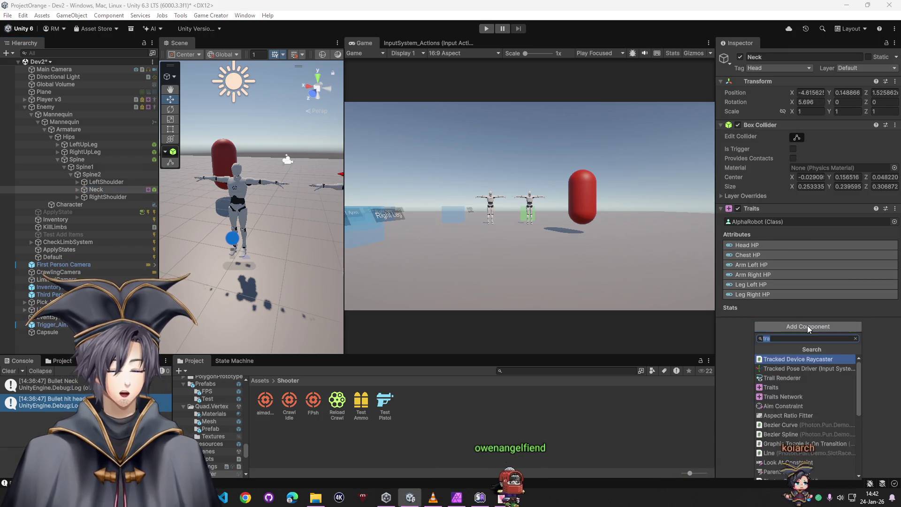
type("trait")
left_click(745, 325)
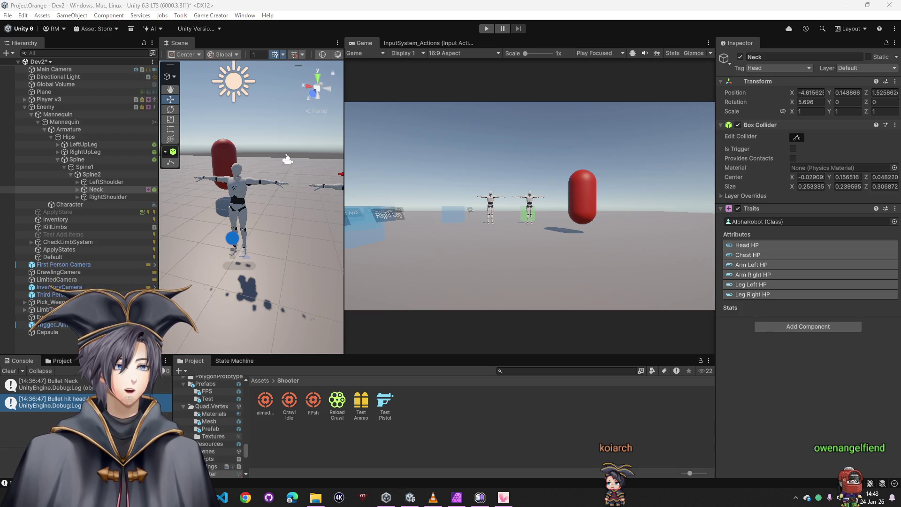
key("alt+Tab")
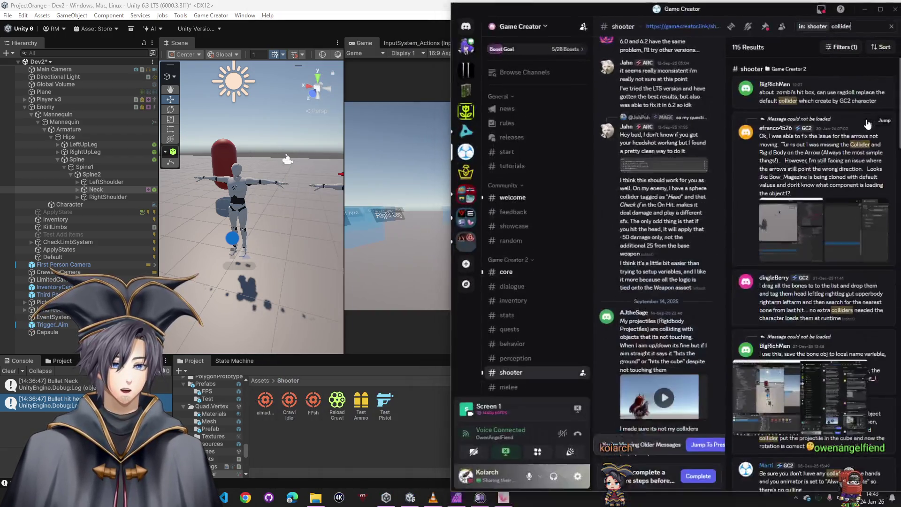
Step: Read the collider results about tagging bones and skeleton body-part colliders
left_click(833, 300)
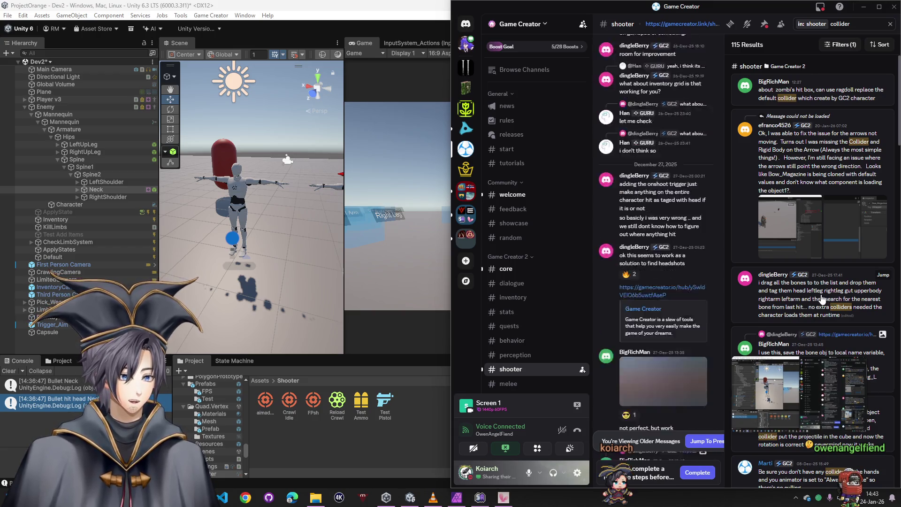
scroll(798, 300, "down", 15)
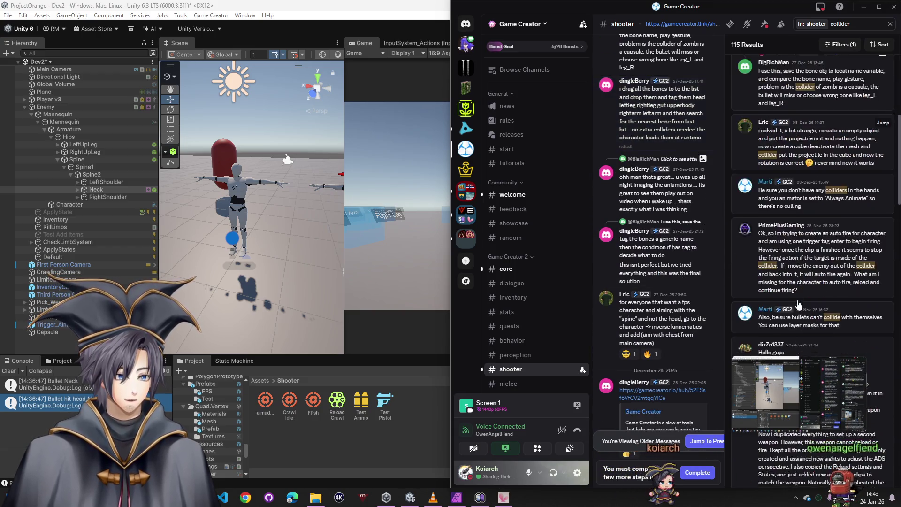
scroll(798, 300, "down", 10)
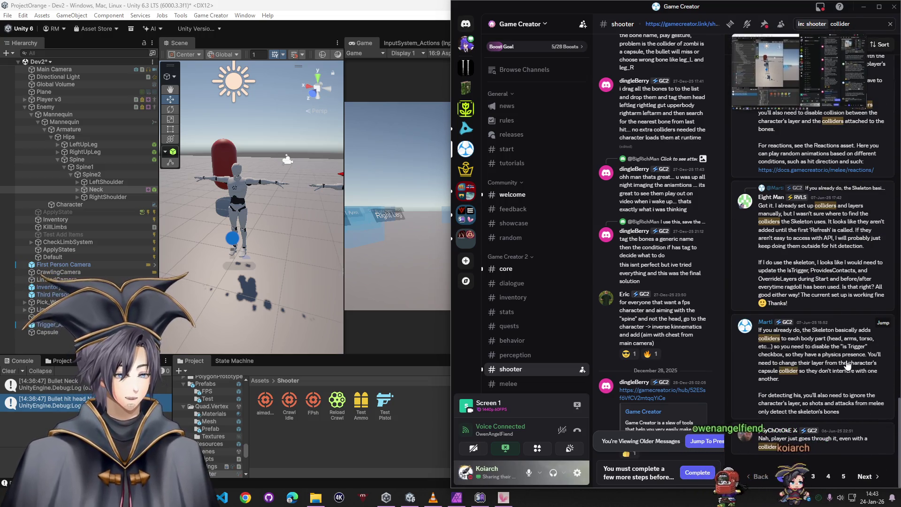
left_click(848, 361)
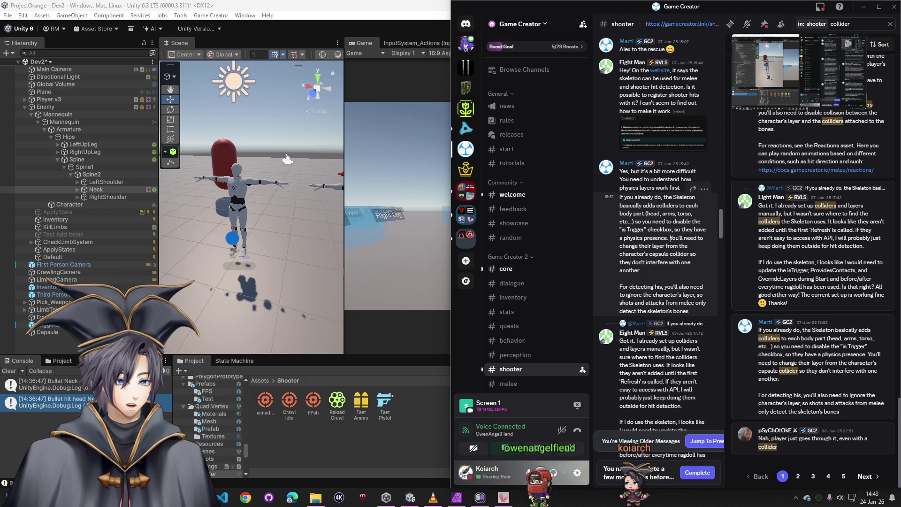
scroll(670, 249, "down", 5)
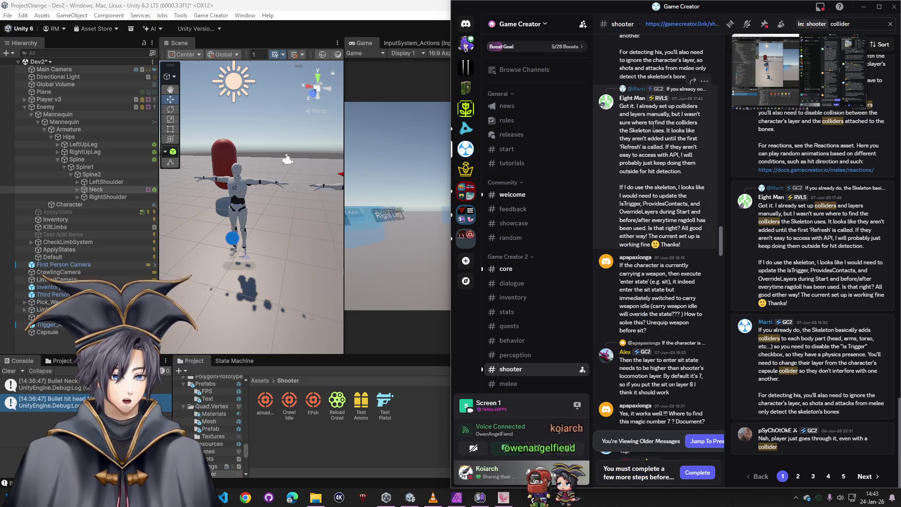
scroll(661, 126, "up", 3)
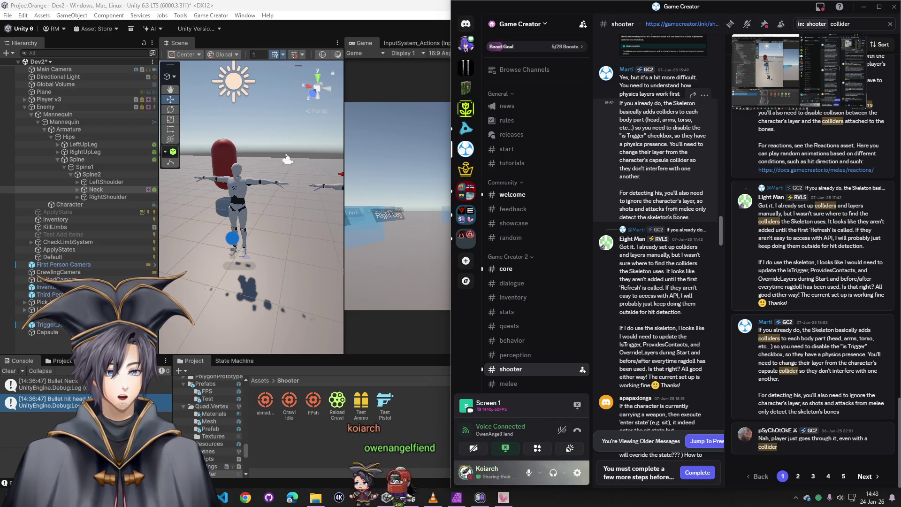
scroll(680, 247, "down", 5)
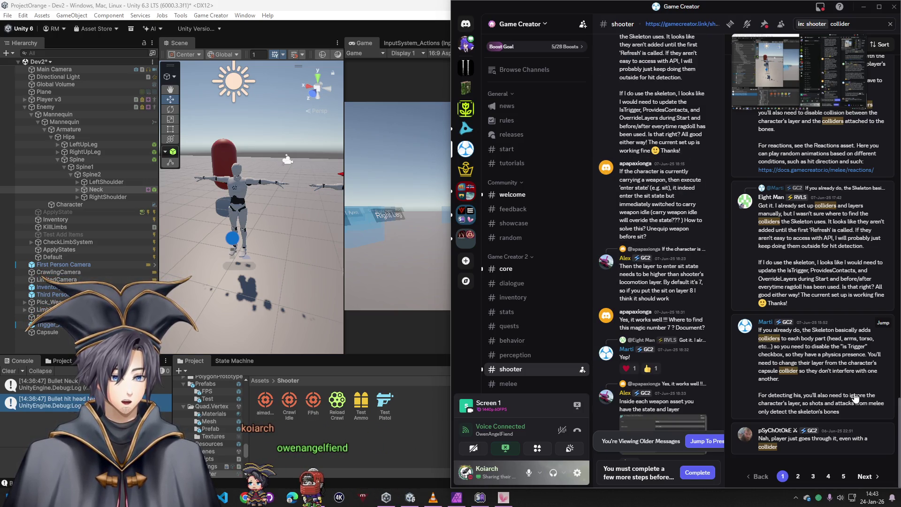
Step: Browse the next page of collider results, including z-fighting and tracer hit replies
left_click(865, 477)
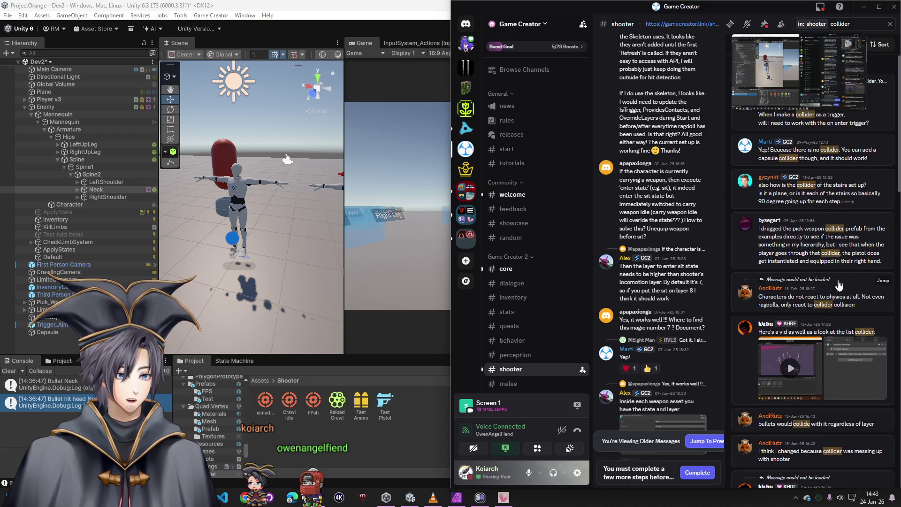
scroll(827, 309, "down", 5)
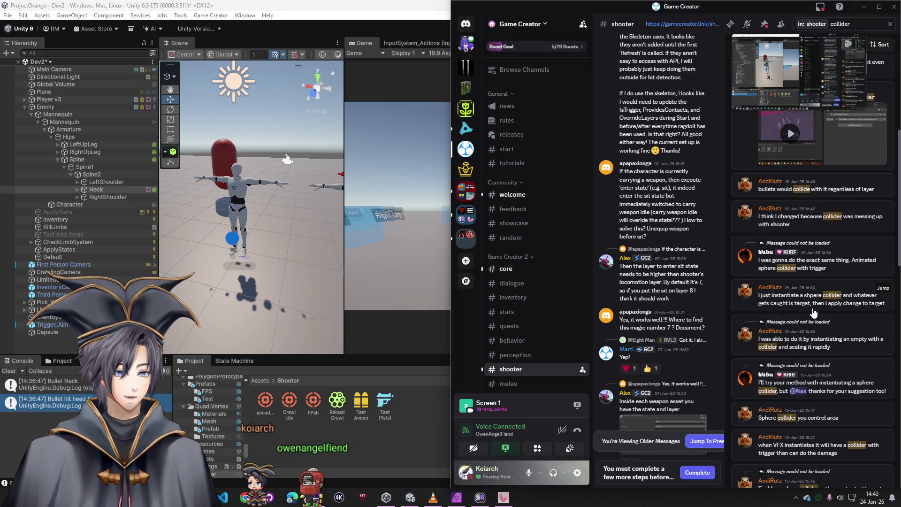
scroll(814, 313, "down", 4)
scroll(814, 310, "down", 3)
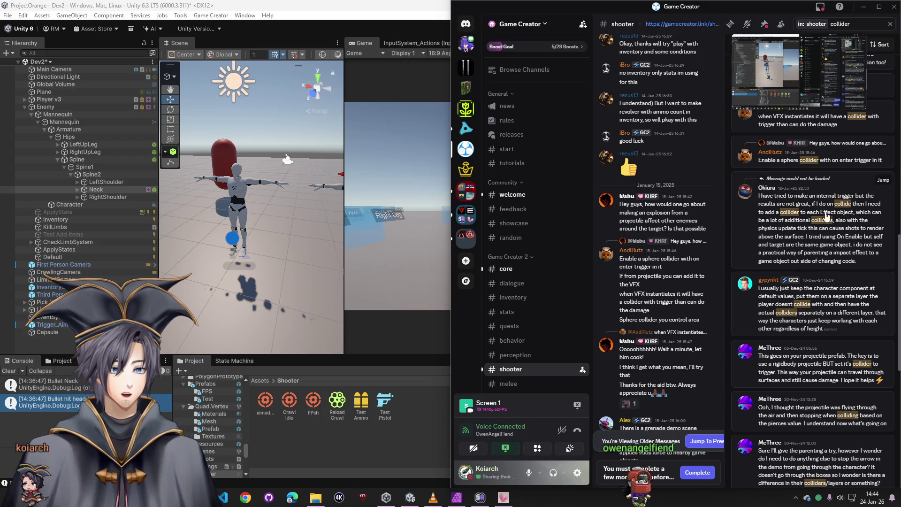
scroll(829, 220, "down", 3)
scroll(823, 247, "down", 3)
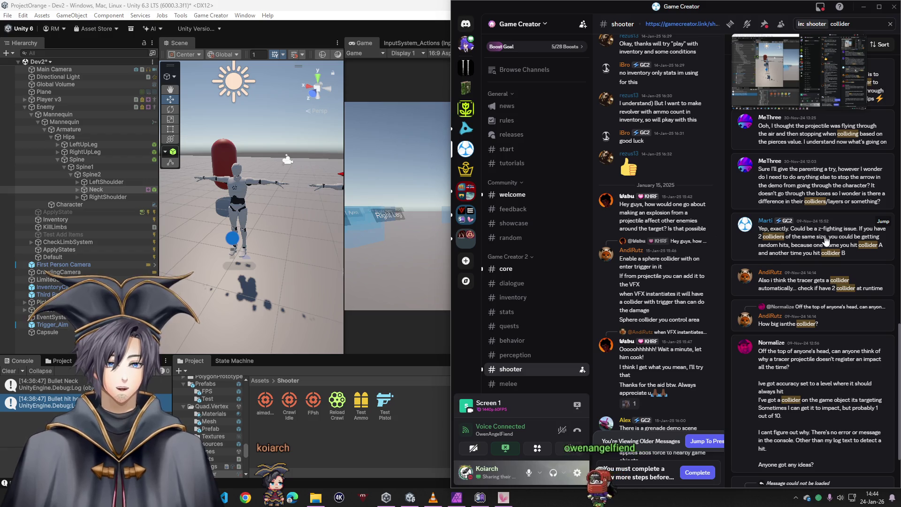
Step: Add a Trigger component to Neck that fires On Shoot Hit
left_click(97, 190)
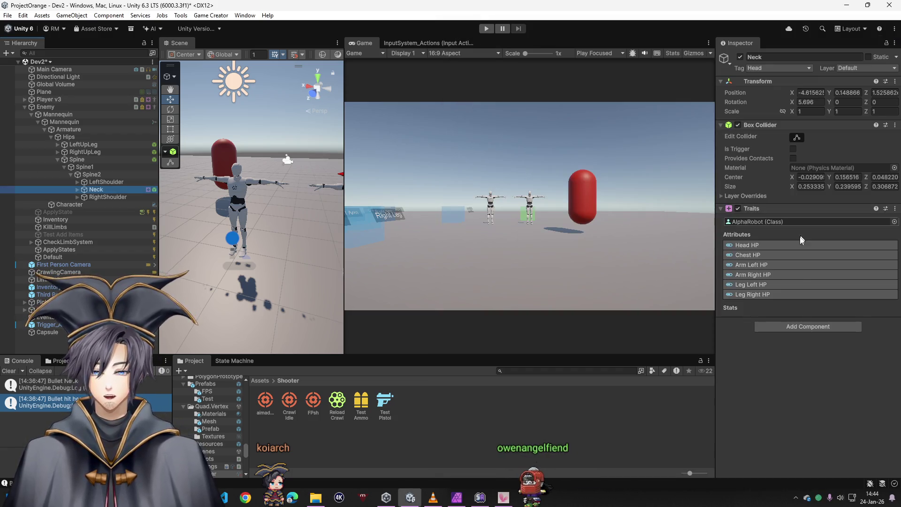
left_click(786, 330)
type("trigger")
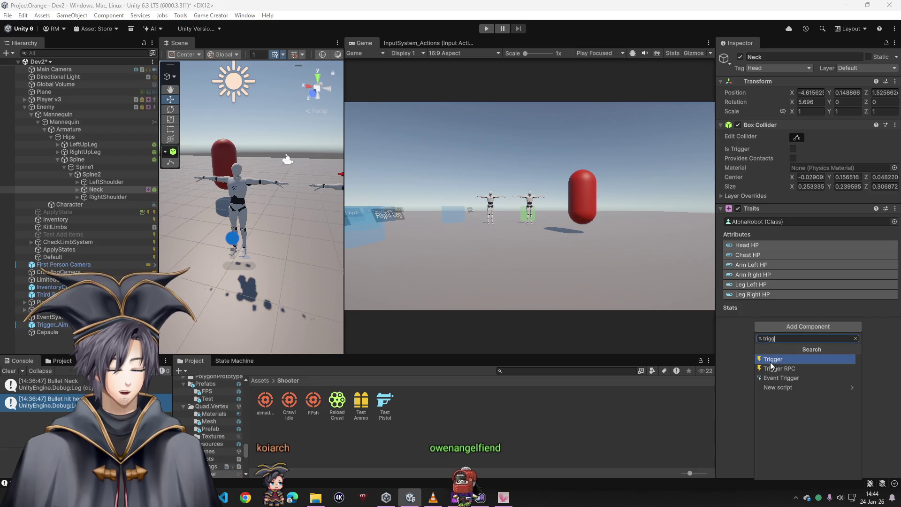
key("Return")
left_click(764, 336)
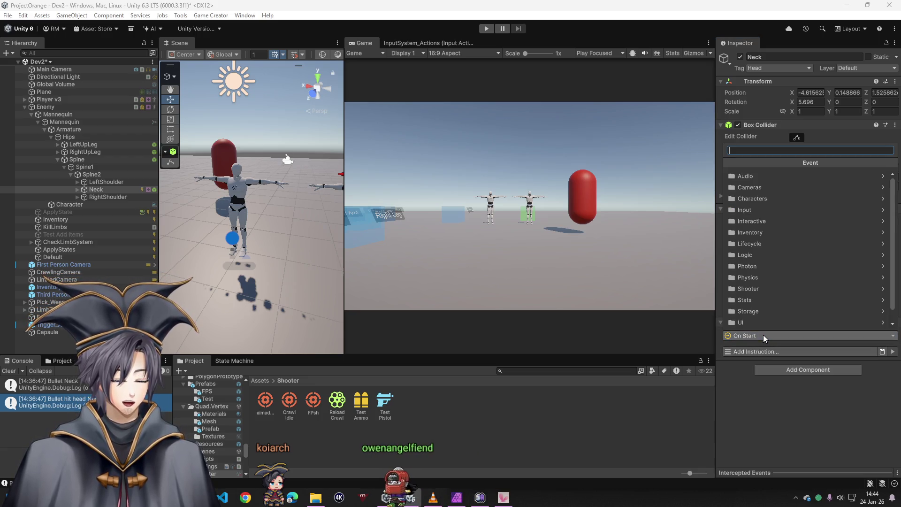
type("shot")
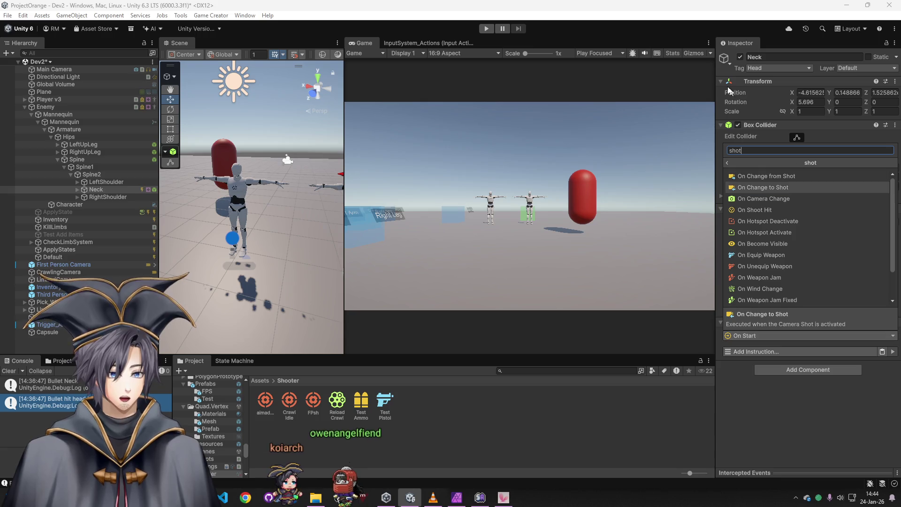
left_click(757, 209)
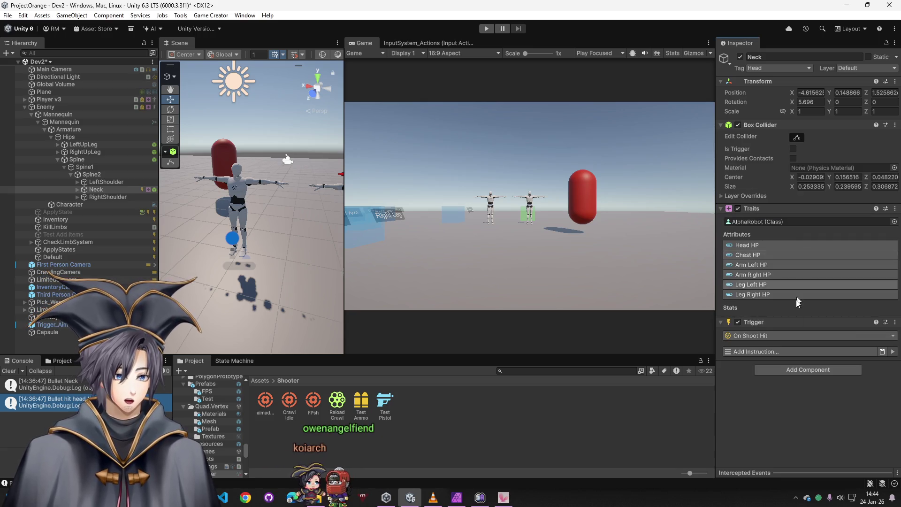
Step: Add a Change Attribute instruction subtracting 25 from Player HeadHP, and remove Neck's Traits component
left_click(781, 356)
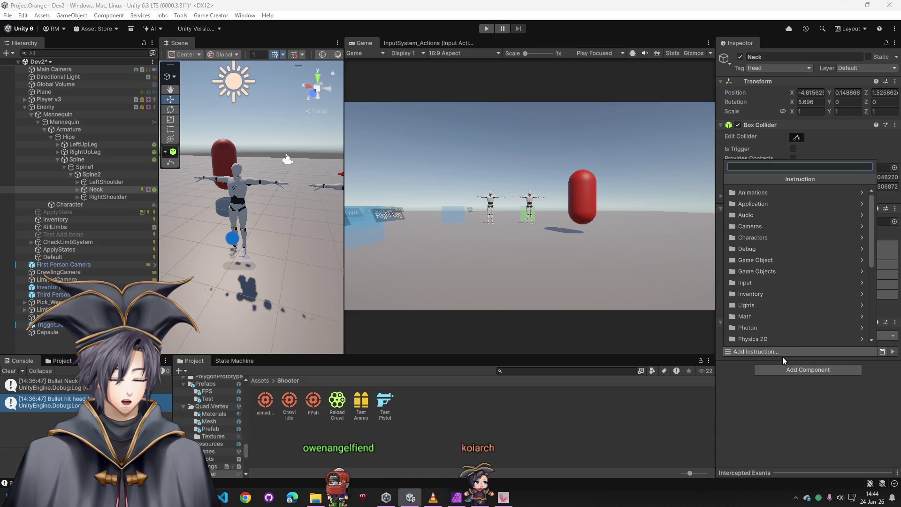
type("attribute")
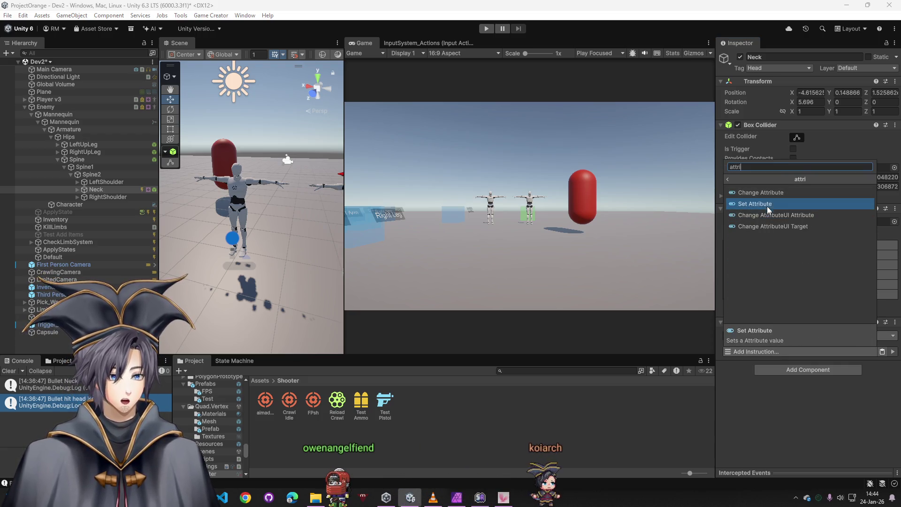
left_click(767, 210)
left_click(809, 365)
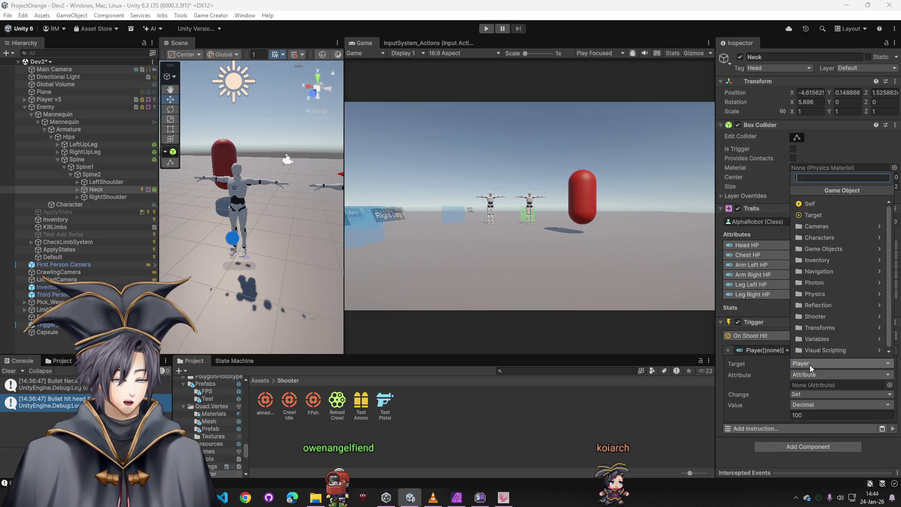
left_click(739, 449)
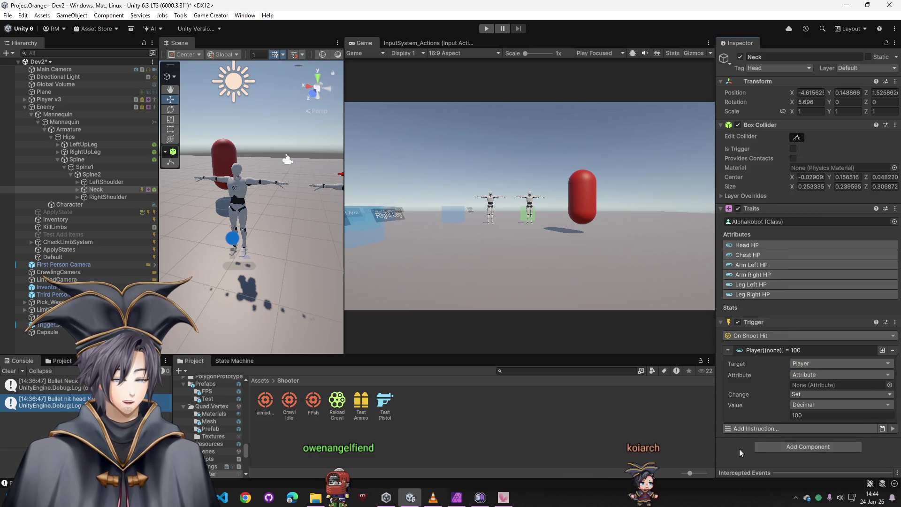
left_click(889, 385)
type("head")
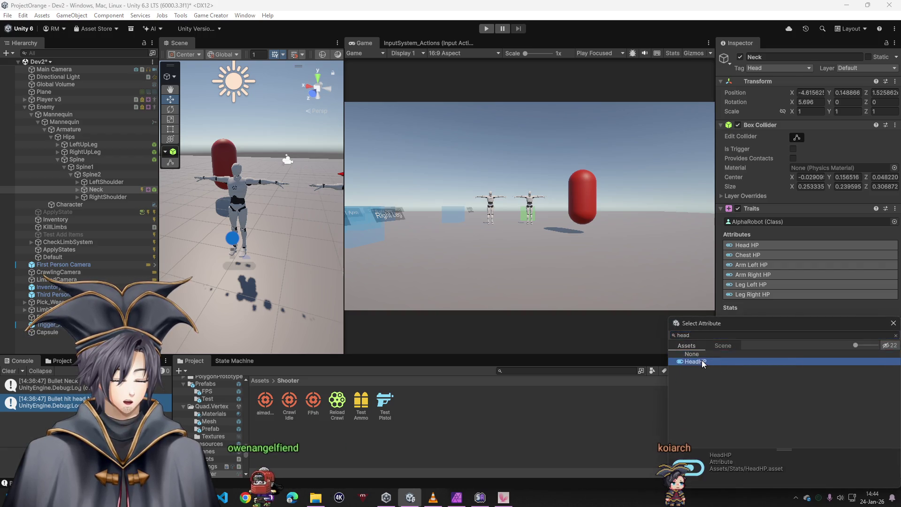
double_click(702, 360)
left_click(805, 395)
left_click(819, 425)
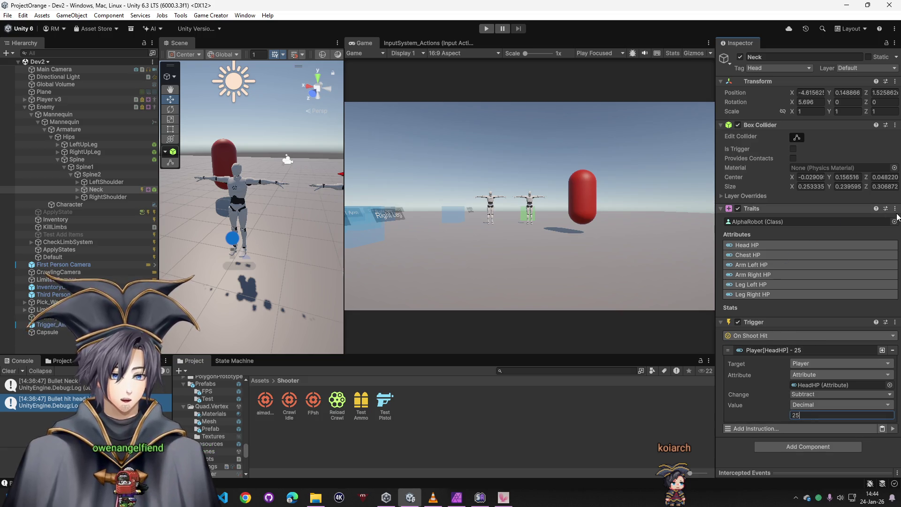
right_click(746, 209)
left_click(794, 253)
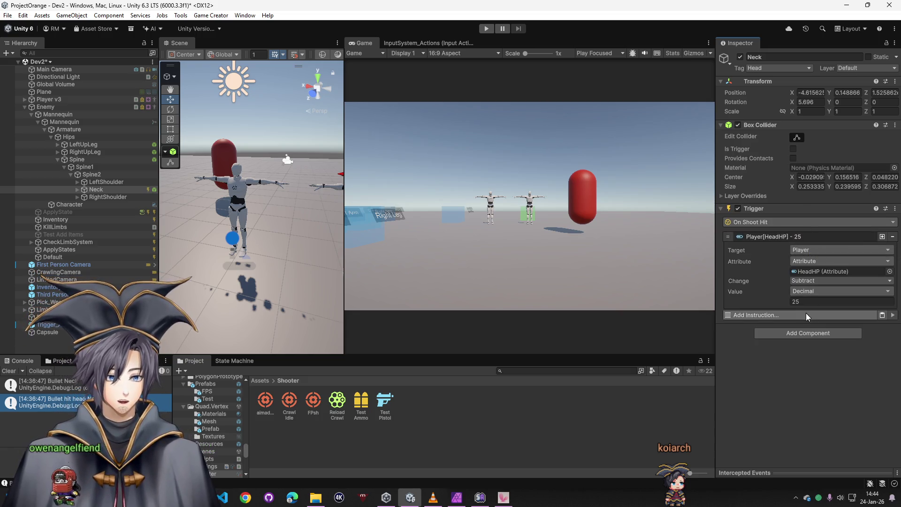
Step: Delete the Target[HeadHP] - 25 instruction from the Test Pistol's On Hit list, then start play mode
left_click(385, 402)
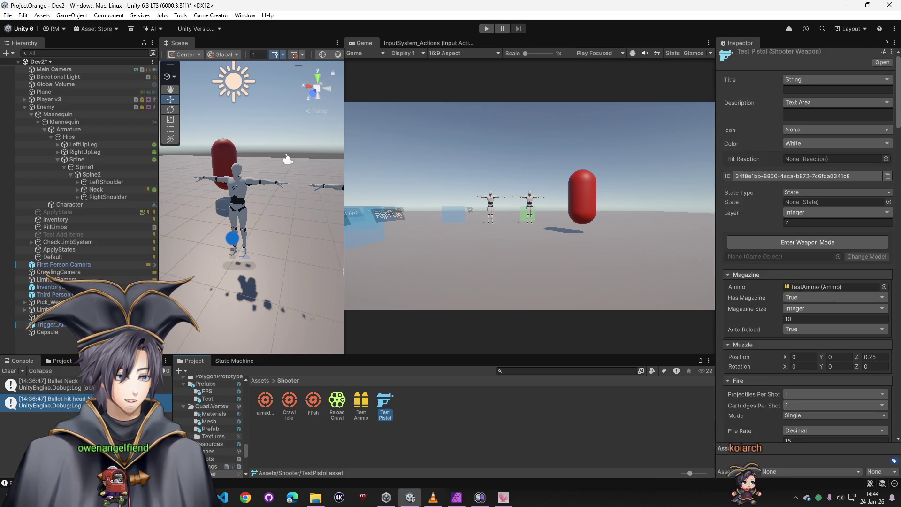
scroll(869, 399, "down", 15)
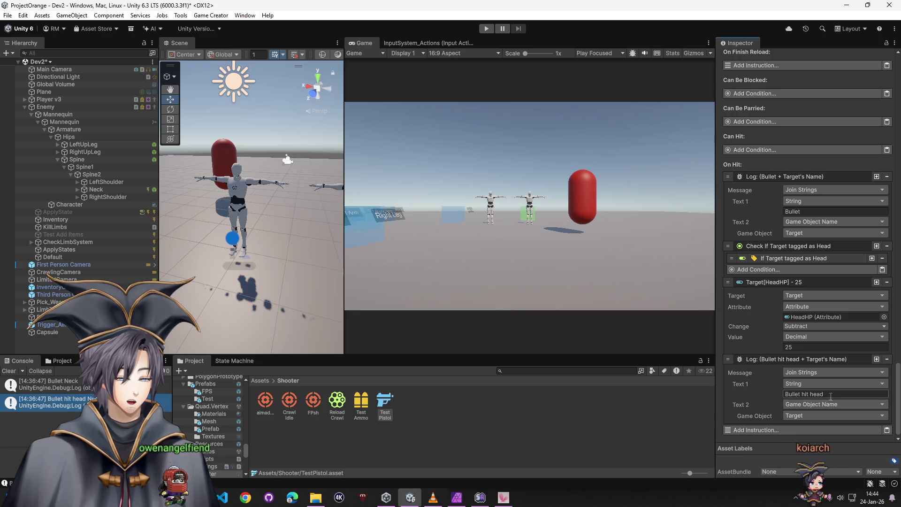
left_click(887, 283)
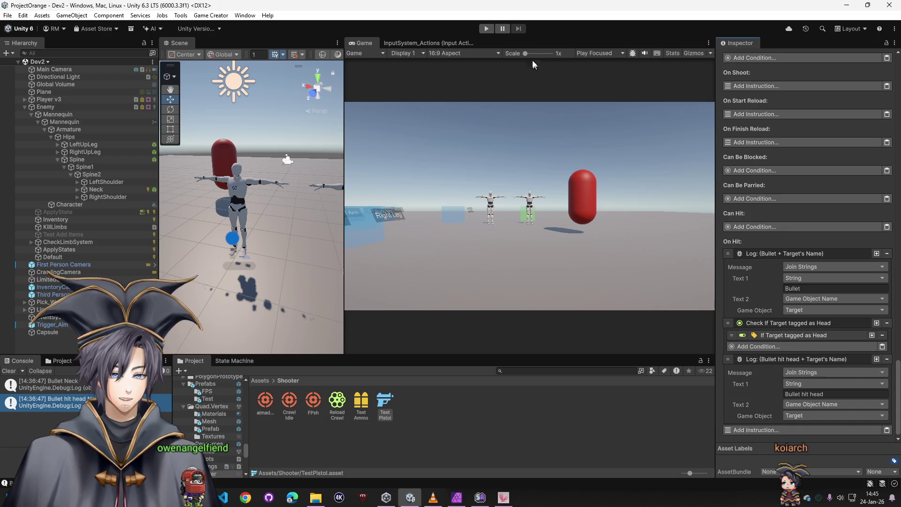
left_click(488, 29)
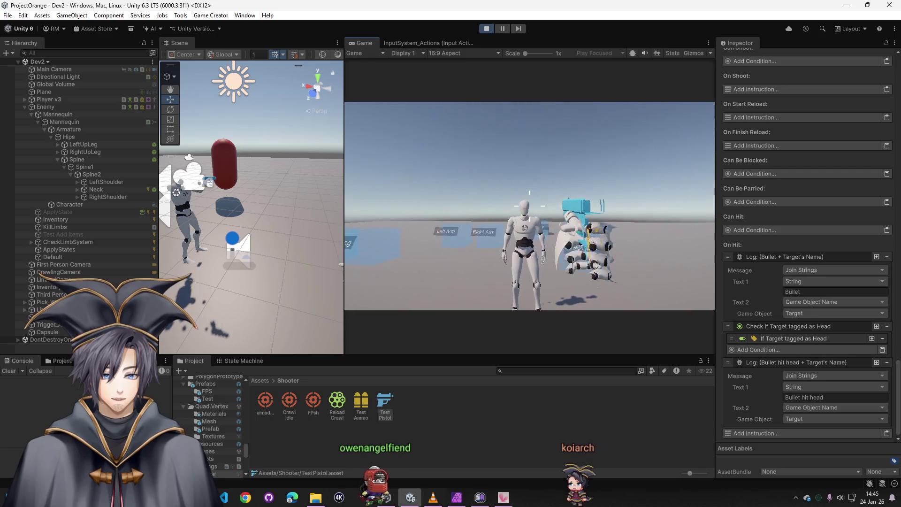
Step: Shoot the enemy mannequin while watching the Enemy's limb HP, then stop play mode and reselect Enemy
key("super")
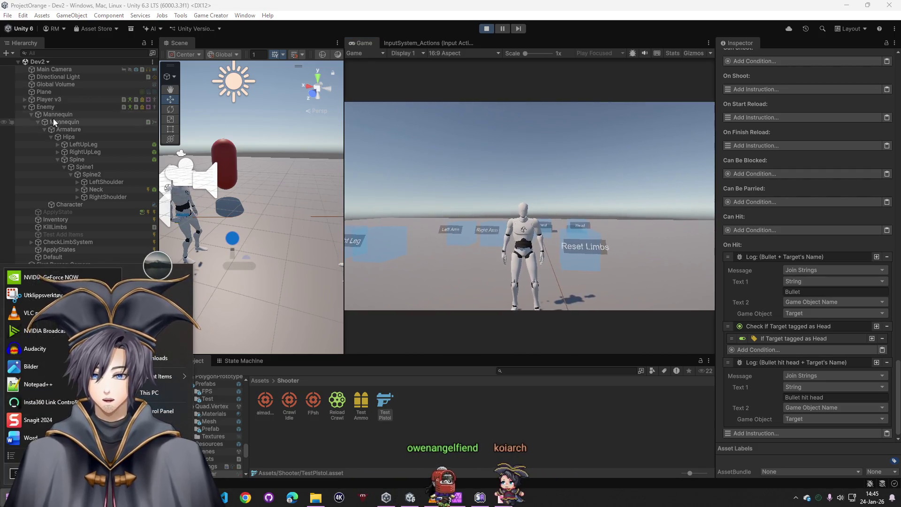
left_click(52, 122)
left_click(45, 107)
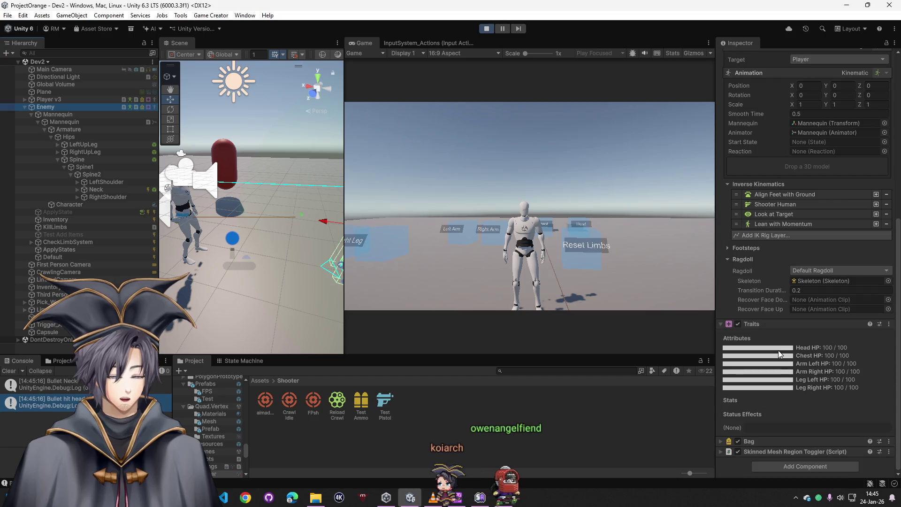
left_click(606, 280)
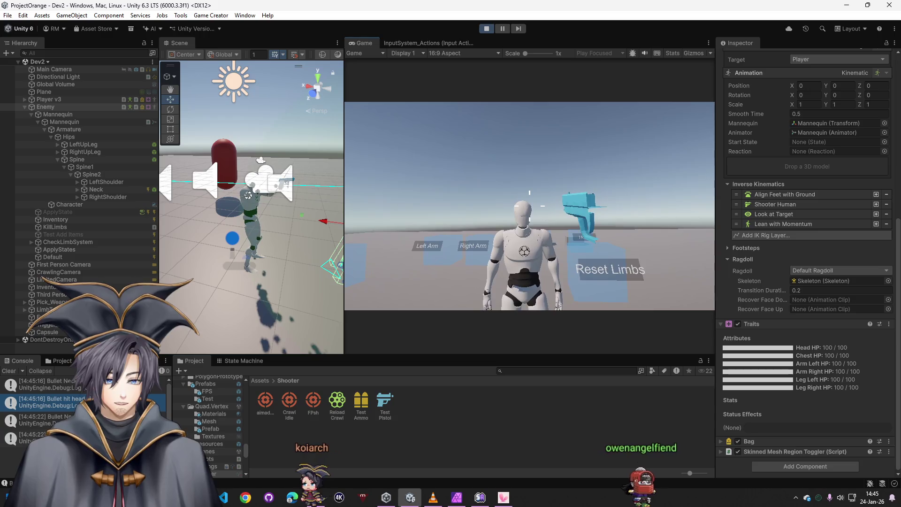
key("super")
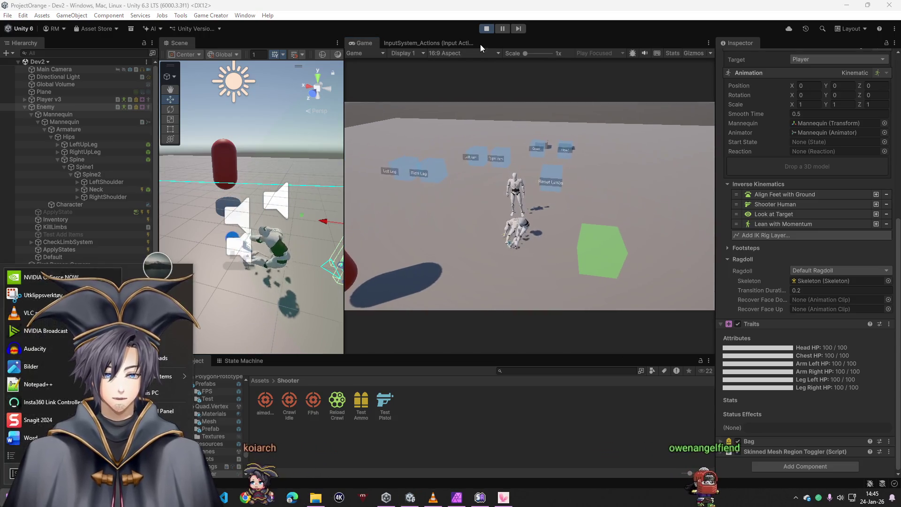
left_click(480, 44)
key("ctrl+p")
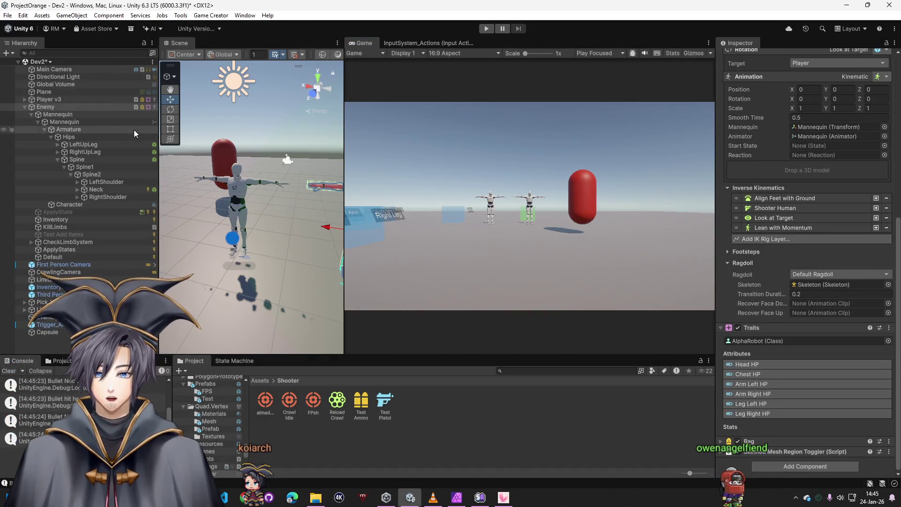
left_click(72, 108)
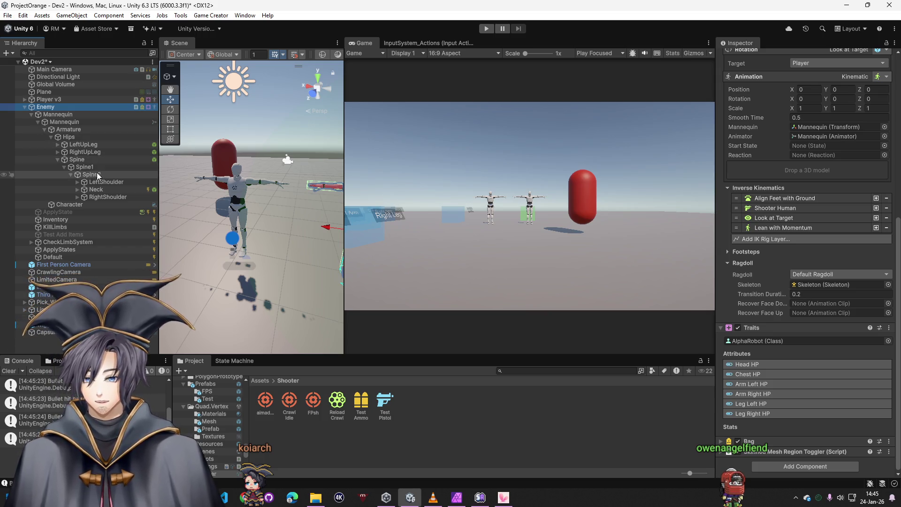
Step: Change the Neck trigger's Change Attribute target to Self and save the scene
left_click(94, 190)
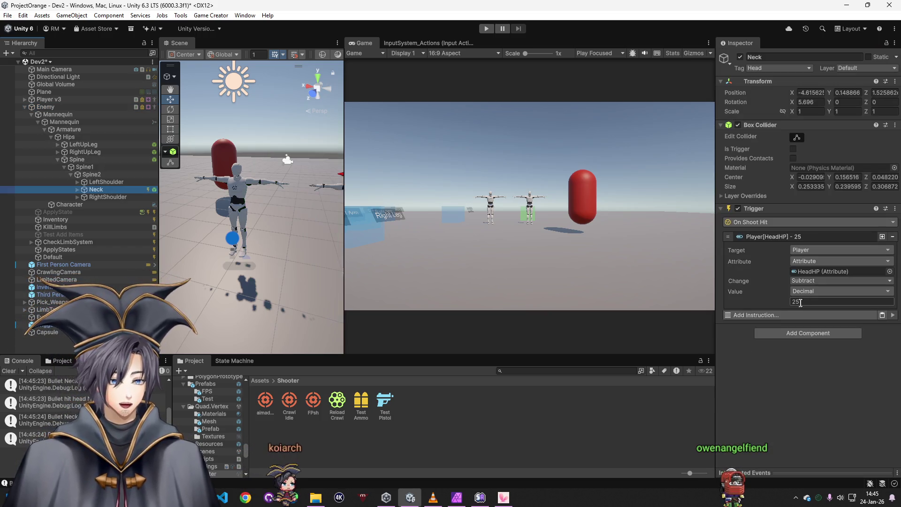
left_click(813, 249)
left_click(817, 287)
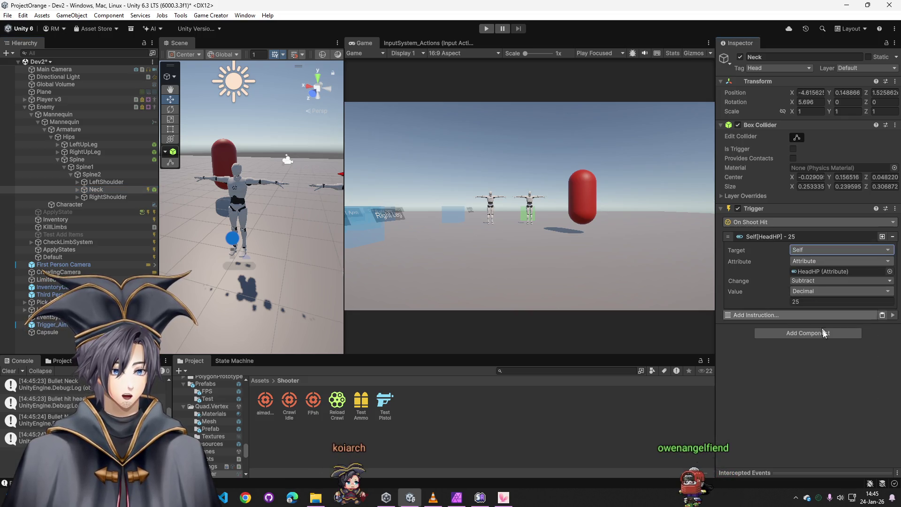
key("ctrl+s")
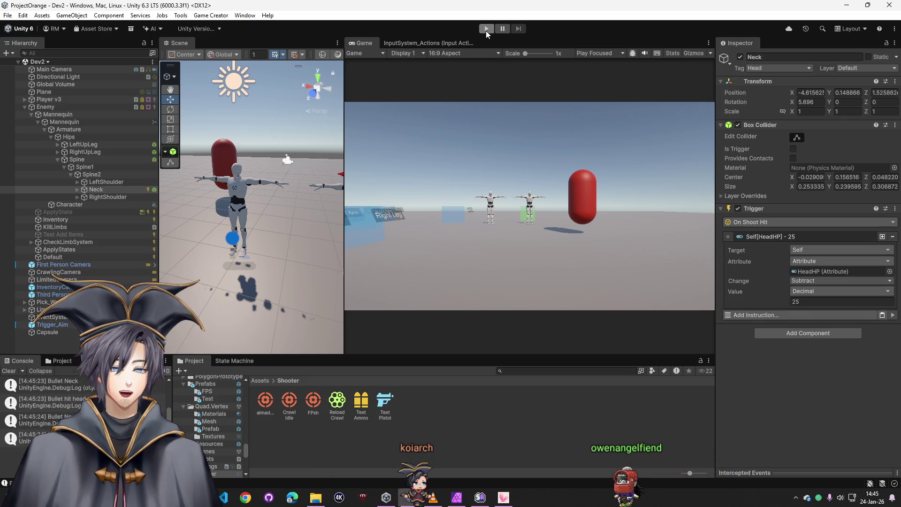
Step: Play-test by shooting the enemy's head and check the Enemy's HeadHP
left_click(487, 30)
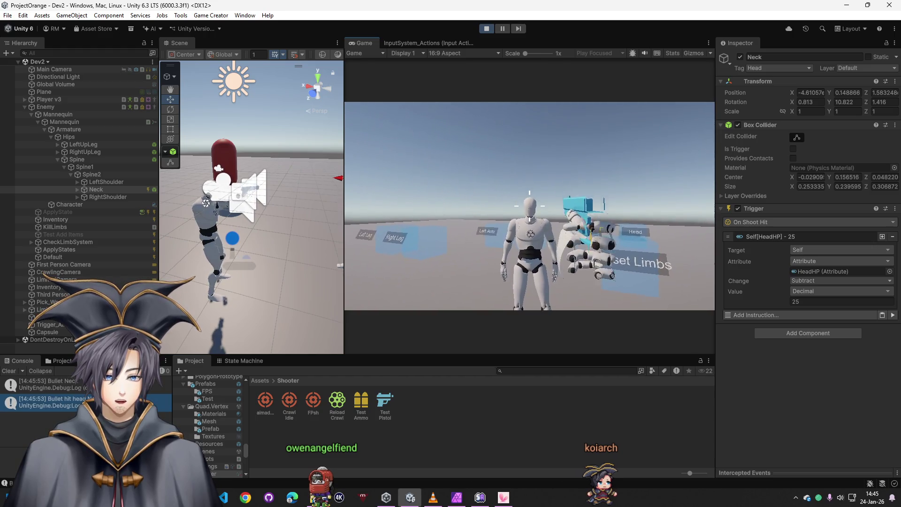
left_click(530, 206)
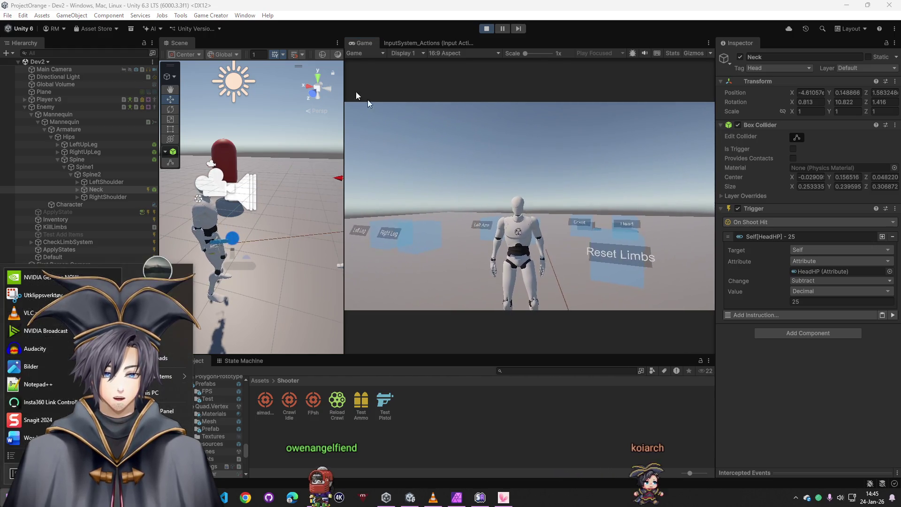
left_click(141, 107)
scroll(780, 272, "down", 10)
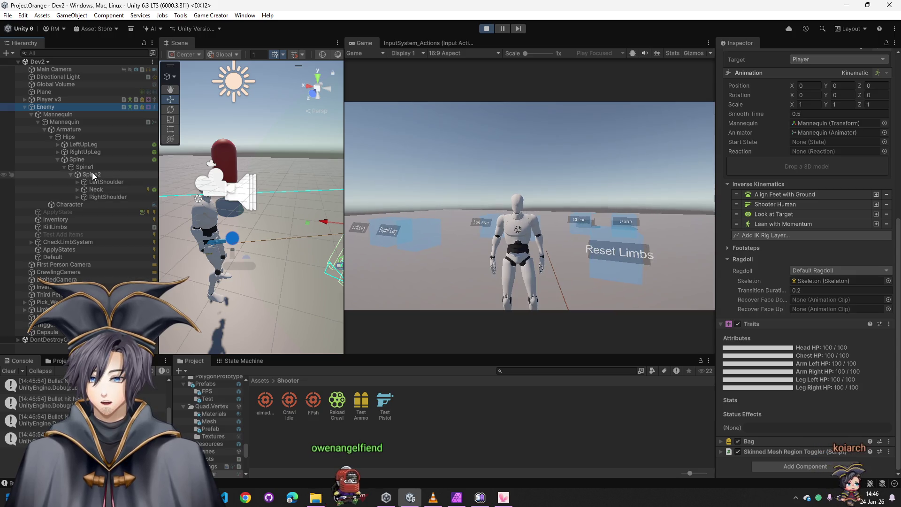
left_click(96, 190)
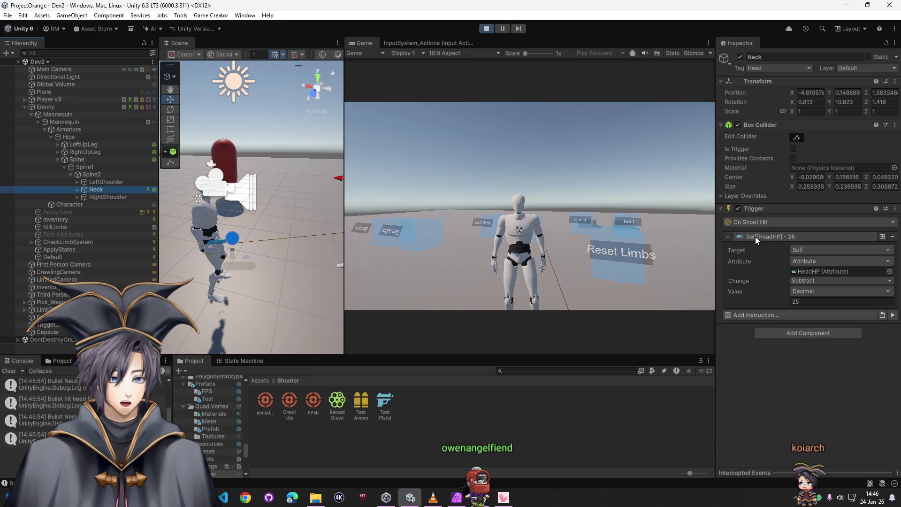
Step: Set the Neck trigger instruction's target to the Enemy game object and save the scene
left_click(811, 252)
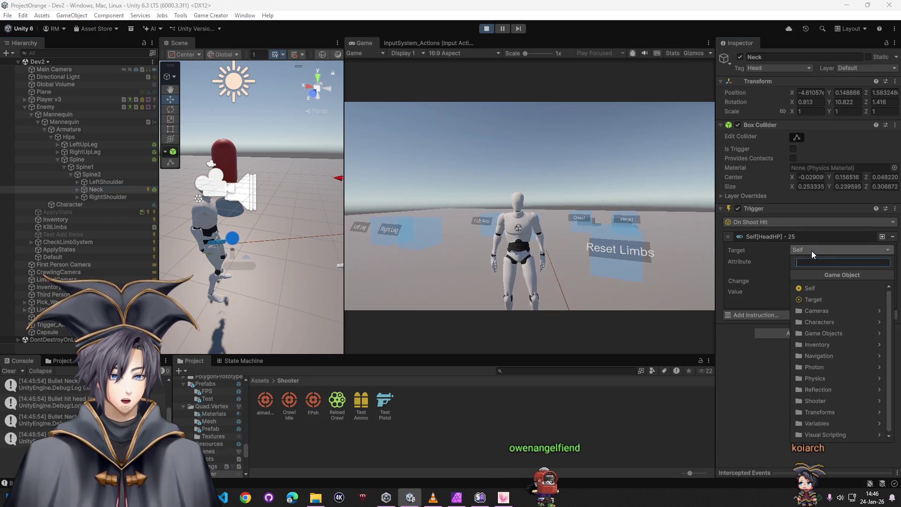
type("gam")
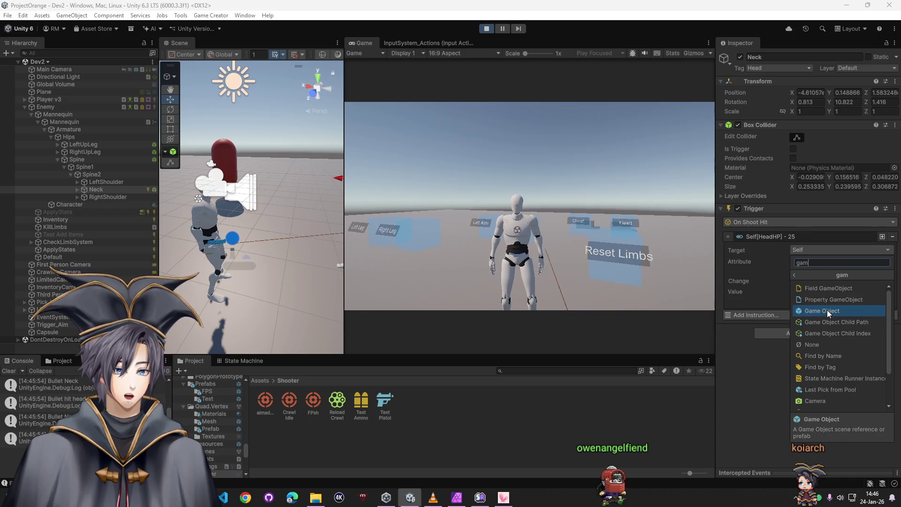
left_click(827, 311)
mouse_move(46, 107)
left_mouse_down()
mouse_move(619, 258)
mouse_move(840, 261)
left_mouse_up()
key("ctrl+s")
Step: Shoot the enemy again, then select Enemy and scroll to its limb HP attributes
left_click(564, 198)
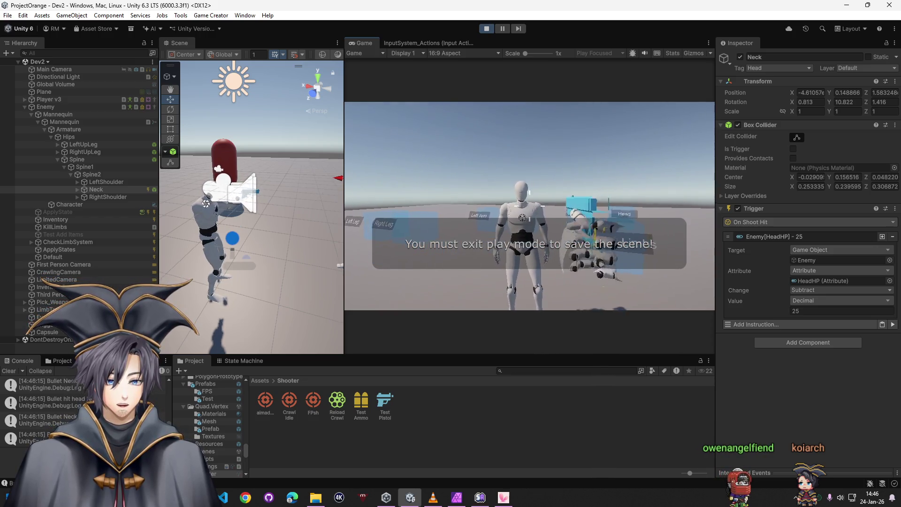
key("super")
left_click(46, 107)
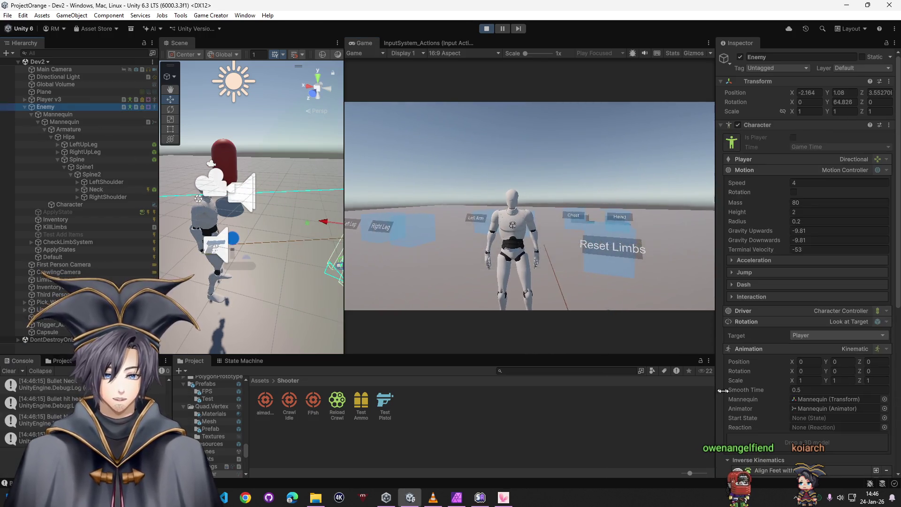
scroll(757, 397, "down", 10)
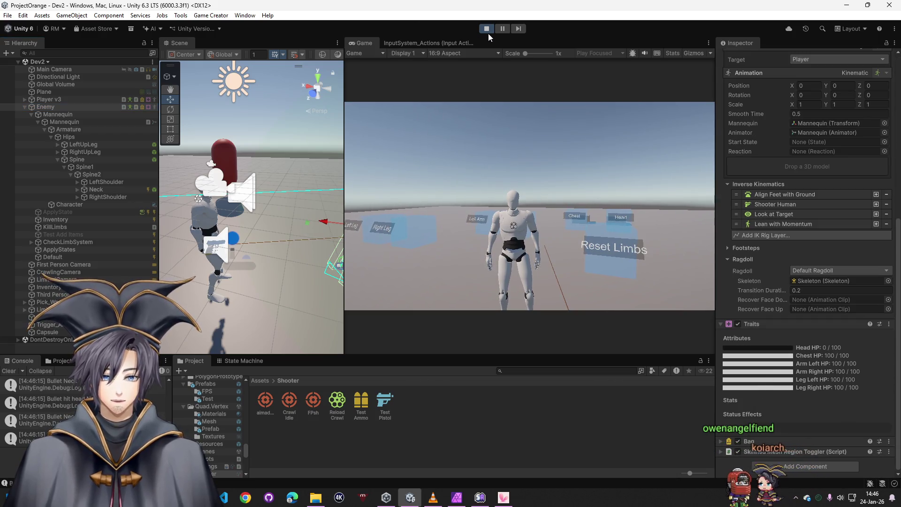
Step: Stop play mode and switch the Neck instruction's target back to Game Object for Enemy
left_click(96, 189)
left_click(823, 249)
type("game")
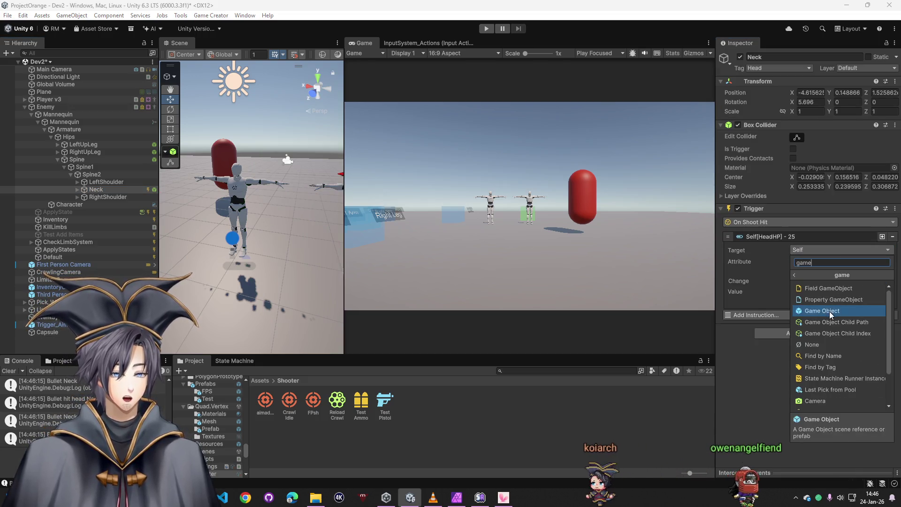
left_click(817, 311)
left_click(815, 250)
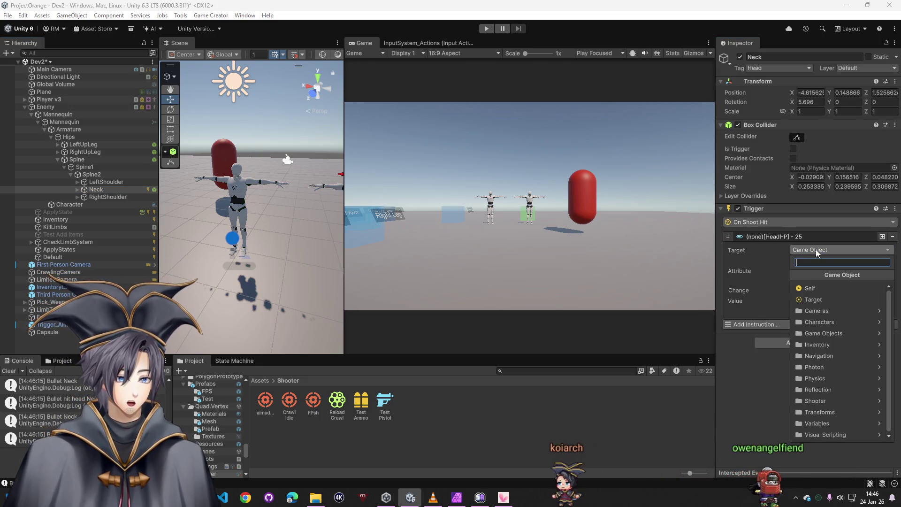
type("tar")
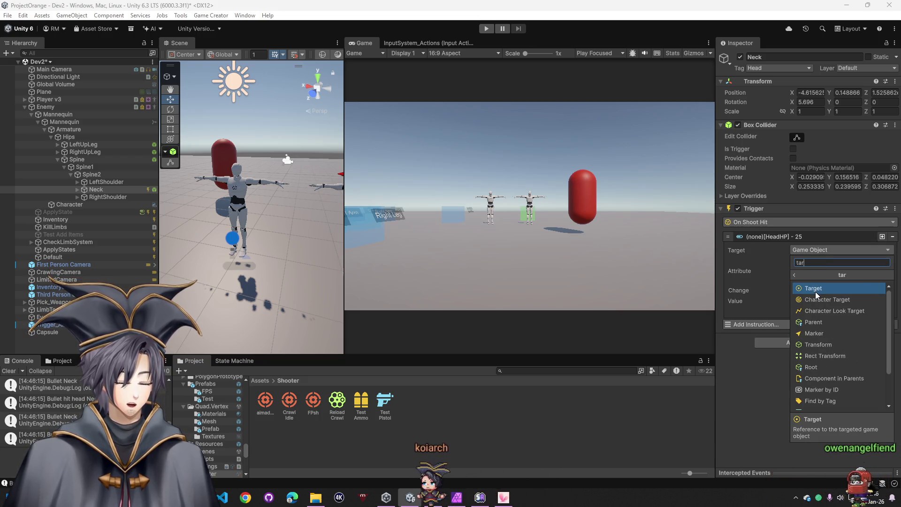
key("BackSpace")
key("BackSpace")
key("BackSpace")
type("slf")
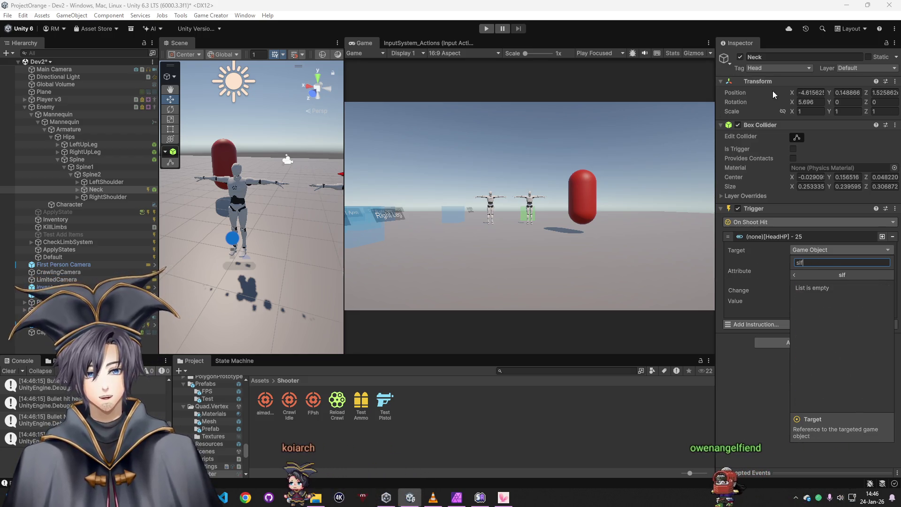
key("BackSpace")
key("BackSpace")
key("BackSpace")
type("game")
key("Escape")
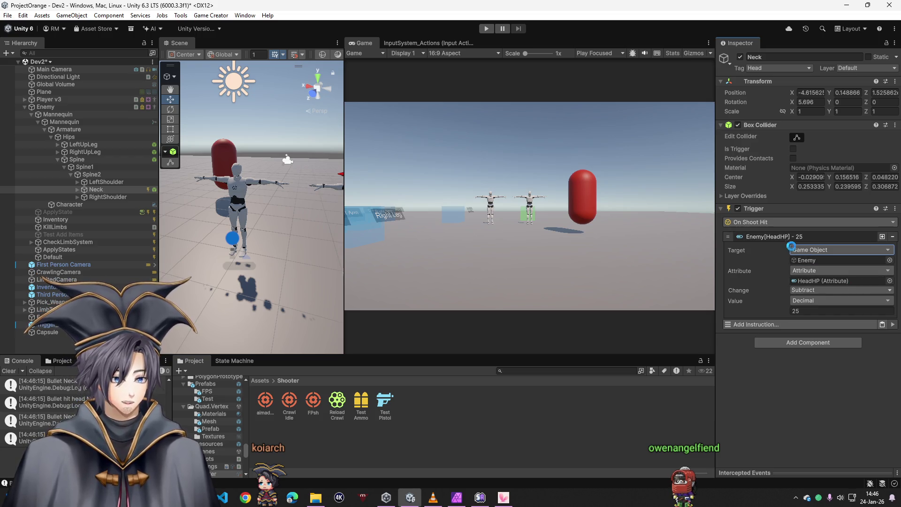
Step: Copy Neck's Trigger and paste it onto LeftArm, subtracting 25 from ArmLeftHP
right_click(780, 215)
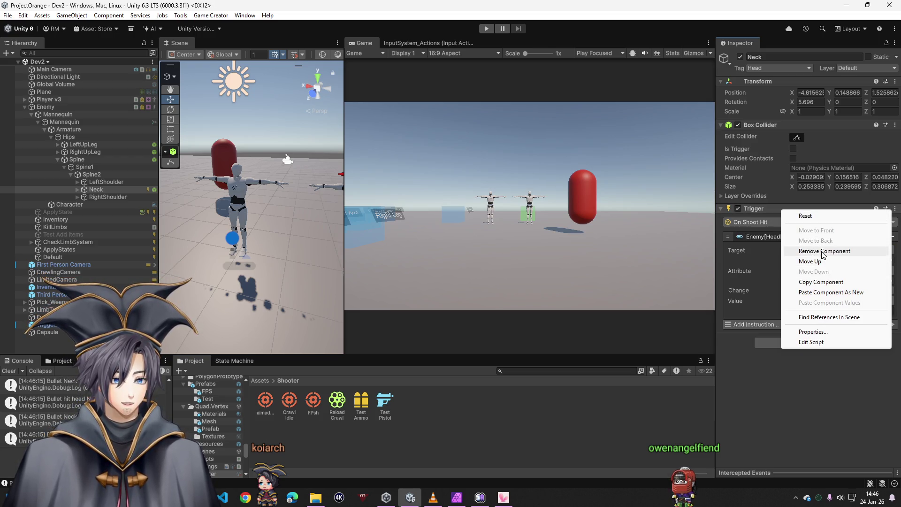
left_click(828, 283)
left_click(104, 182)
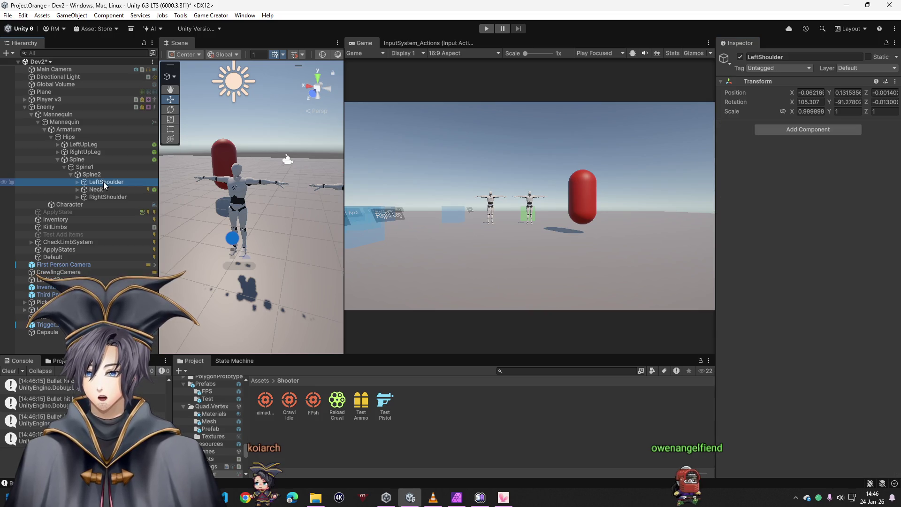
left_click(105, 197)
left_click(77, 197)
left_click(77, 182)
left_click(104, 190)
left_click(769, 195)
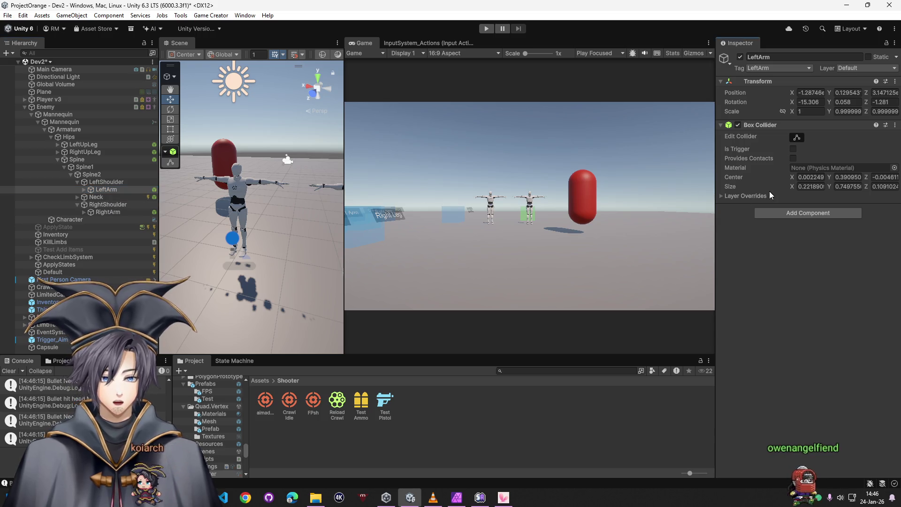
right_click(780, 127)
left_click(826, 209)
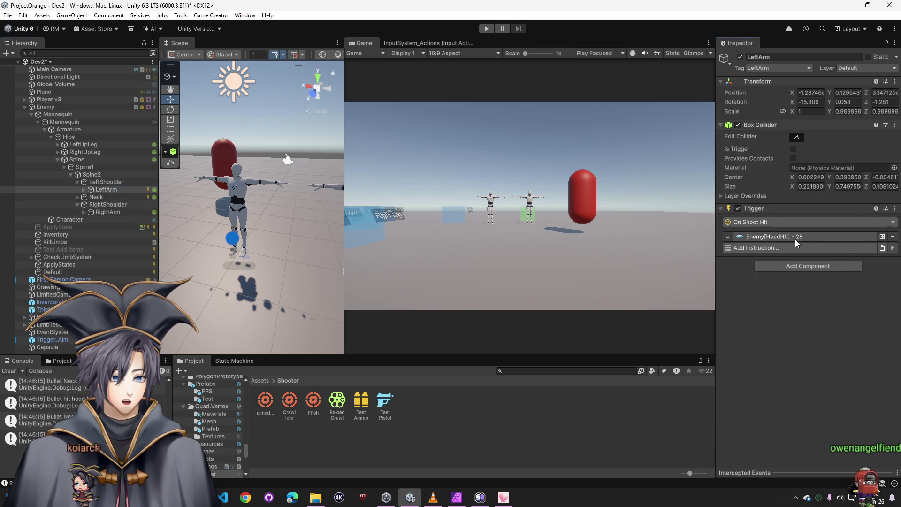
left_click(795, 236)
left_click(891, 281)
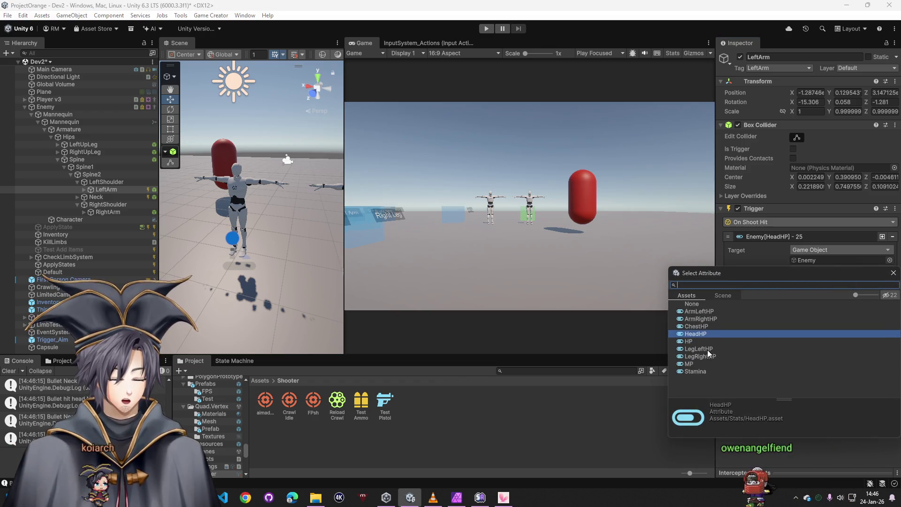
double_click(698, 311)
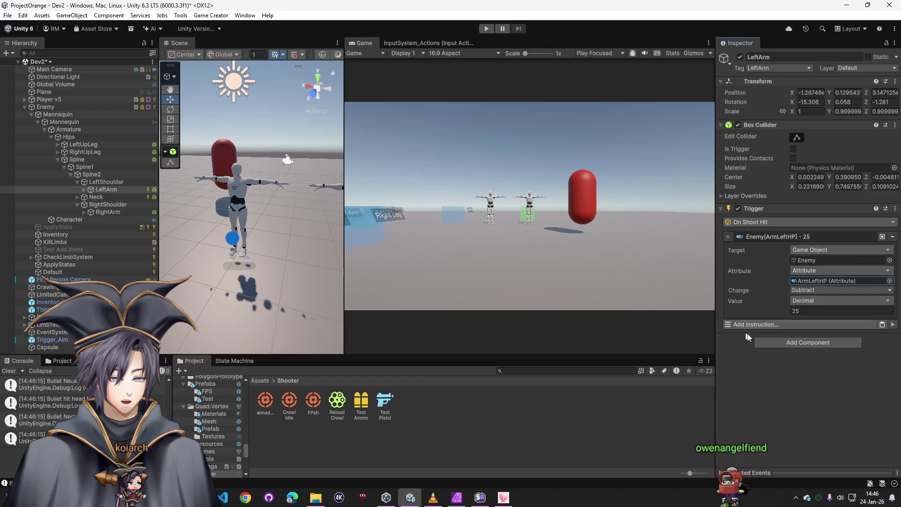
Step: Paste the trigger onto RightArm with its attribute set to ArmRightHP
left_click(107, 211)
right_click(816, 126)
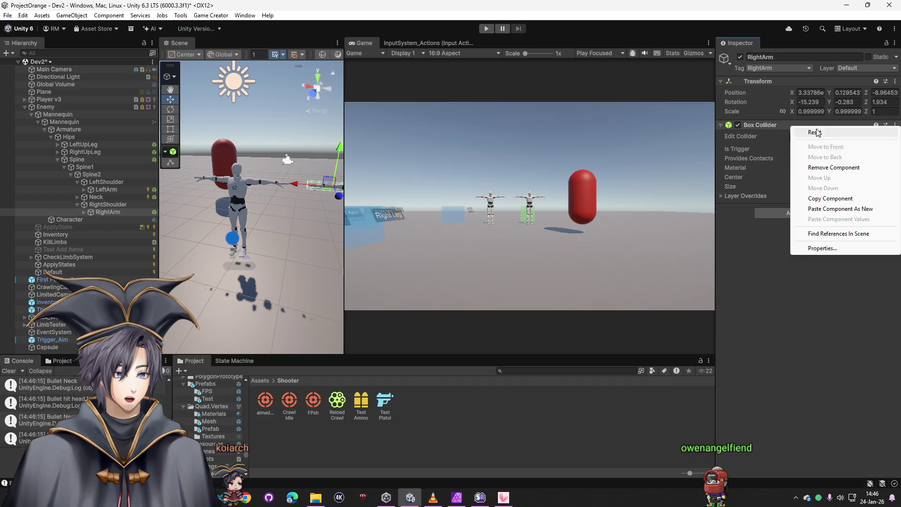
left_click(842, 209)
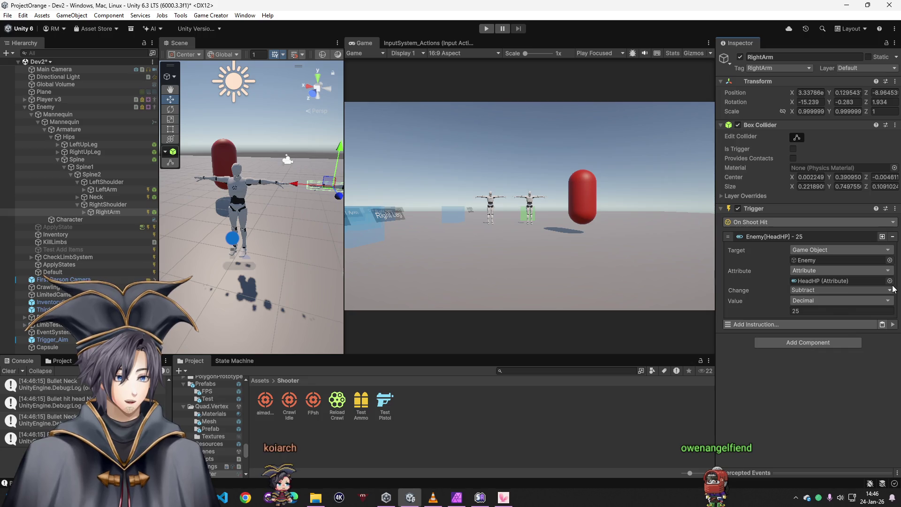
left_click(890, 281)
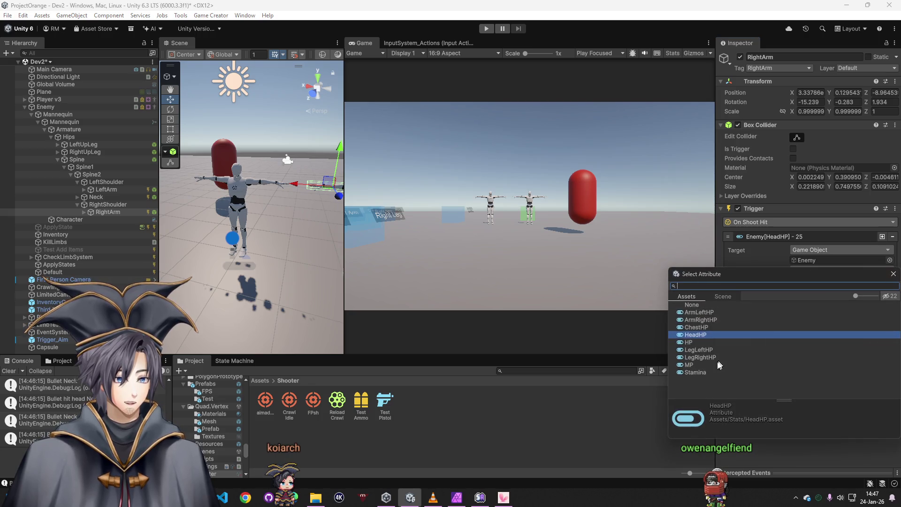
double_click(701, 320)
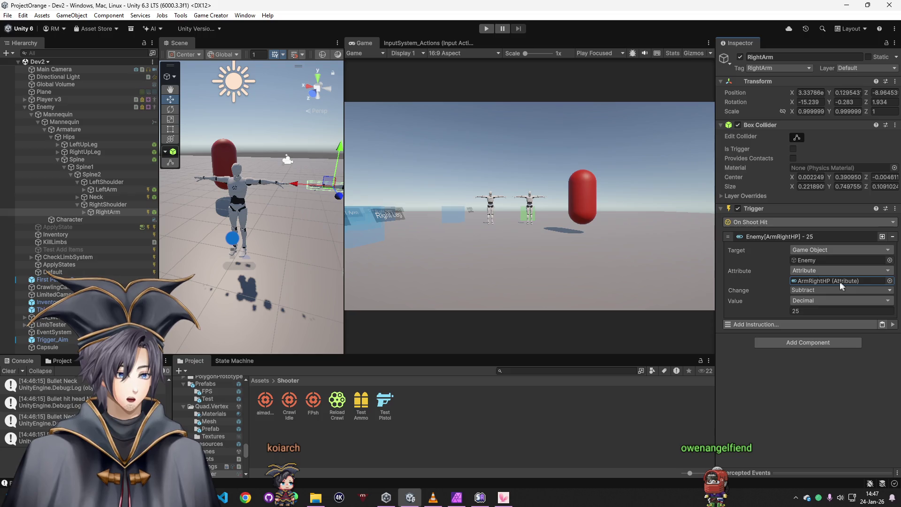
Step: Paste the trigger onto LeftUpLeg with its attribute set to LegLeftHP
left_click(81, 144)
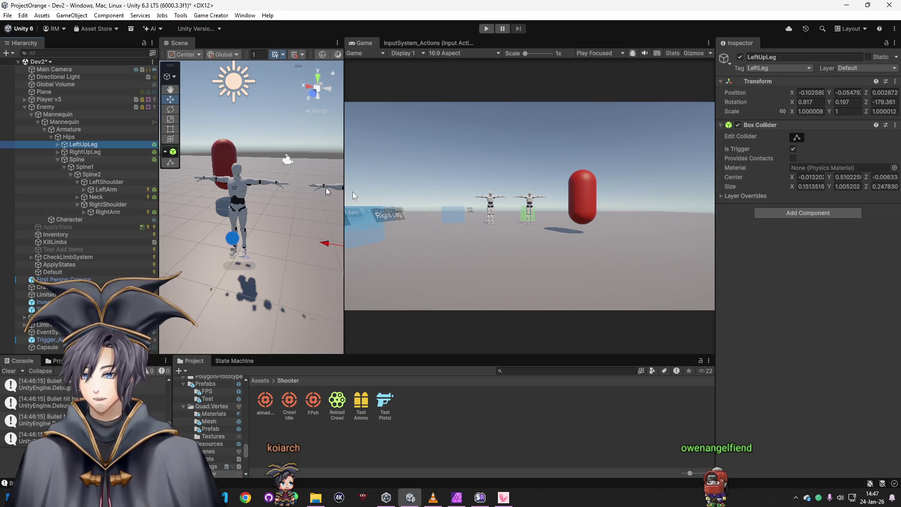
right_click(782, 127)
left_click(828, 203)
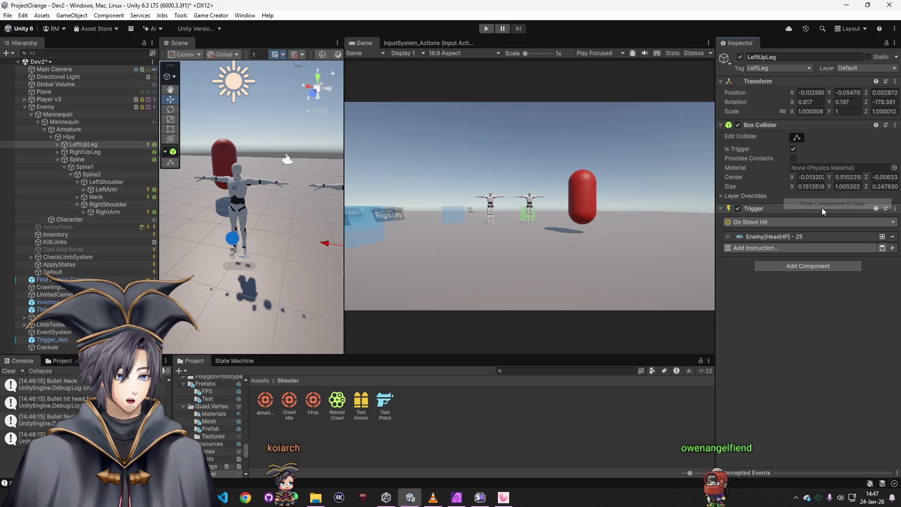
left_click(843, 237)
left_click(840, 277)
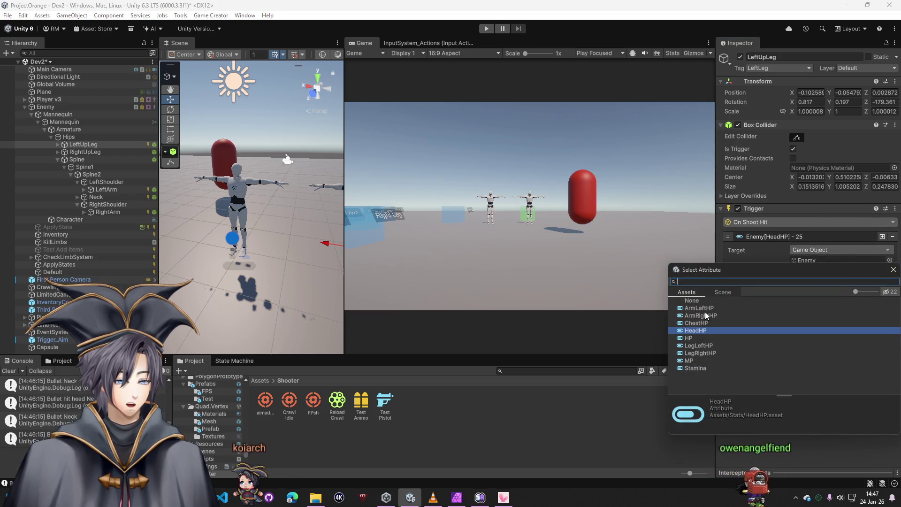
left_click(701, 345)
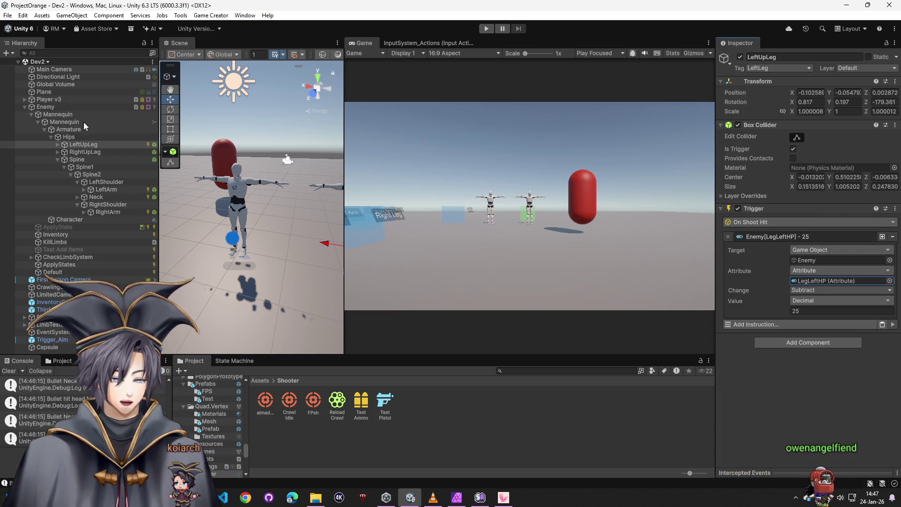
Step: Paste the trigger onto RightUpLeg targeting LegRightHP, then start play mode
left_click(91, 154)
right_click(798, 125)
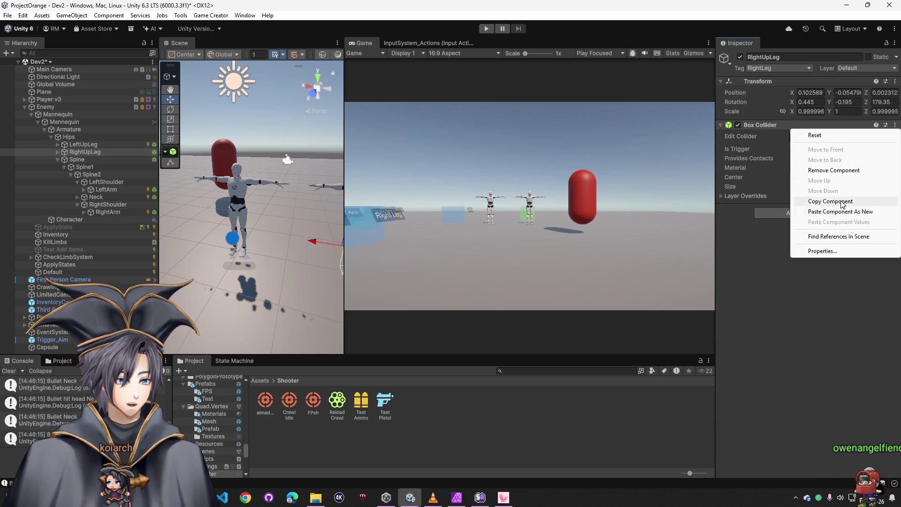
left_click(840, 212)
left_click(860, 237)
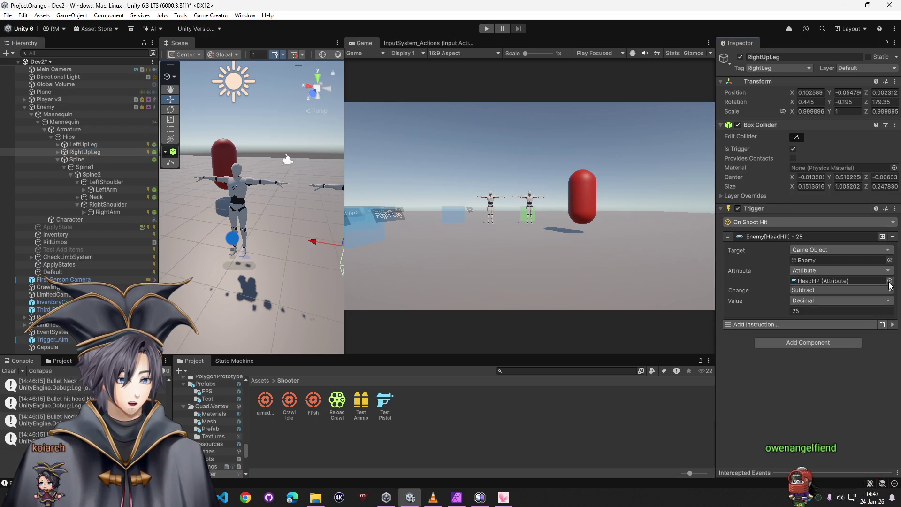
left_click(889, 281)
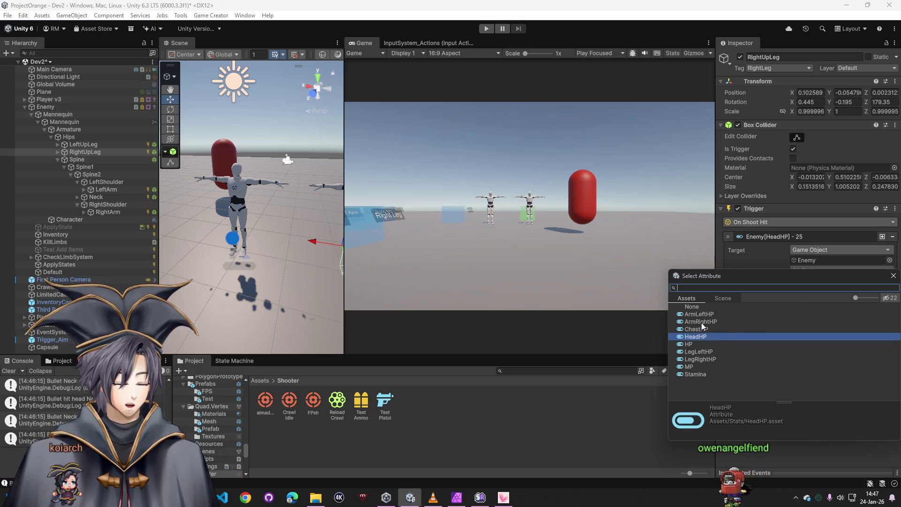
double_click(702, 359)
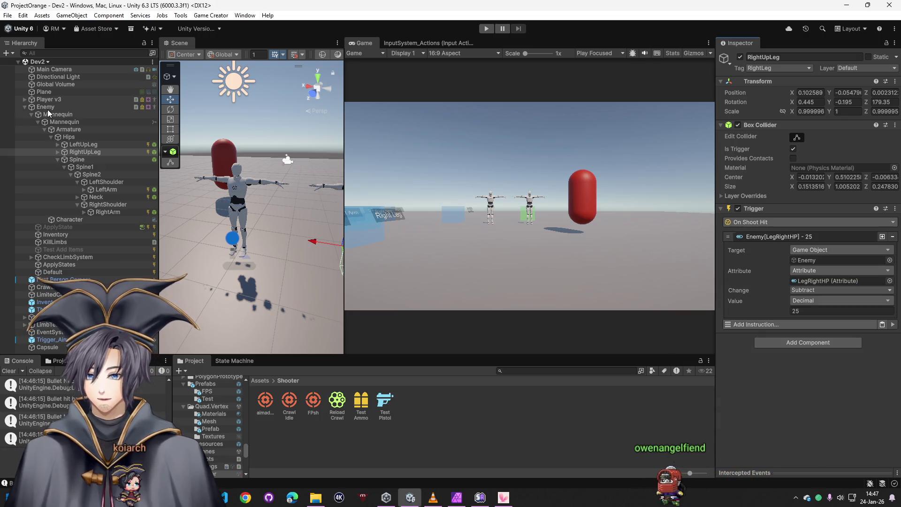
left_click(487, 29)
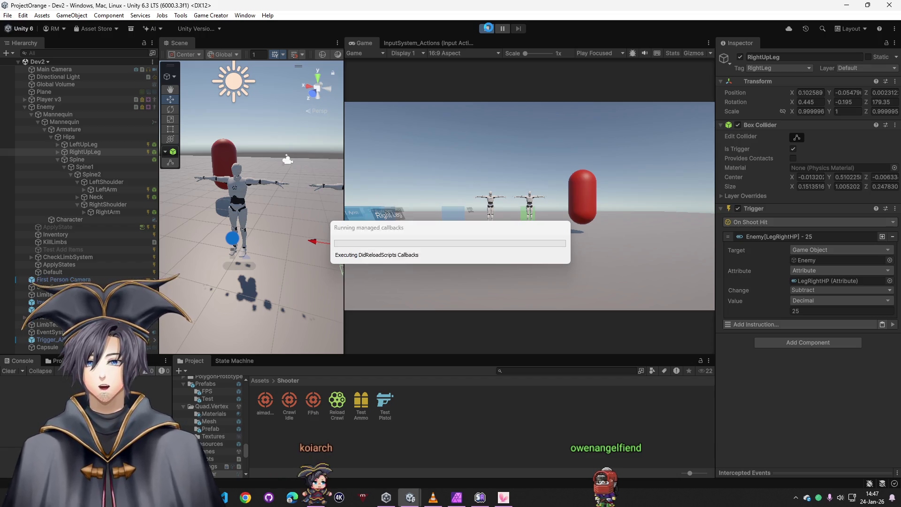
Step: Shoot the mannequin twice, then select Enemy to read Head HP 75 and Arm Left HP 50
left_click(486, 91)
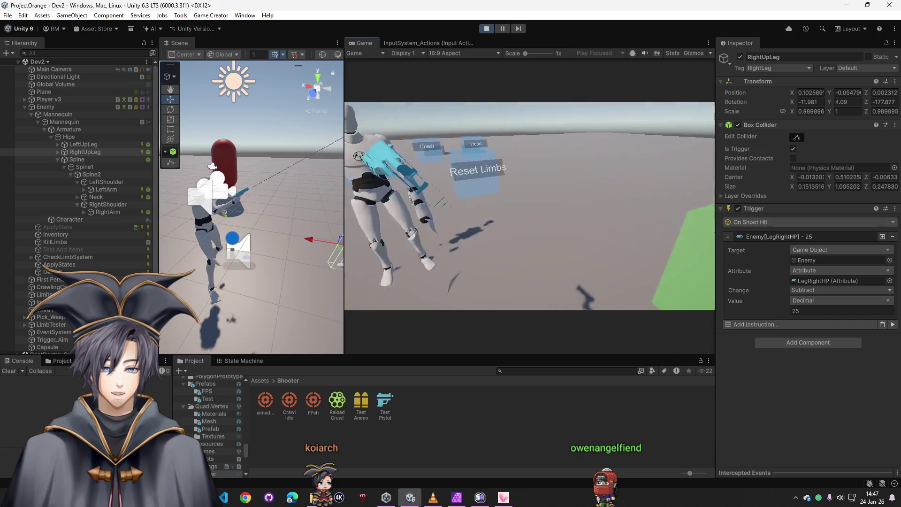
left_click(530, 206)
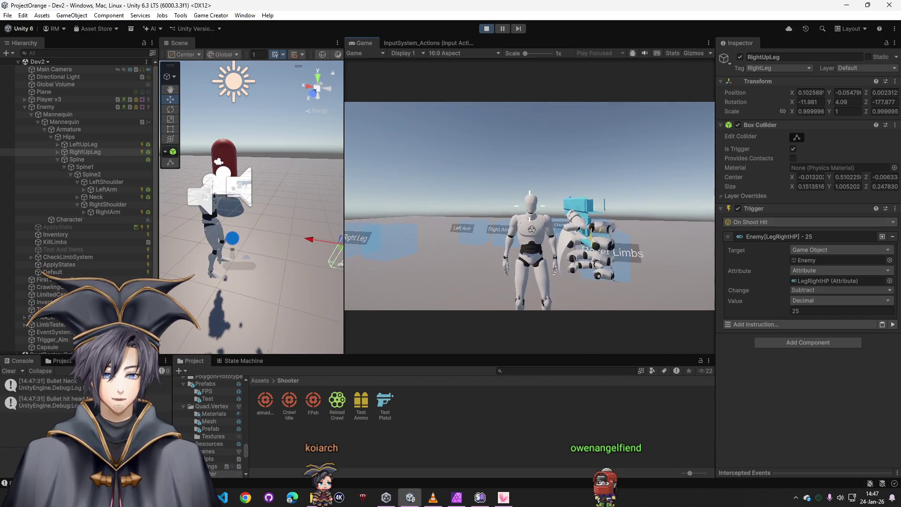
left_click(530, 206)
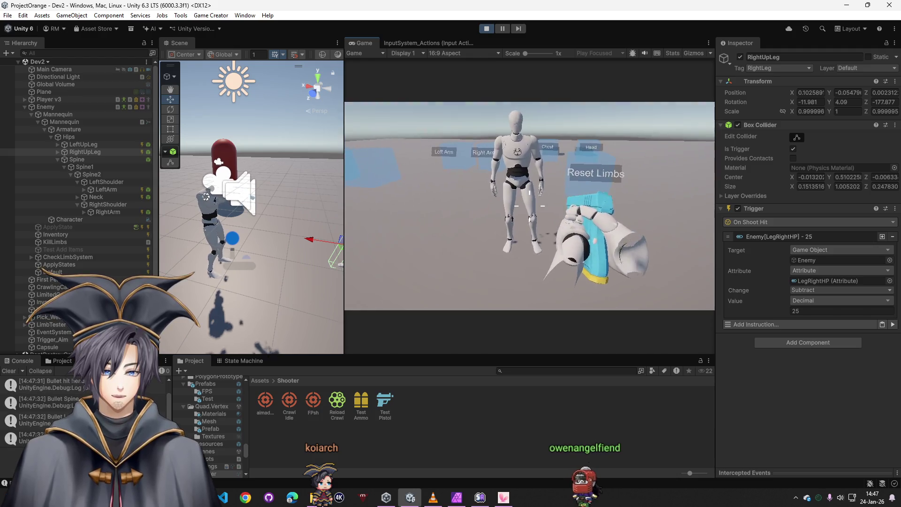
key("super")
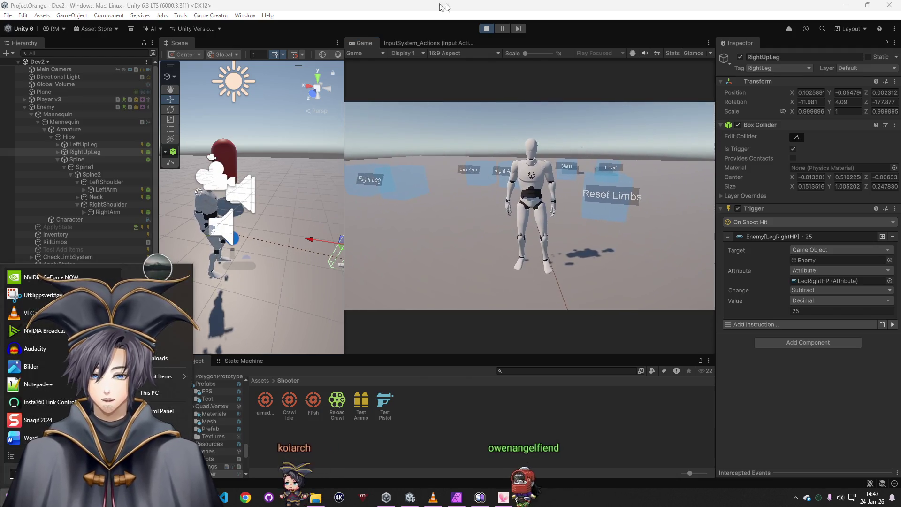
left_click(46, 107)
scroll(788, 371, "down", 10)
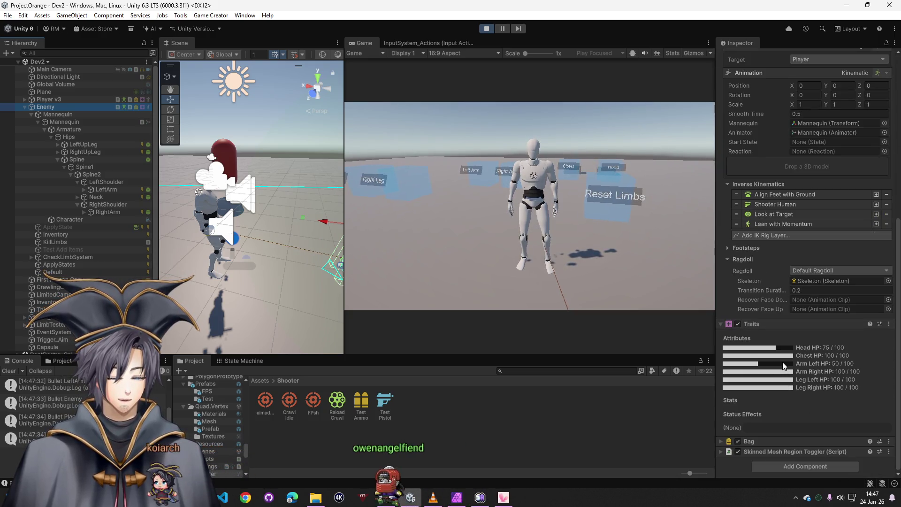
left_click(530, 206)
key("w")
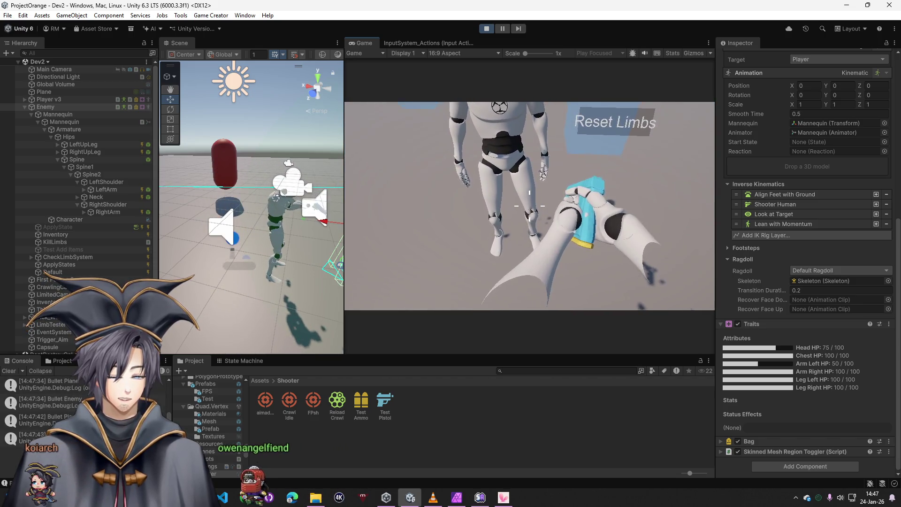
left_click(530, 205)
left_click(530, 205)
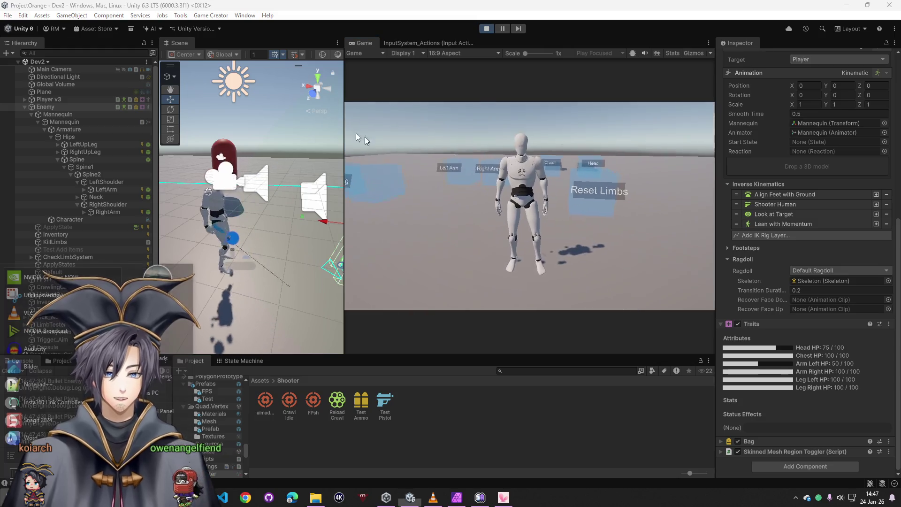
key("super")
left_click_drag(276, 229, 393, 253)
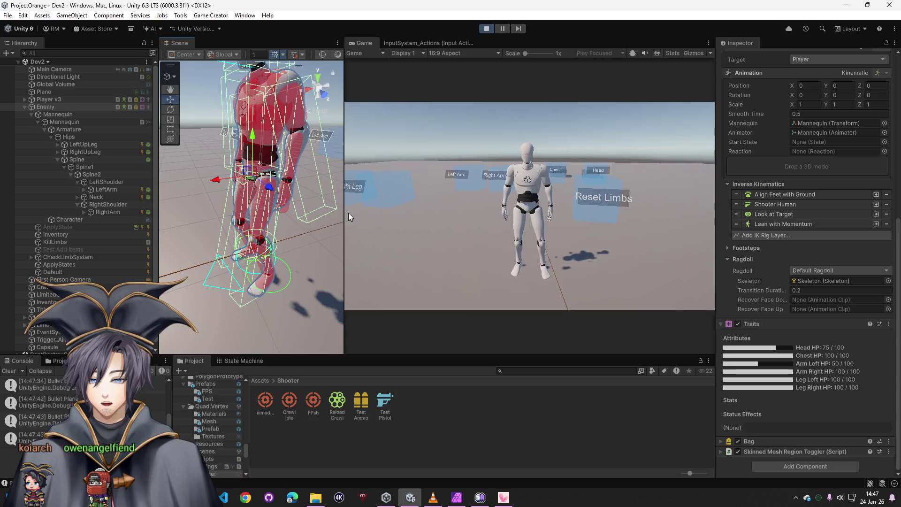
mouse_move(286, 223)
left_mouse_down()
mouse_move(275, 250)
mouse_move(350, 157)
mouse_move(348, 137)
mouse_move(426, 125)
mouse_move(290, 141)
left_mouse_up()
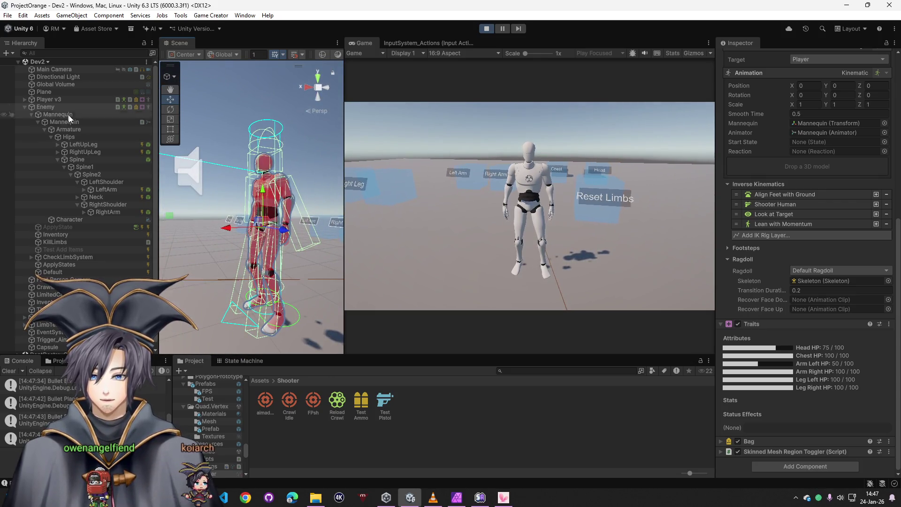
left_click_drag(252, 222, 257, 240)
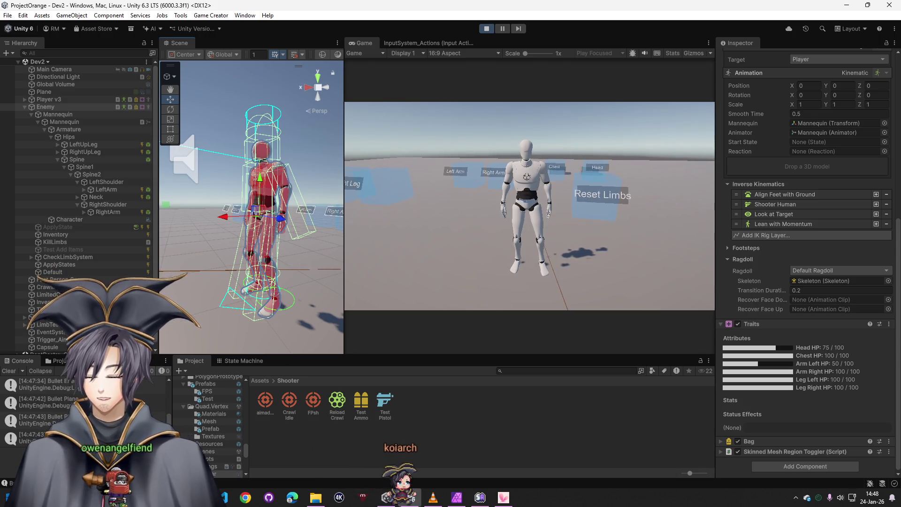
left_click(675, 298)
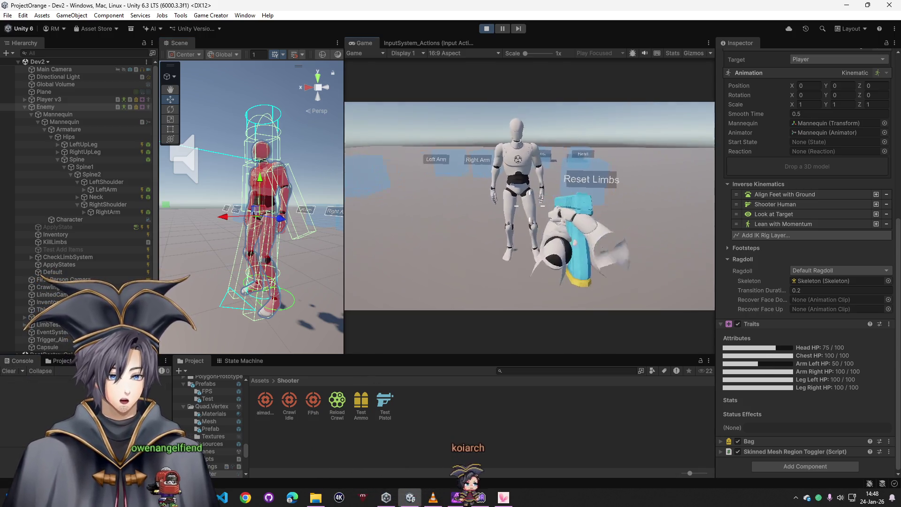
key("w")
key("s")
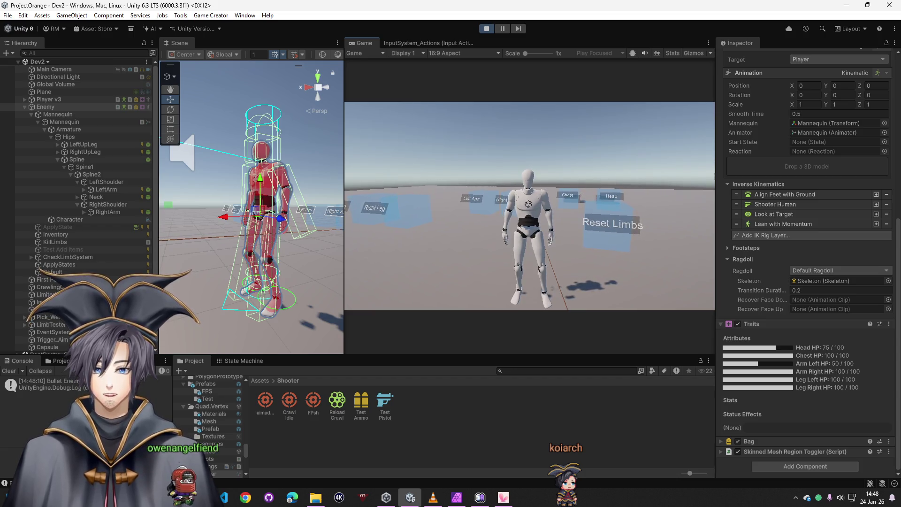
key("super")
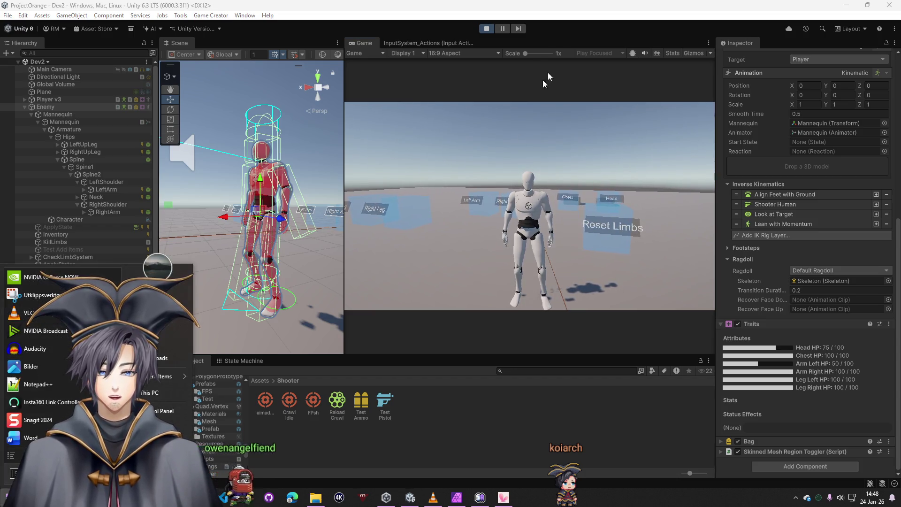
left_click(486, 29)
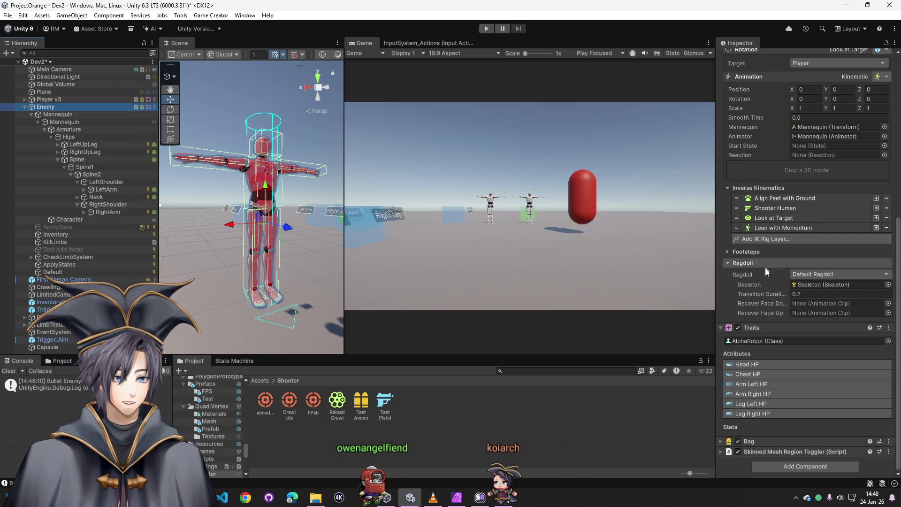
Step: Scroll back up the Enemy Inspector and run the game again with the 0.1 motion radius
scroll(759, 177, "up", 5)
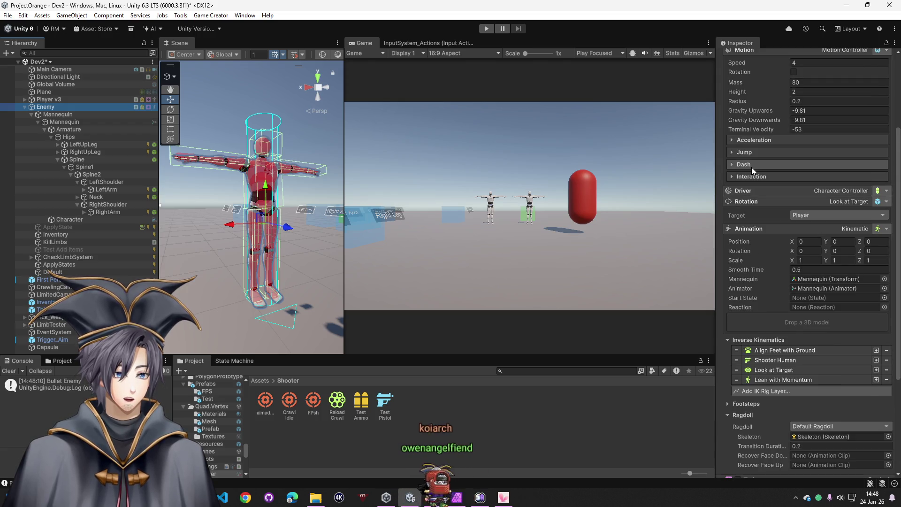
scroll(754, 178, "up", 3)
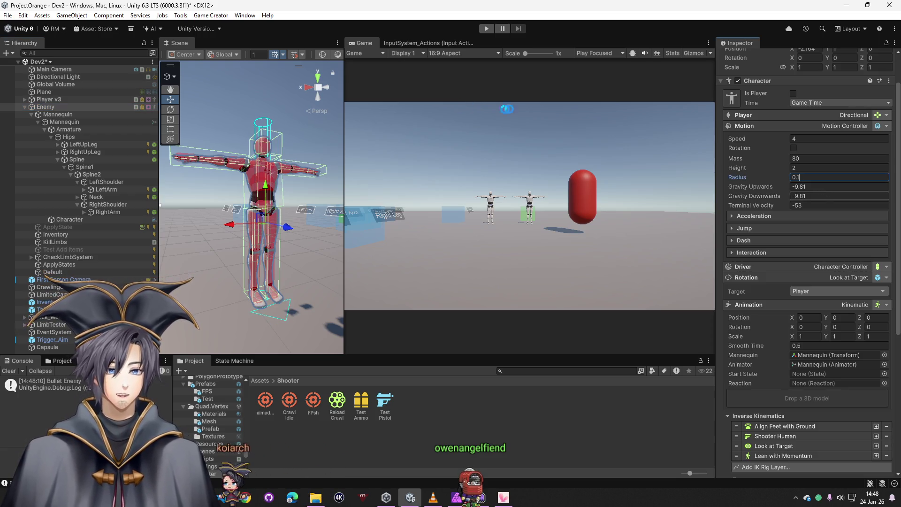
left_click(486, 29)
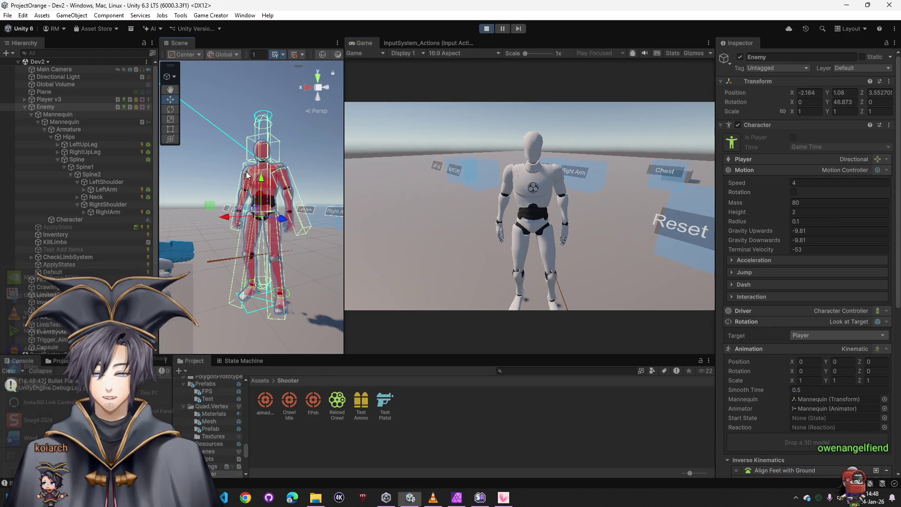
Step: Orbit to a side view of the legs and shoot at the mannequin
scroll(272, 218, "up", 5)
left_click_drag(272, 218, 221, 215)
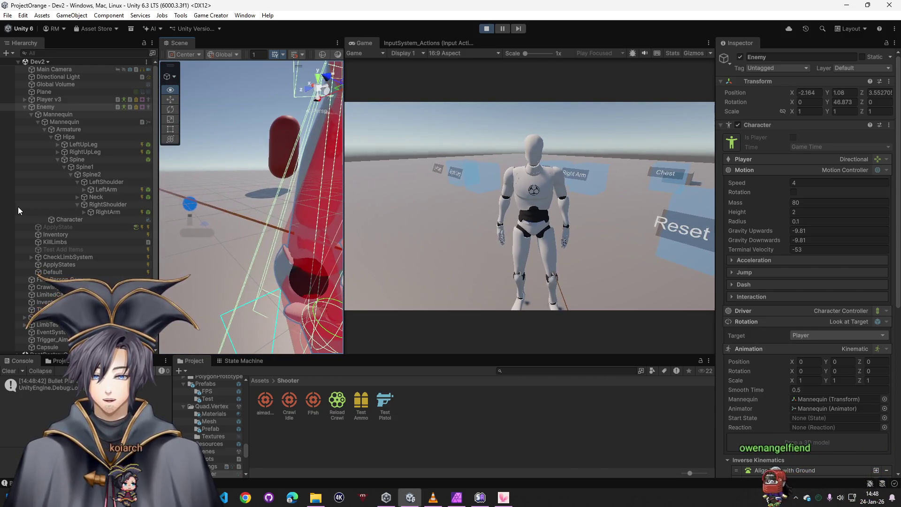
left_click(408, 228)
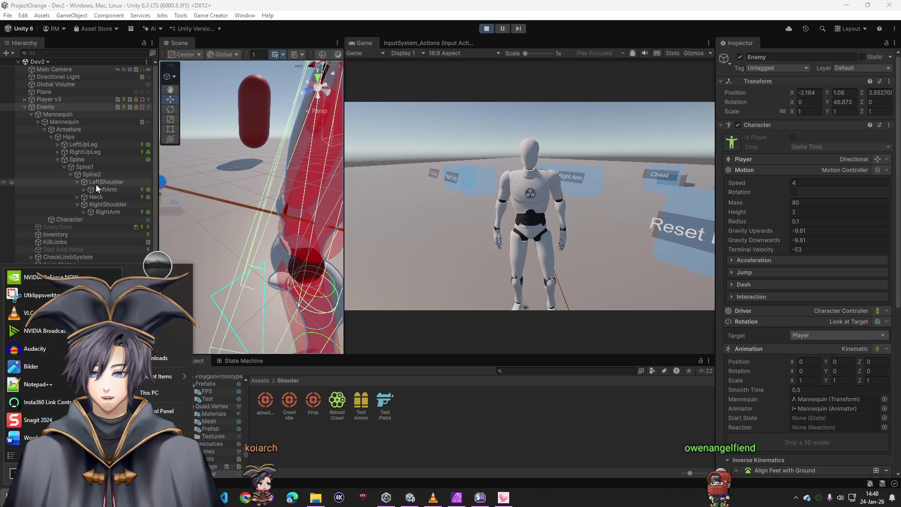
Step: Select LeftUpLeg, frame its collider, and widen the Scene view beside the Game view
left_click(85, 153)
key("Up")
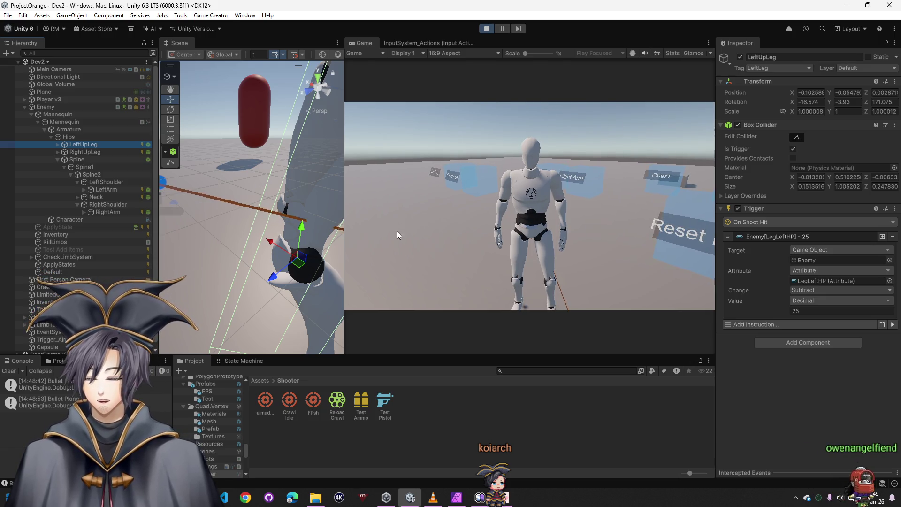
key("f")
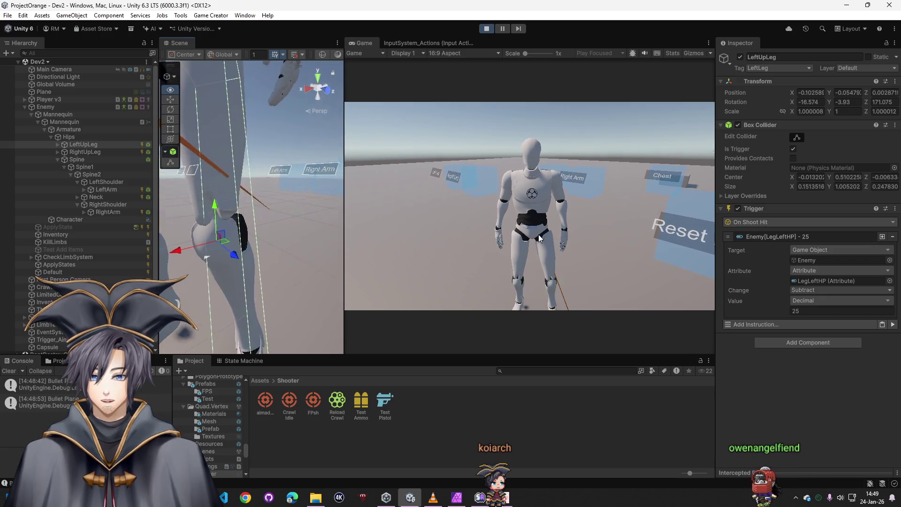
mouse_move(291, 206)
left_mouse_down()
mouse_move(283, 203)
mouse_move(300, 211)
left_mouse_up()
left_click(373, 224)
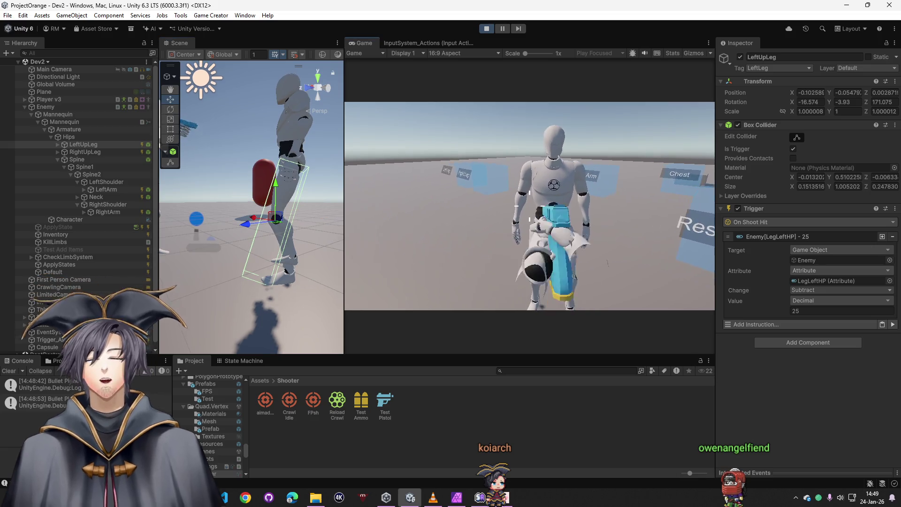
key("super")
left_click_drag(345, 179, 398, 182)
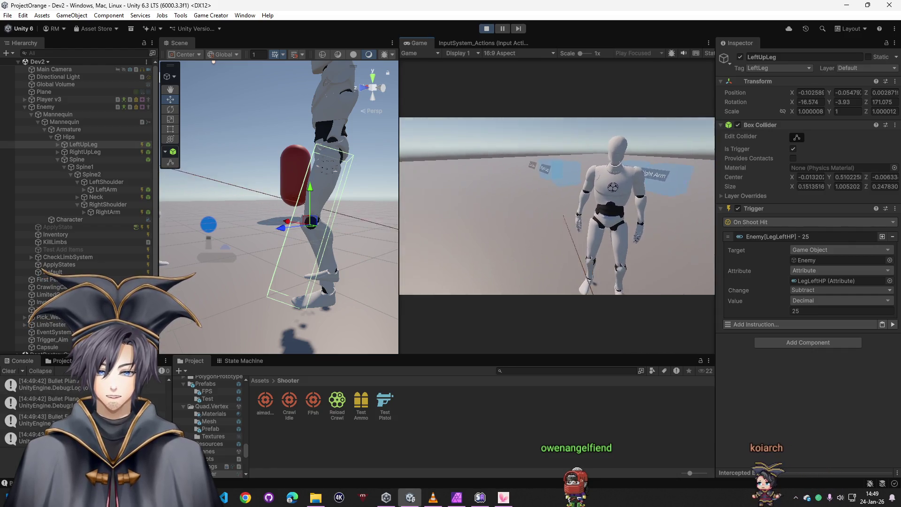
Step: Turn off Is Trigger on LeftUpLeg's Box Collider, shoot the leg, and exit play mode
key("super")
key("f")
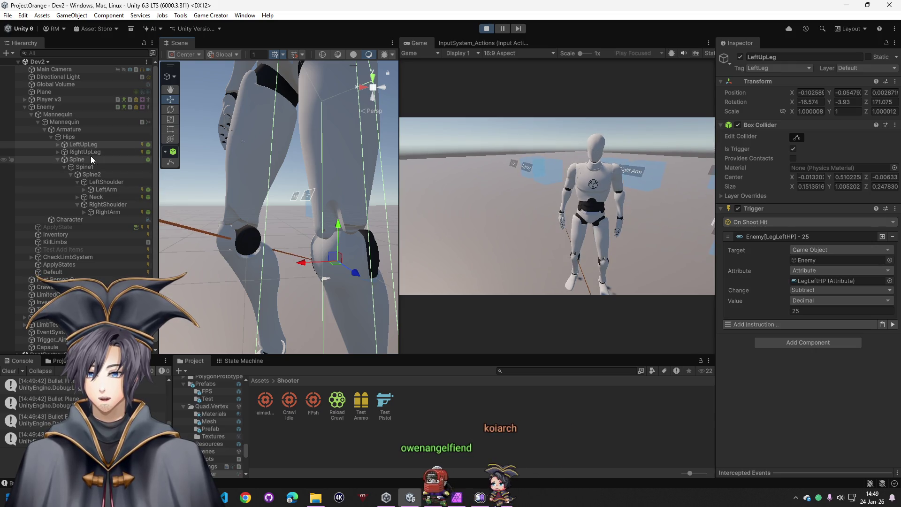
left_click(106, 190)
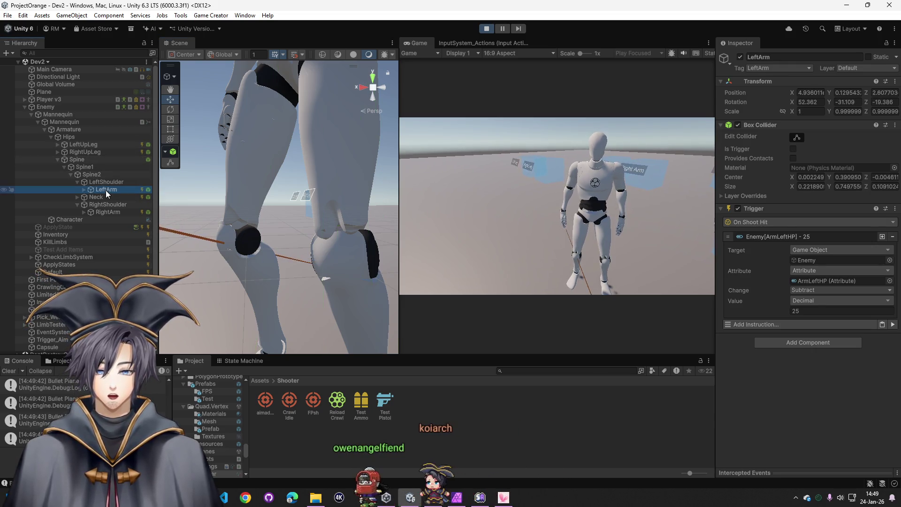
left_click(84, 144)
left_click(794, 148)
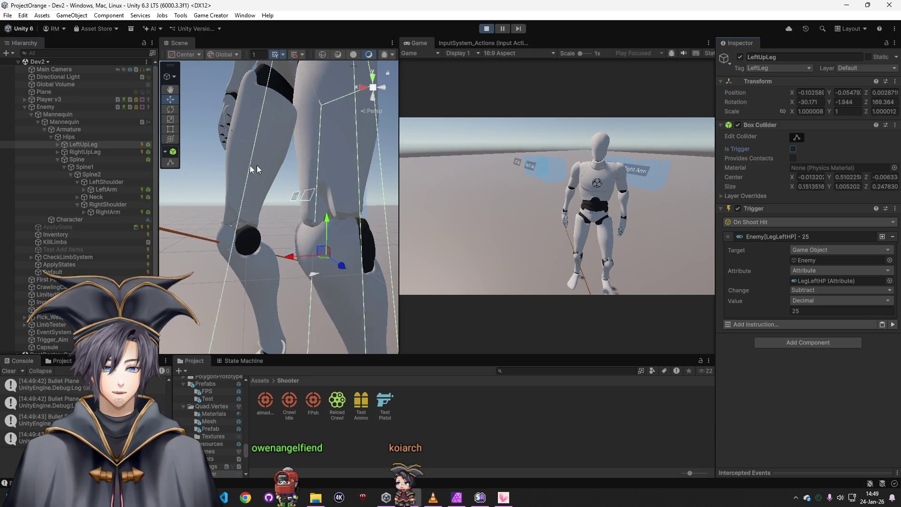
left_click(568, 240)
left_click(557, 206)
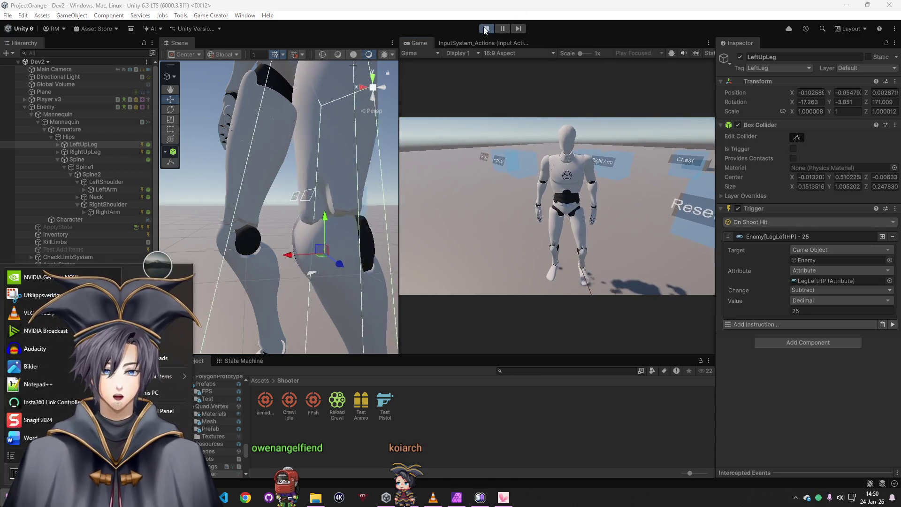
key("ctrl+p")
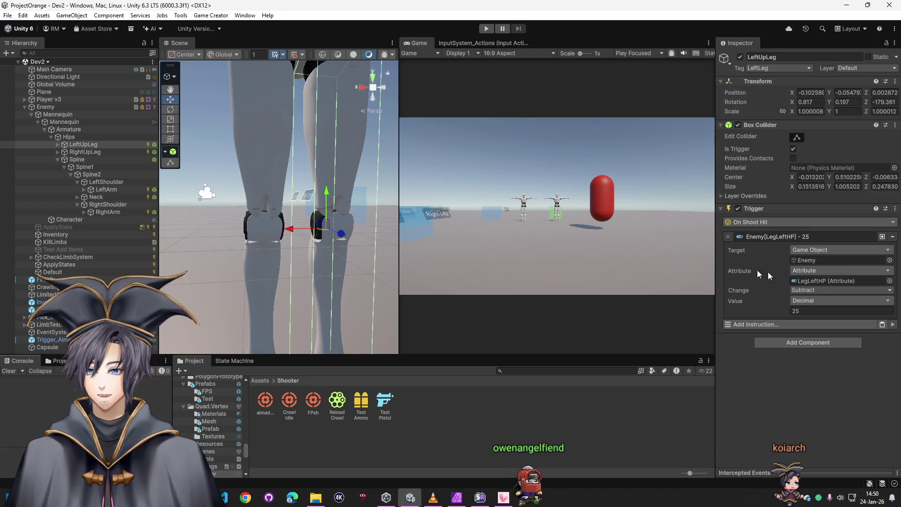
Step: Add a Trigger component to LeftUpLeg using the On Shoot Hit event
left_click(792, 341)
type("trigg")
type("shot")
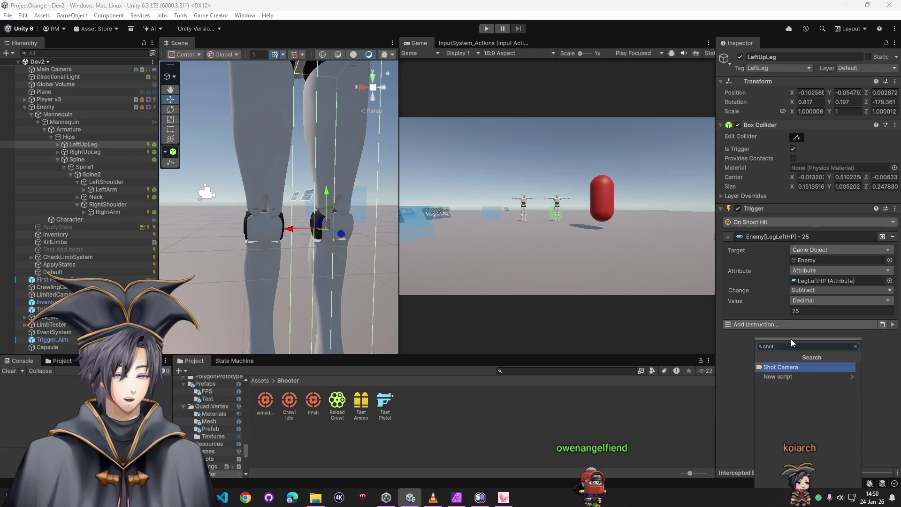
key("BackSpace")
key("BackSpace")
key("BackSpace")
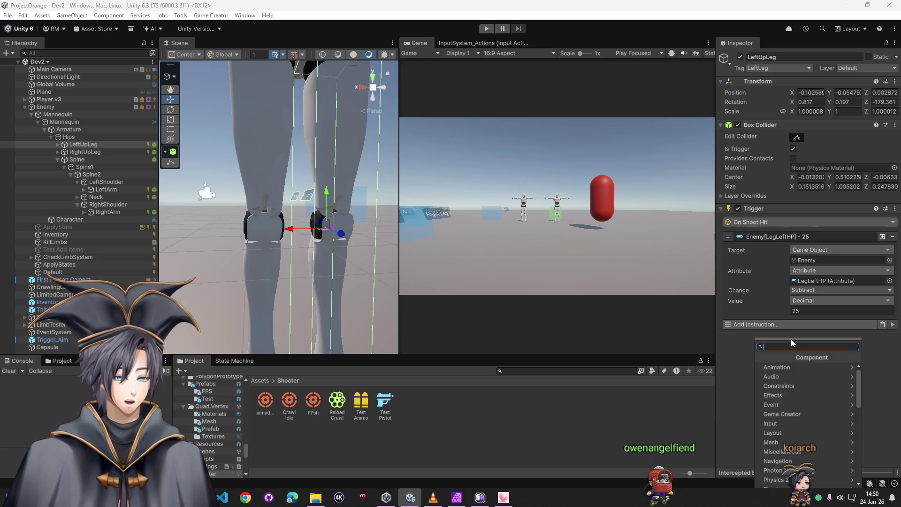
type("trig")
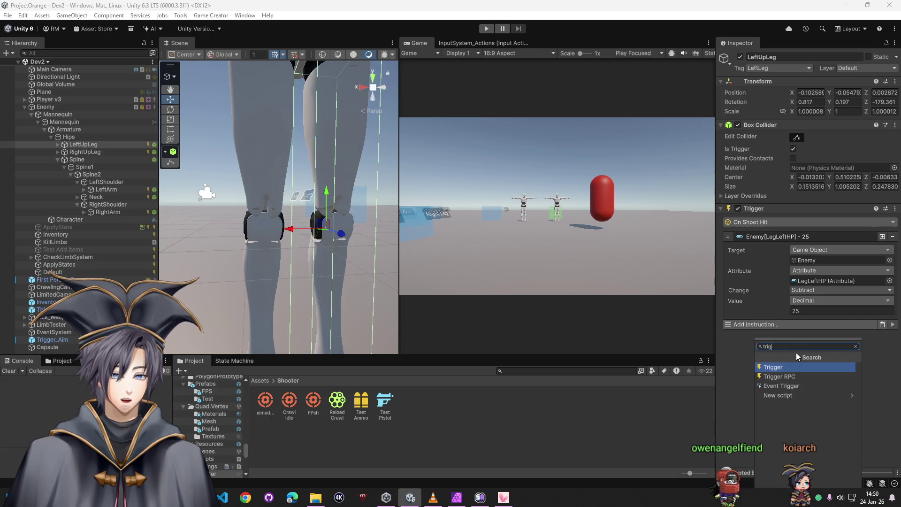
left_click(792, 369)
left_click(758, 351)
type("on s")
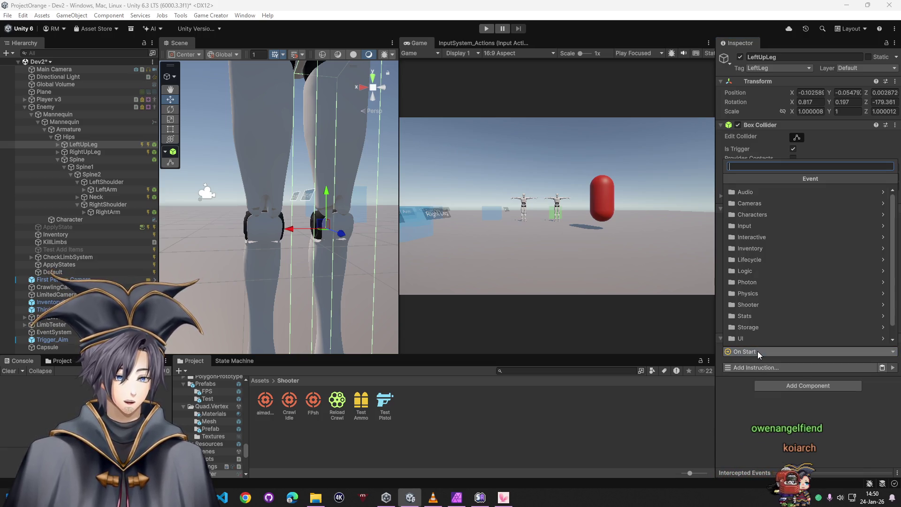
key("BackSpace")
key("BackSpace")
key("BackSpace")
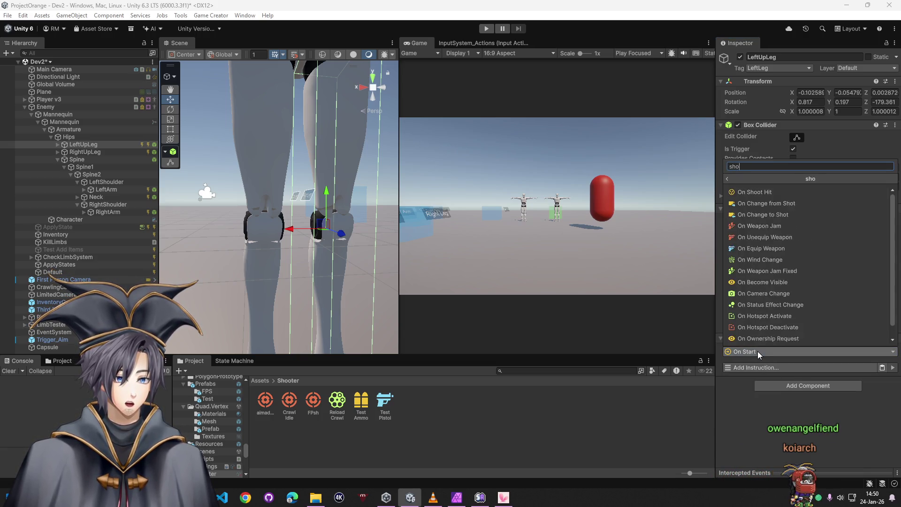
type("shot")
key("BackSpace")
key("BackSpace")
key("BackSpace")
type("hit")
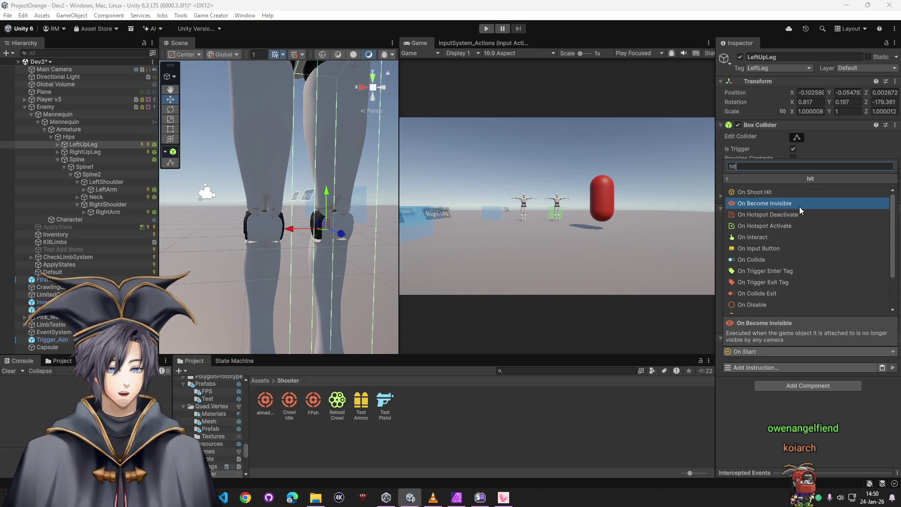
left_click(777, 193)
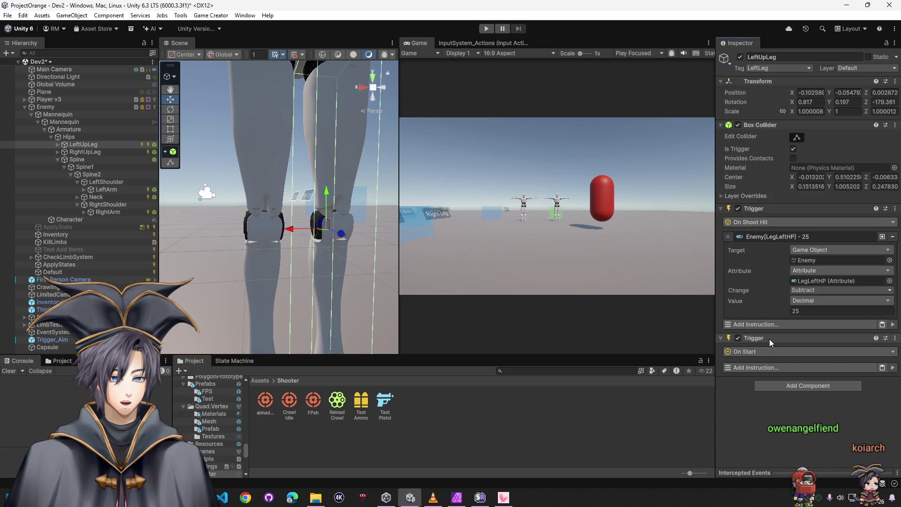
Step: Remove the extra On Start trigger and enable Is Trigger on LeftArm's box collider
right_click(770, 339)
left_click(808, 383)
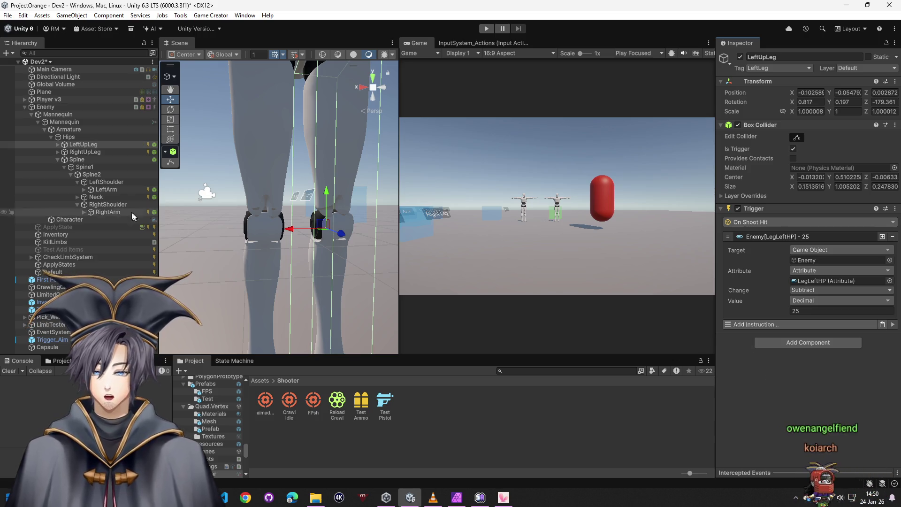
left_click(112, 183)
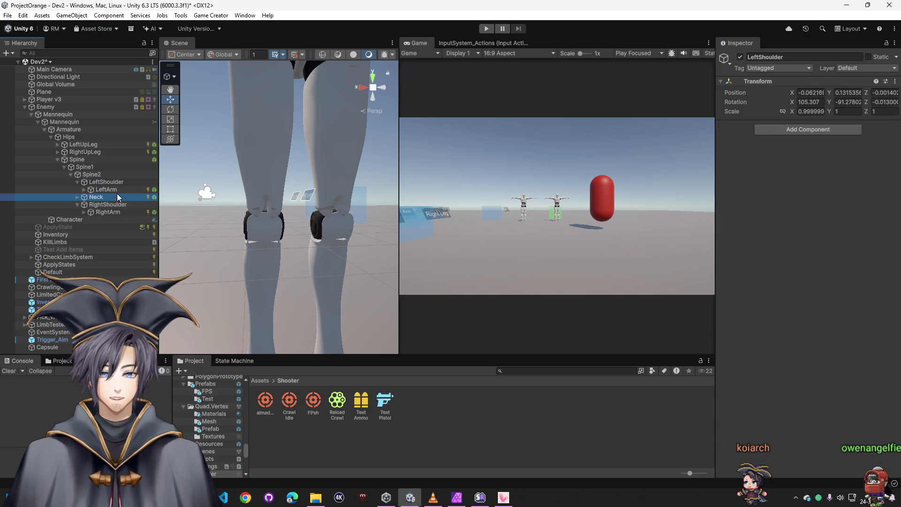
left_click(116, 190)
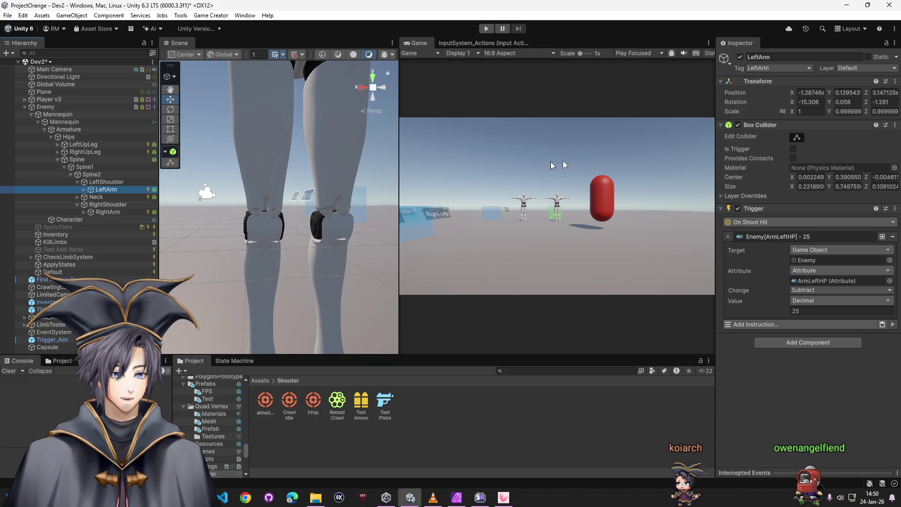
left_click(796, 150)
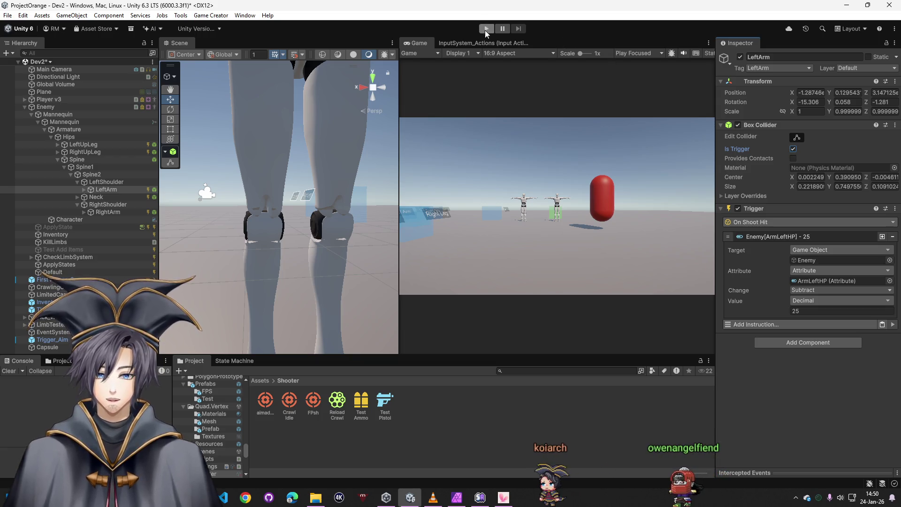
Step: Run the game, fire at the enemy's limbs, then stop play mode
left_click(485, 29)
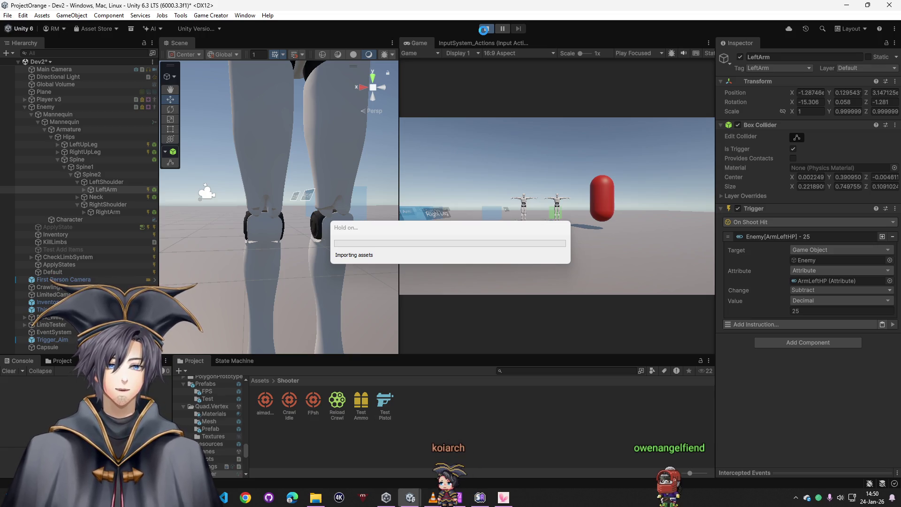
left_click(487, 134)
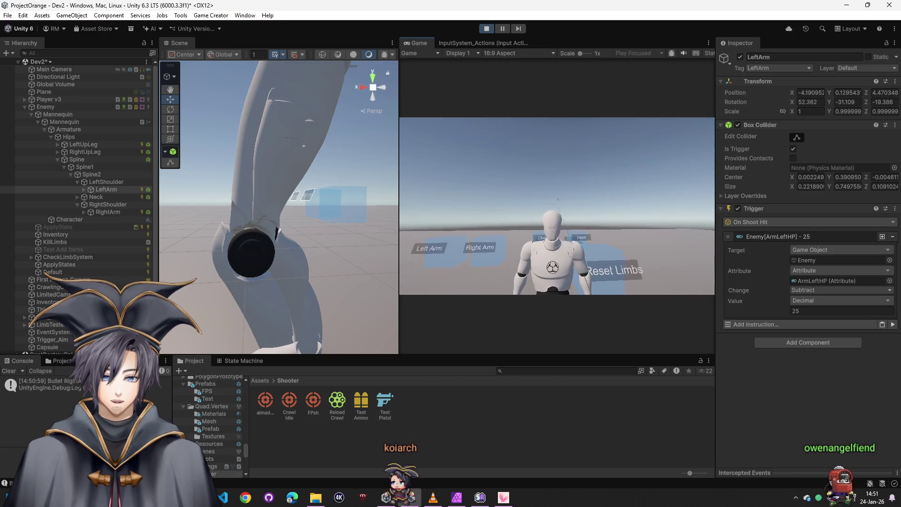
key("super")
left_click(486, 29)
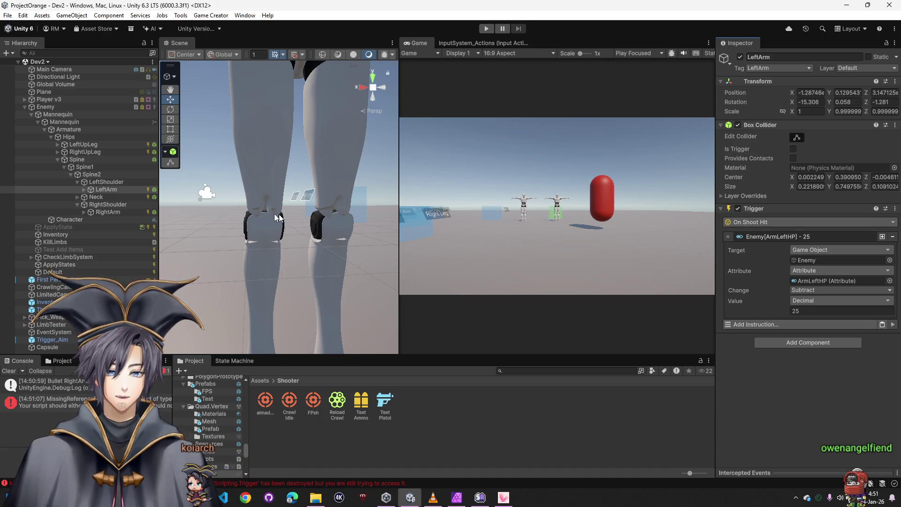
Step: Review the RightArm and upper-leg Trigger components, then start play mode again
left_click(105, 213)
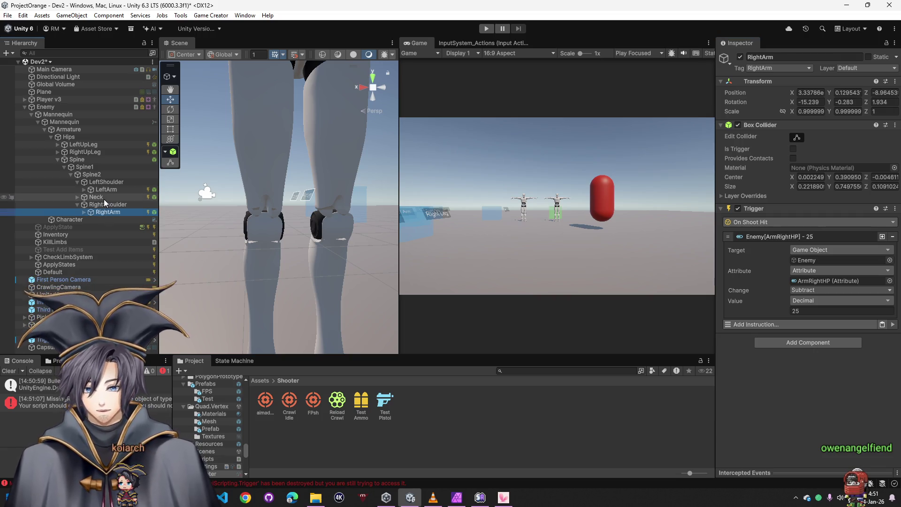
left_click(87, 146)
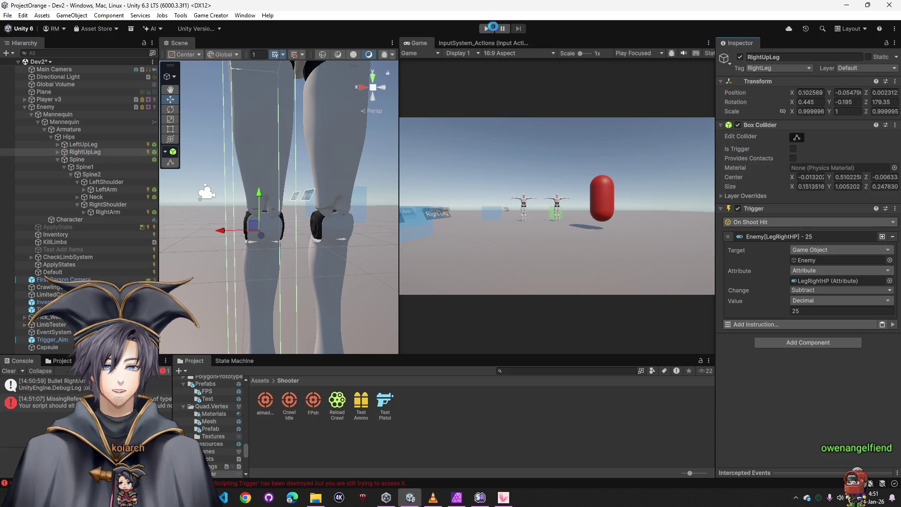
left_click(487, 32)
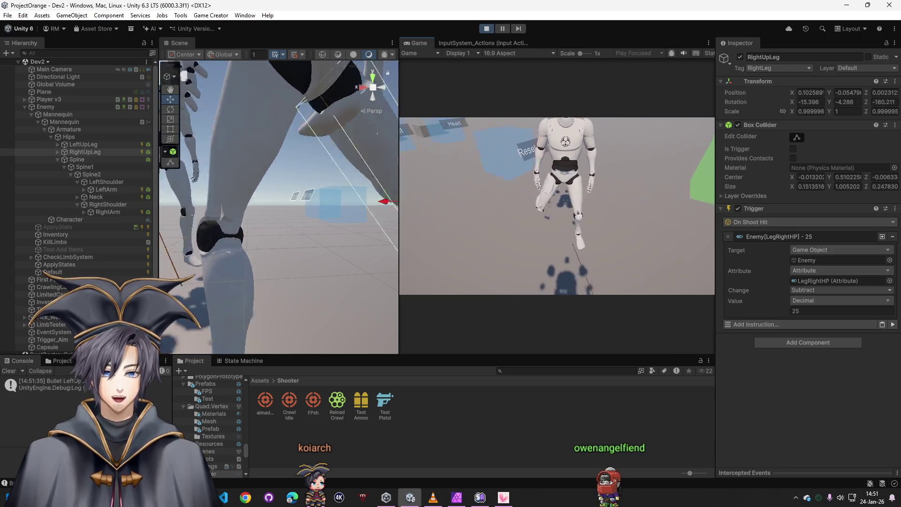
Step: Stop the running game and zoom the Scene view in on the enemy's legs
left_click(487, 29)
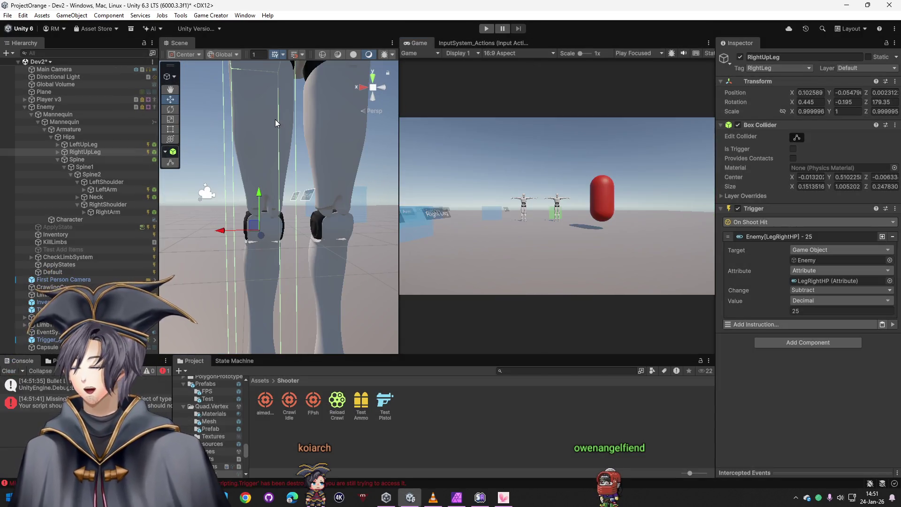
mouse_move(291, 282)
left_mouse_down()
mouse_move(311, 268)
mouse_move(368, 296)
mouse_move(302, 301)
left_mouse_up()
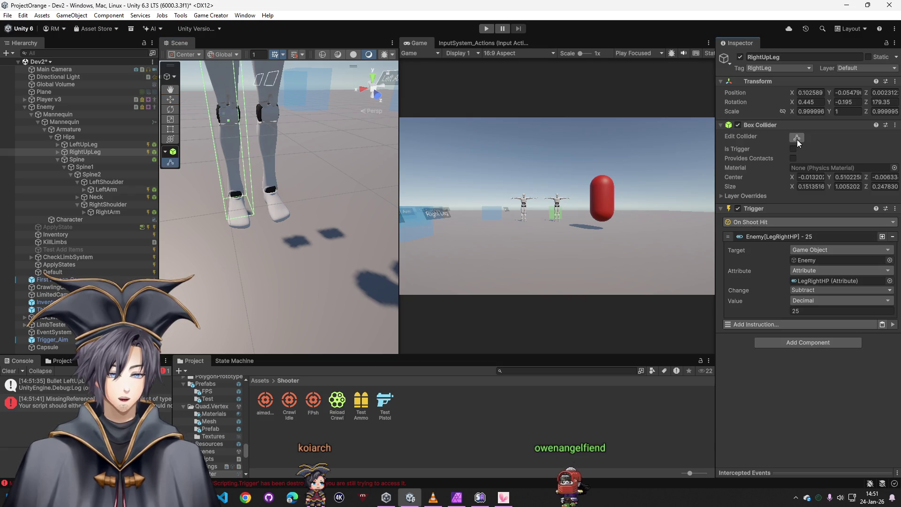
scroll(316, 192, "up", 5)
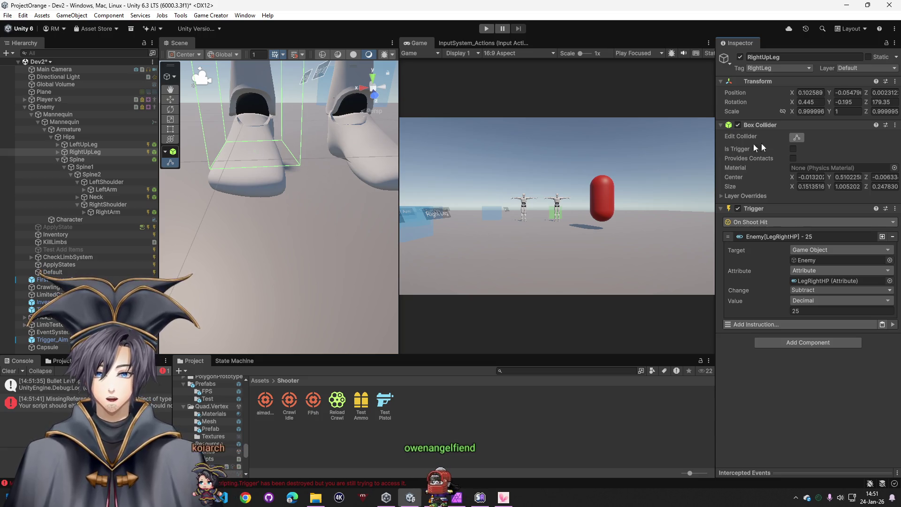
scroll(328, 141, "down", 8)
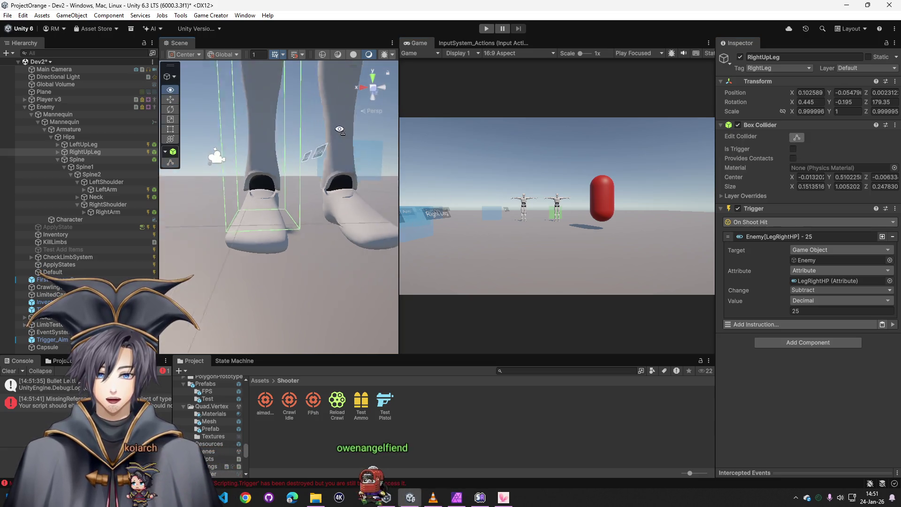
left_click_drag(341, 99, 259, 147)
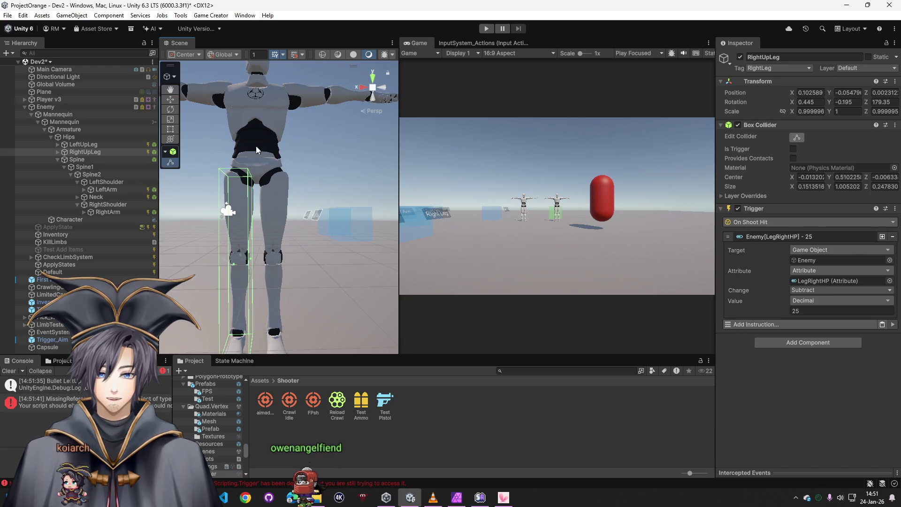
scroll(262, 239, "up", 5)
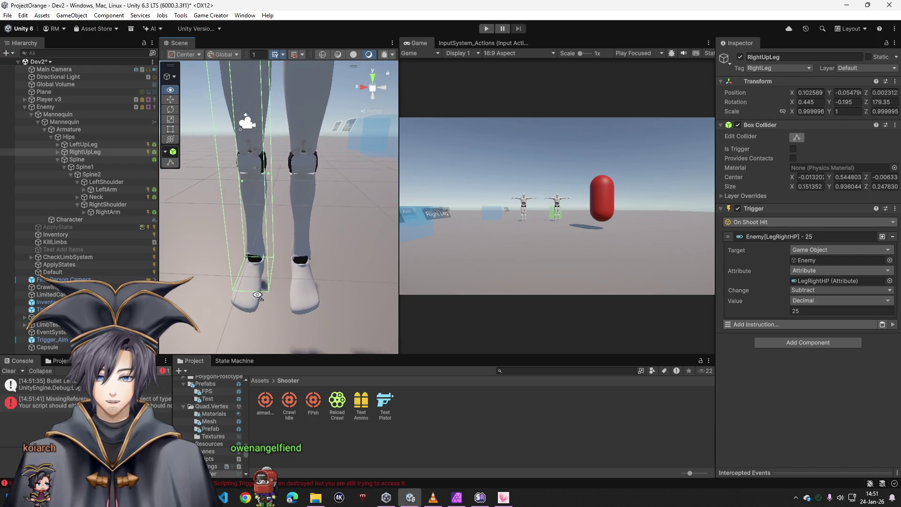
Step: Select RightUpLeg and shrink its box collider to size Y 0.936044, centre Y 0.544803
left_click(310, 280)
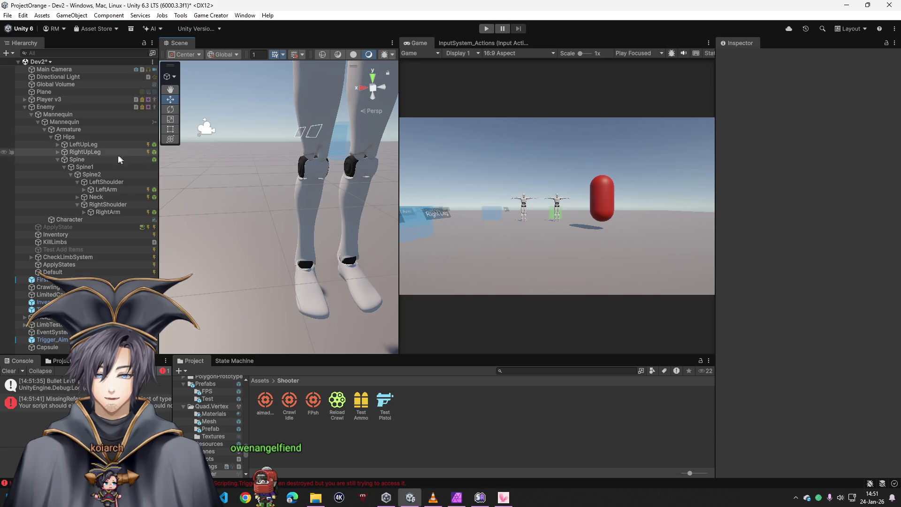
left_click(92, 145)
left_click(103, 152)
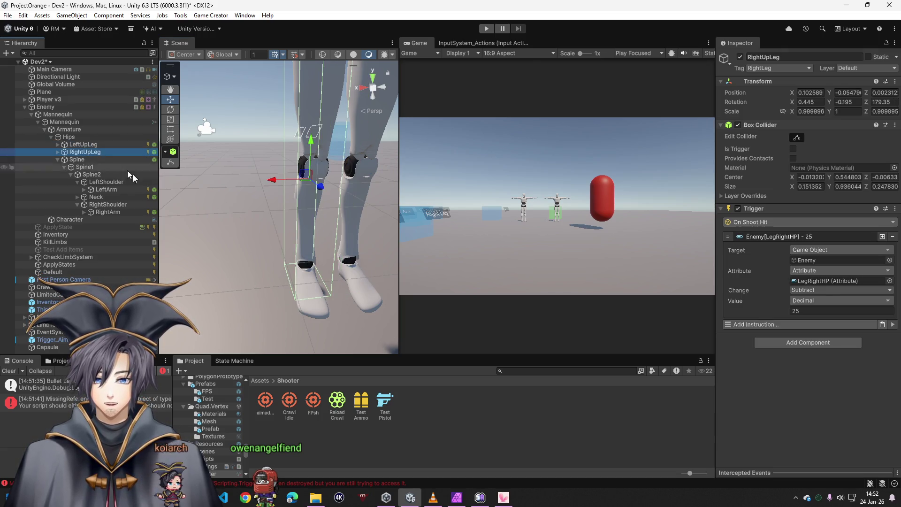
mouse_move(310, 280)
left_mouse_down()
mouse_move(383, 328)
mouse_move(229, 318)
mouse_move(385, 263)
mouse_move(741, 242)
left_mouse_up()
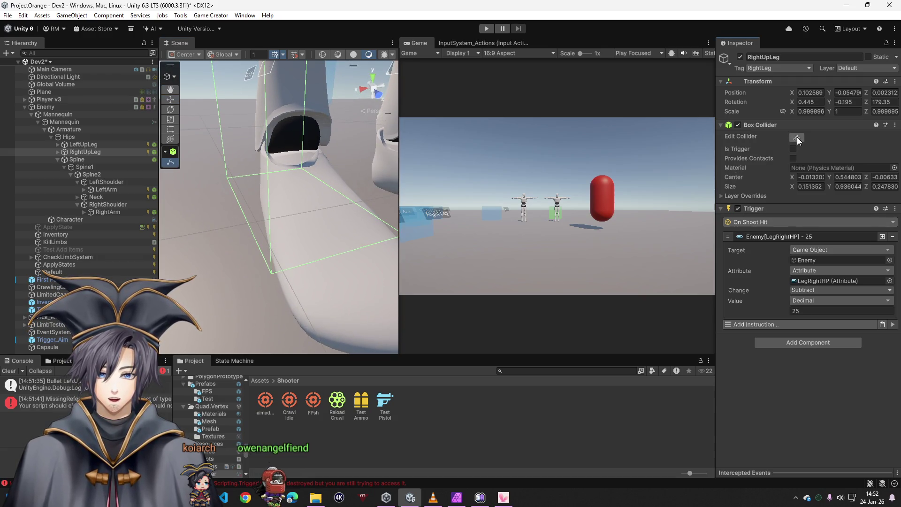
Step: Frame the RightUpLeg collider and compare the trigger settings of the leg, spine and arm bones
key("f")
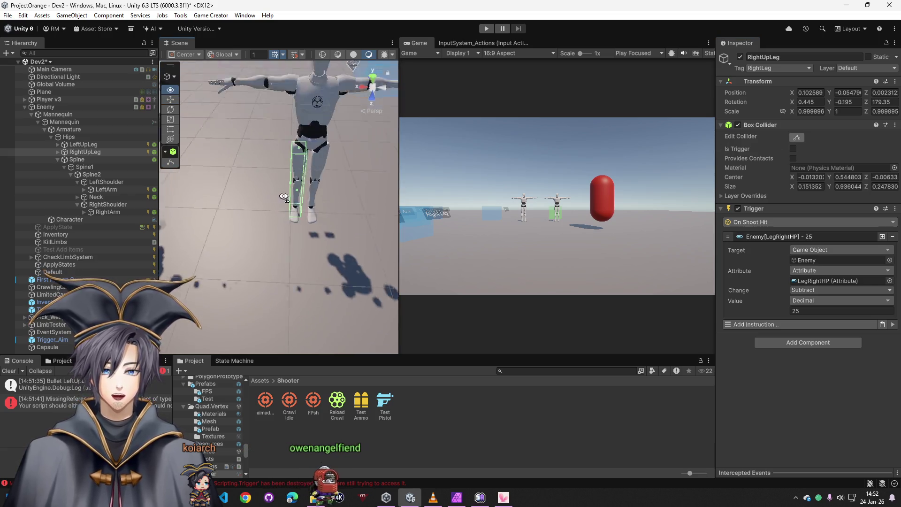
left_click(85, 145, "ctrl")
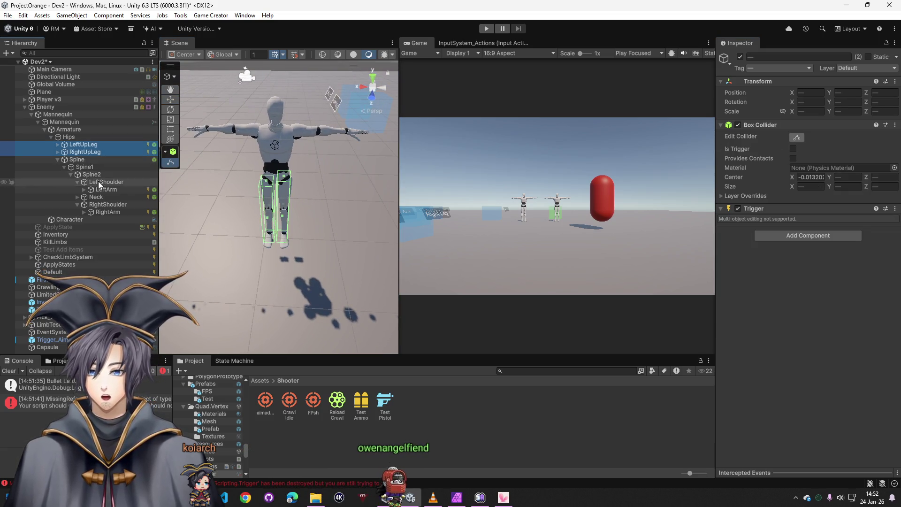
left_click(107, 204, "ctrl")
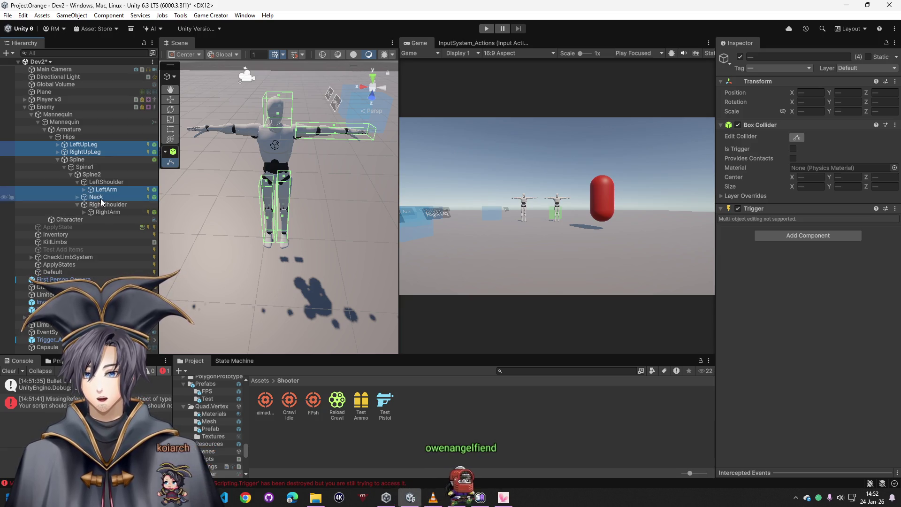
left_click(96, 197, "ctrl")
left_click(86, 167, "ctrl")
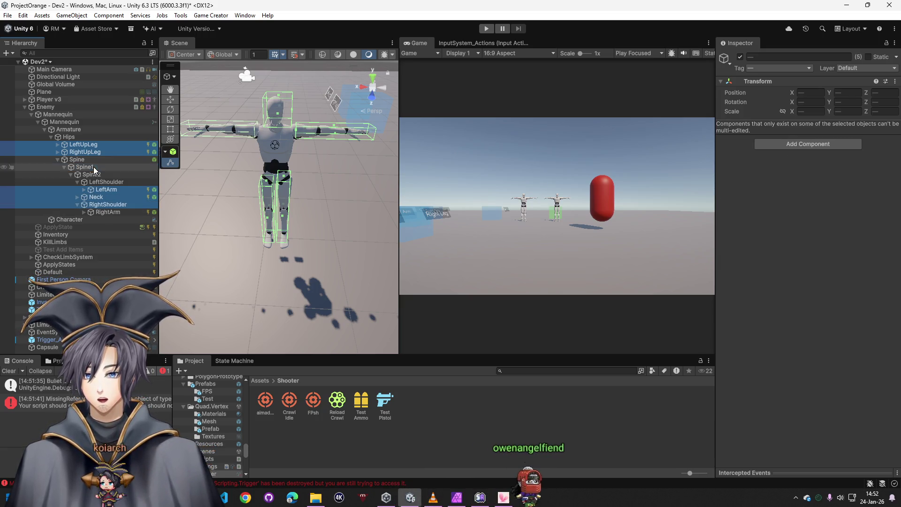
left_click(94, 168, "ctrl")
left_click(91, 161, "ctrl")
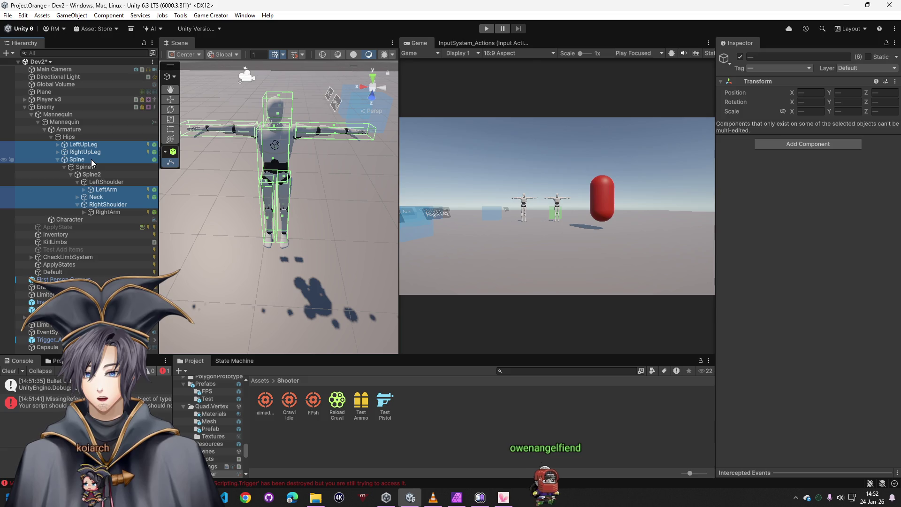
left_click(70, 145)
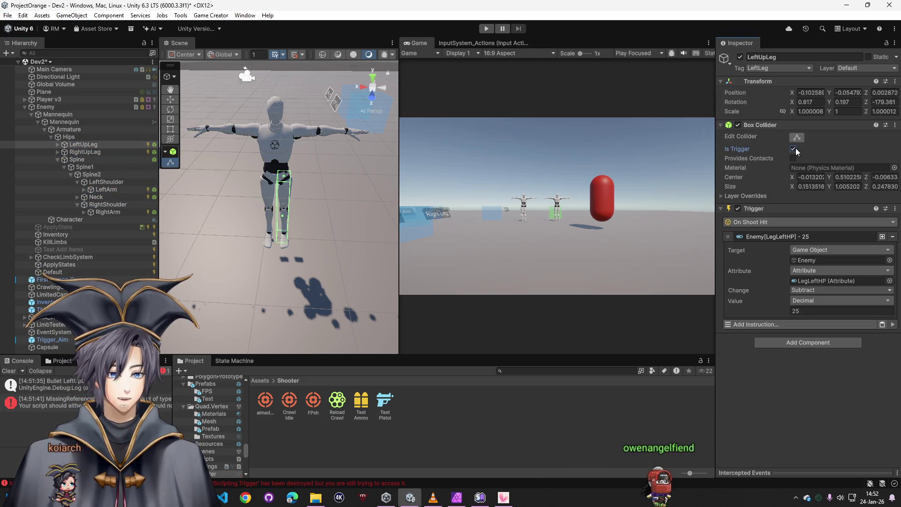
left_click(84, 153)
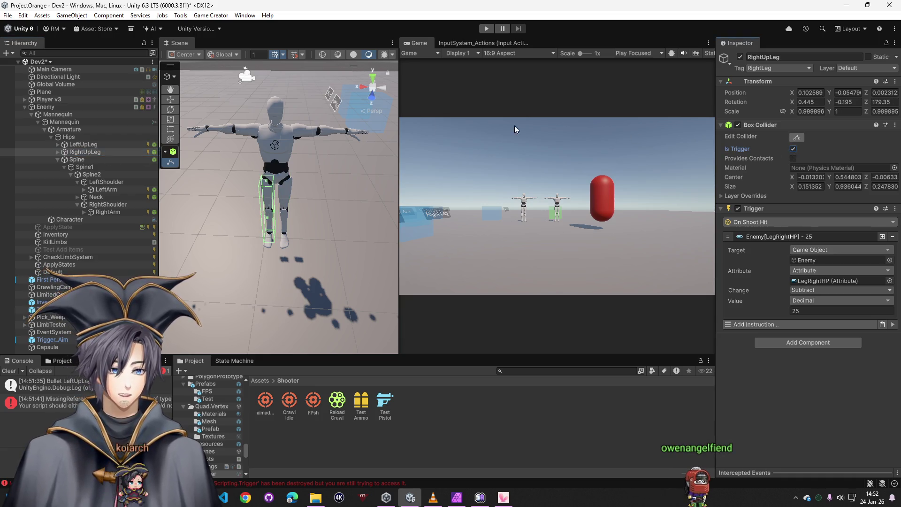
Step: Check Spine's collider, then switch Is Trigger back on for LeftArm's Box Collider
left_click(86, 162)
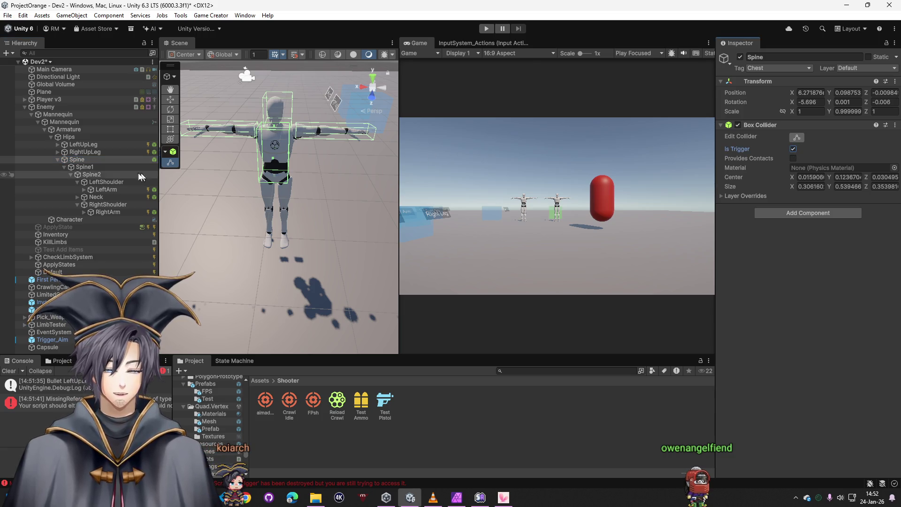
left_click(106, 183)
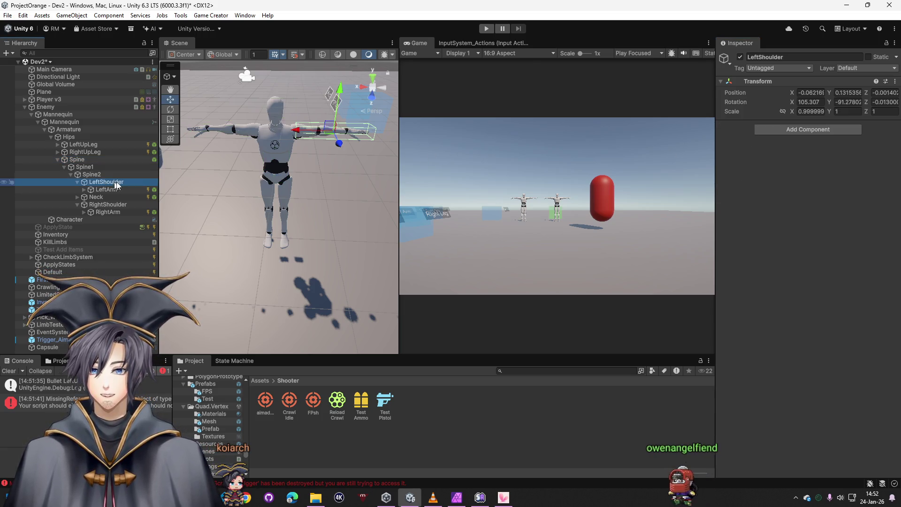
left_click(106, 190)
left_click(793, 149)
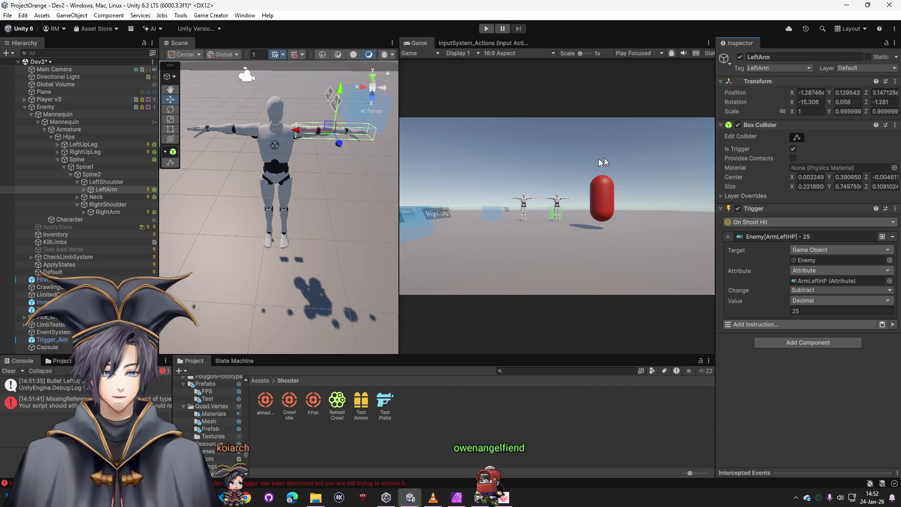
Step: Inspect the Neck, RightShoulder and RightArm colliders and their On Shoot Hit triggers
left_click(104, 198)
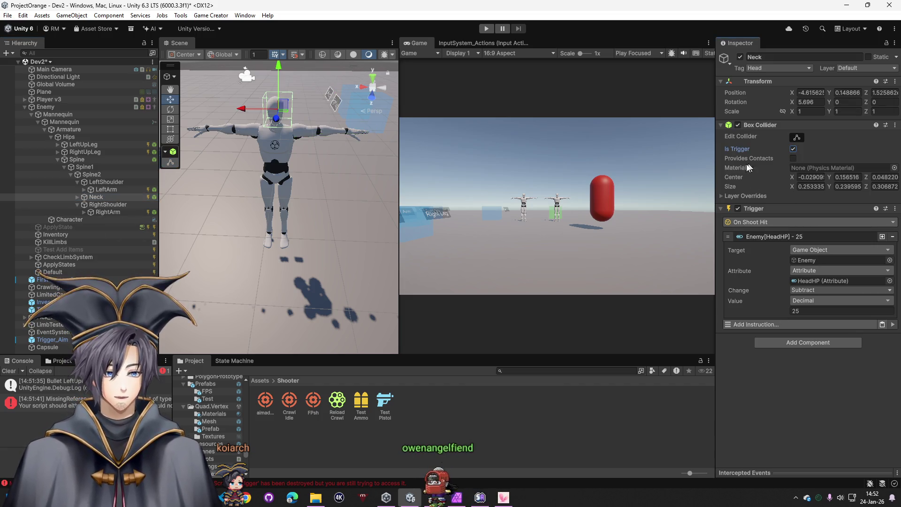
left_click(125, 205)
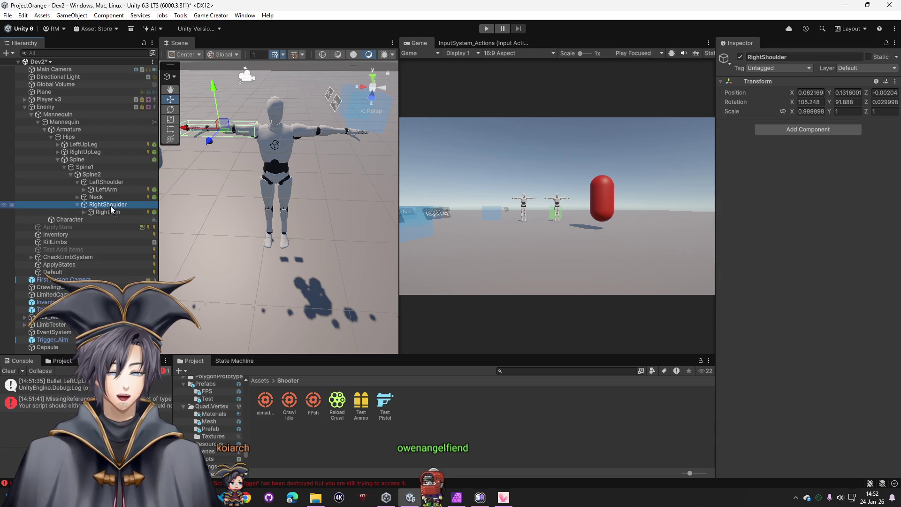
left_click(116, 213)
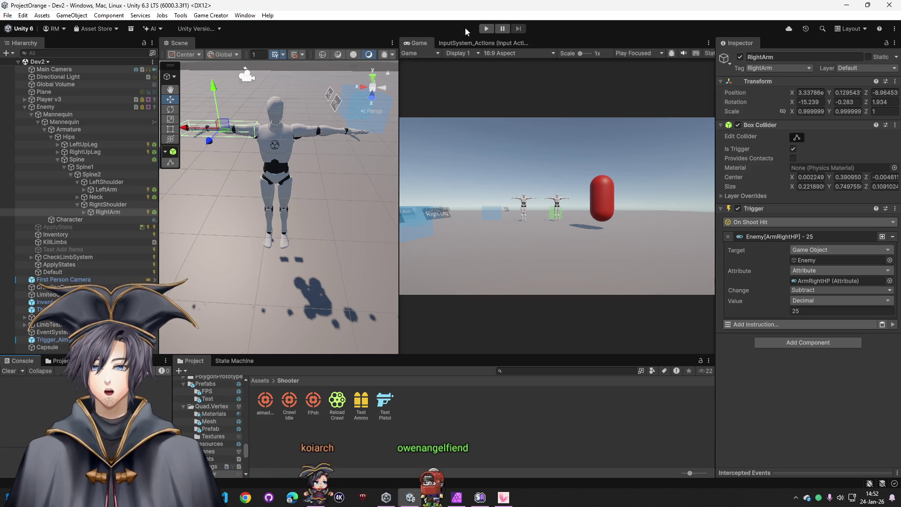
Step: Play-test by shooting the enemy's limbs, stop, then select the Test Pistol weapon
left_click(485, 29)
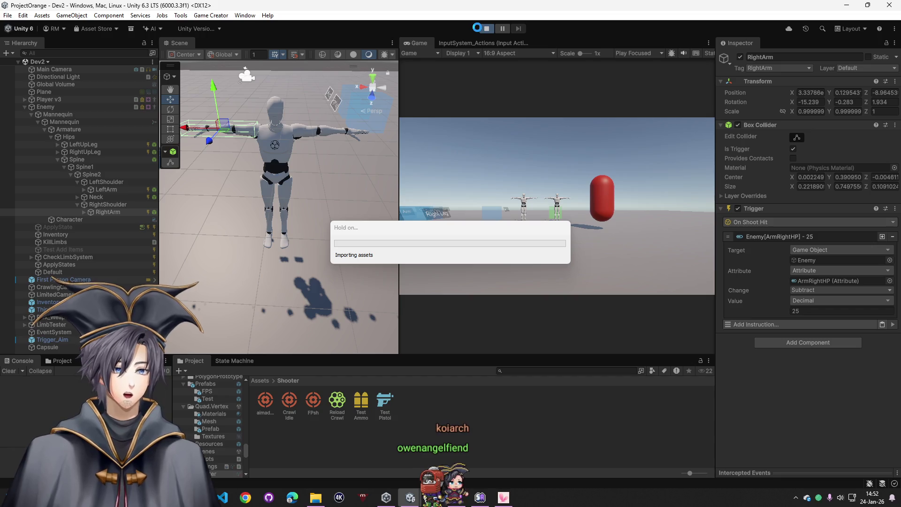
left_click(458, 170)
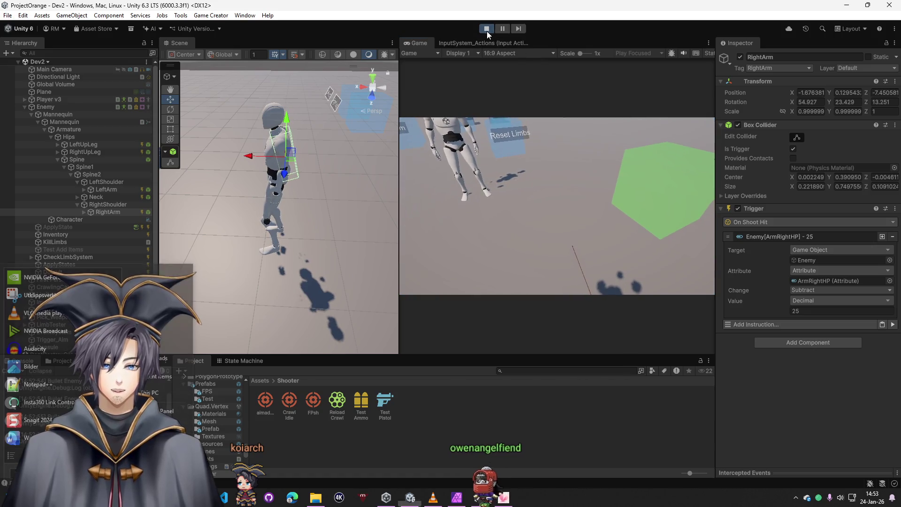
left_click(487, 29)
left_click(390, 395)
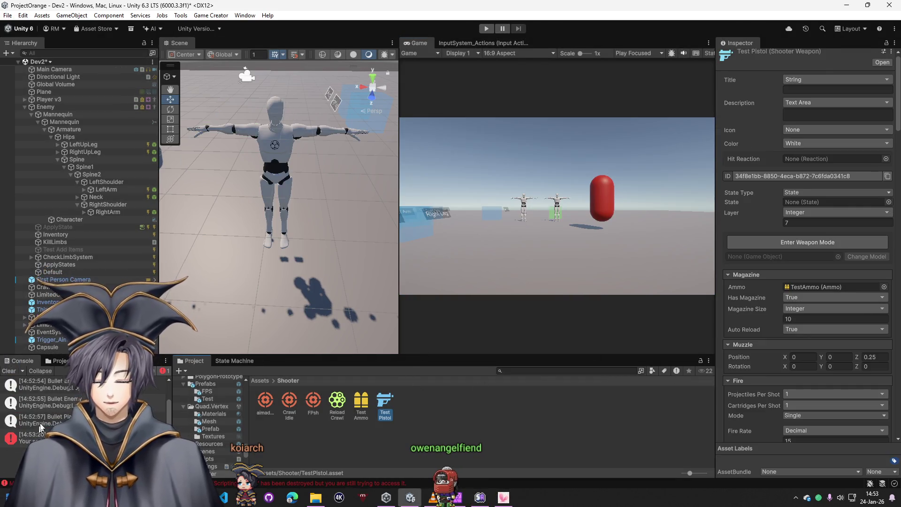
Step: Scroll the Test Pistol Inspector to its On Hit hit-log and Head-tag check instructions
left_click_drag(899, 124, 896, 235)
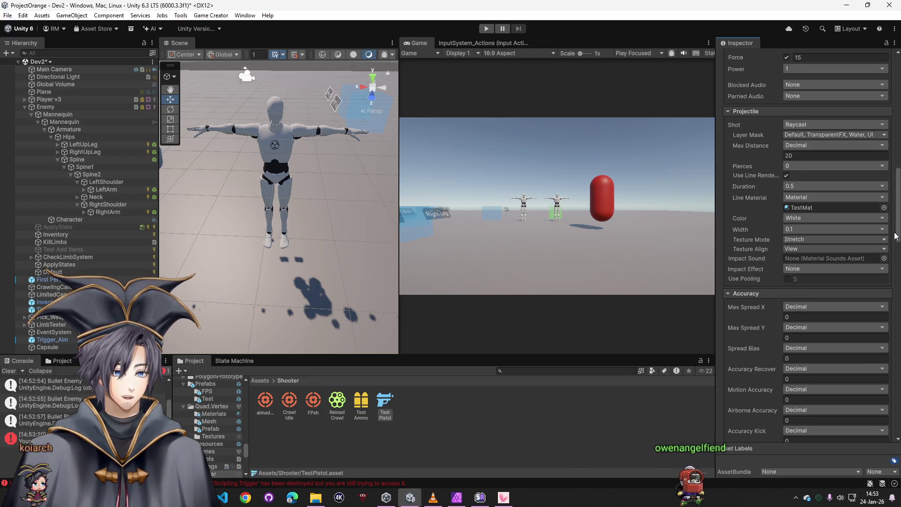
left_click_drag(896, 236, 899, 391)
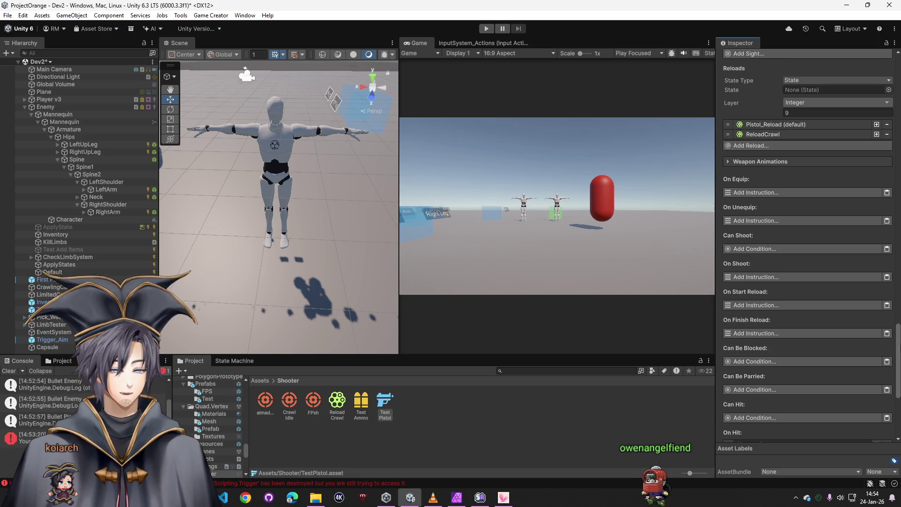
scroll(810, 327, "down", 3)
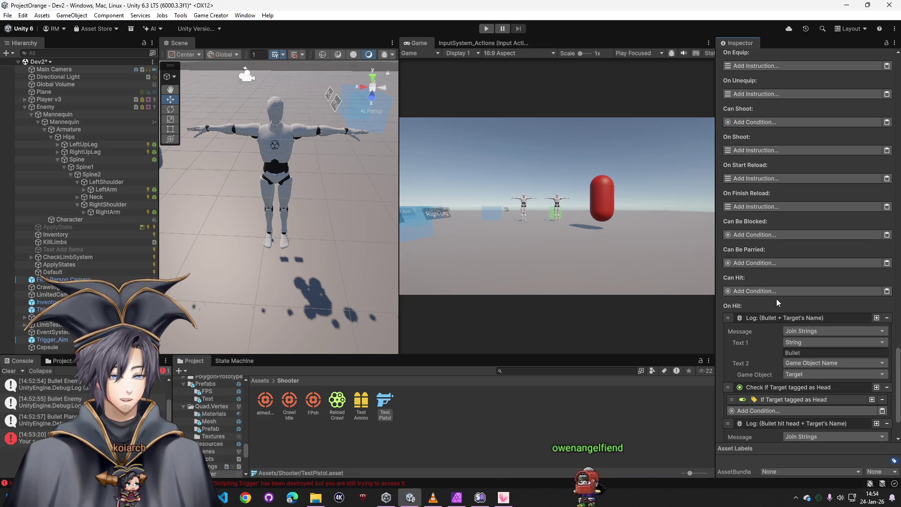
scroll(778, 299, "down", 2)
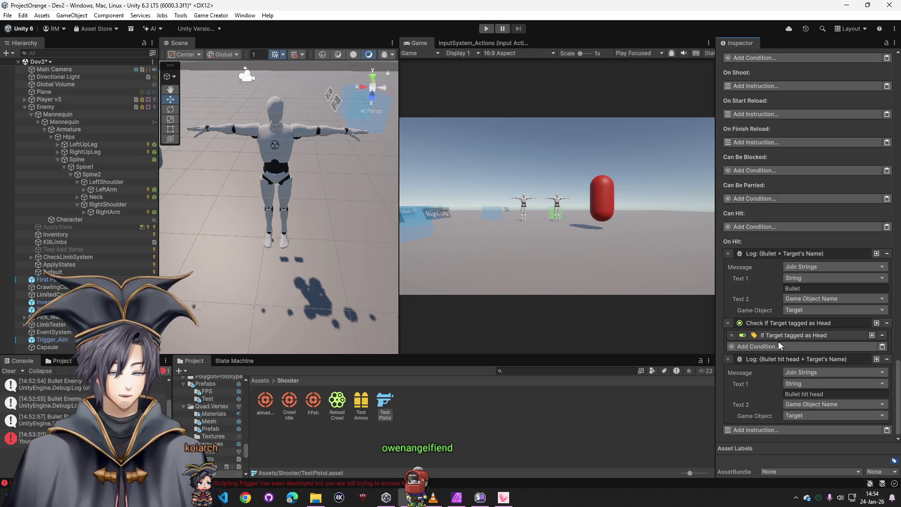
Step: Inspect the Neck bone's collider and its Enemy[HeadHP] - 25 trigger instructions
left_click(106, 199)
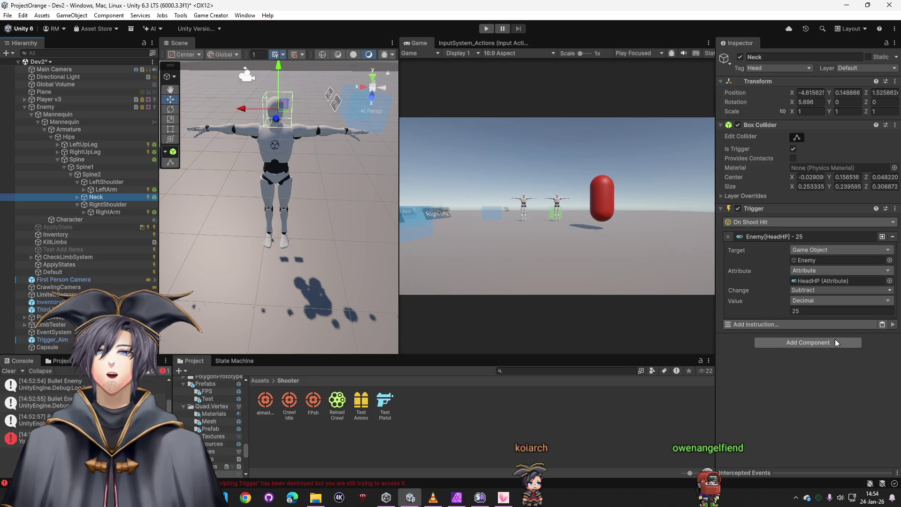
left_click(794, 325)
left_click(854, 441)
left_click(774, 325)
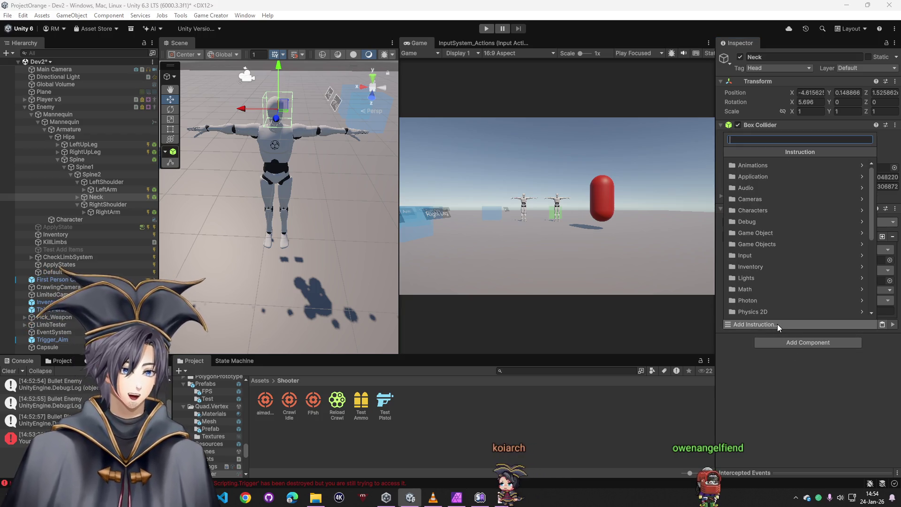
left_click(778, 324)
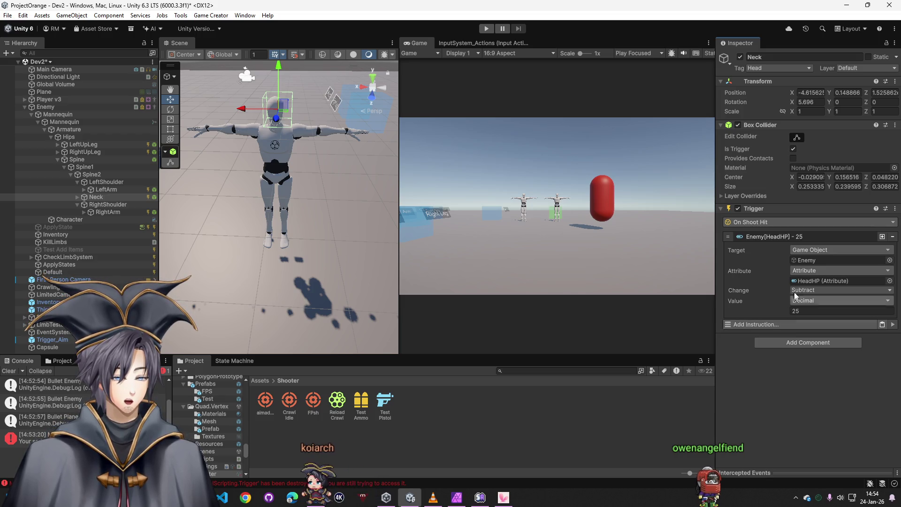
Step: Add a second Trigger to Neck, browsing Shooter and Wind events but leaving it On Start
left_click(777, 343)
type("trig")
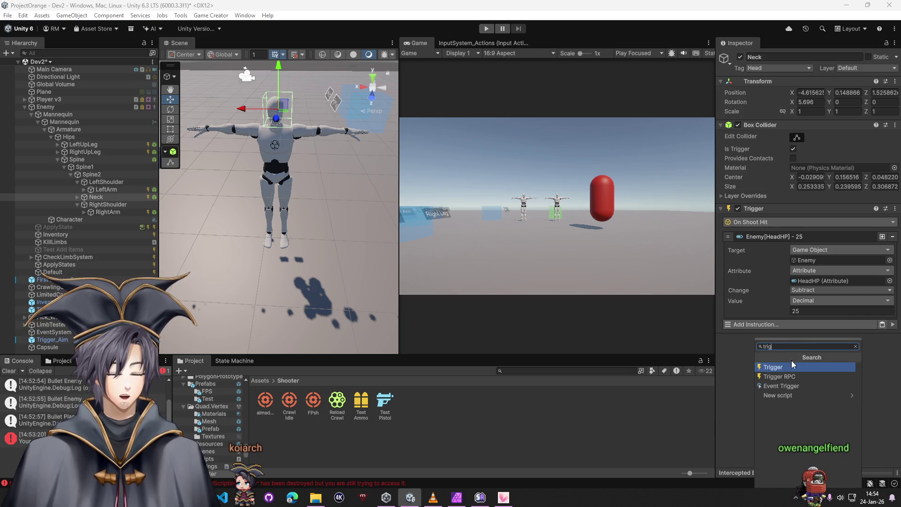
left_click(785, 367)
left_click(793, 354)
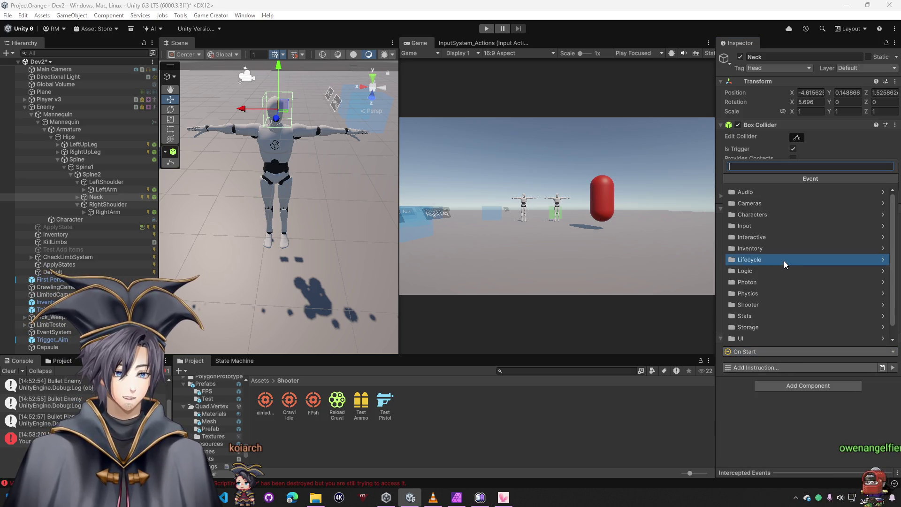
left_click(766, 305)
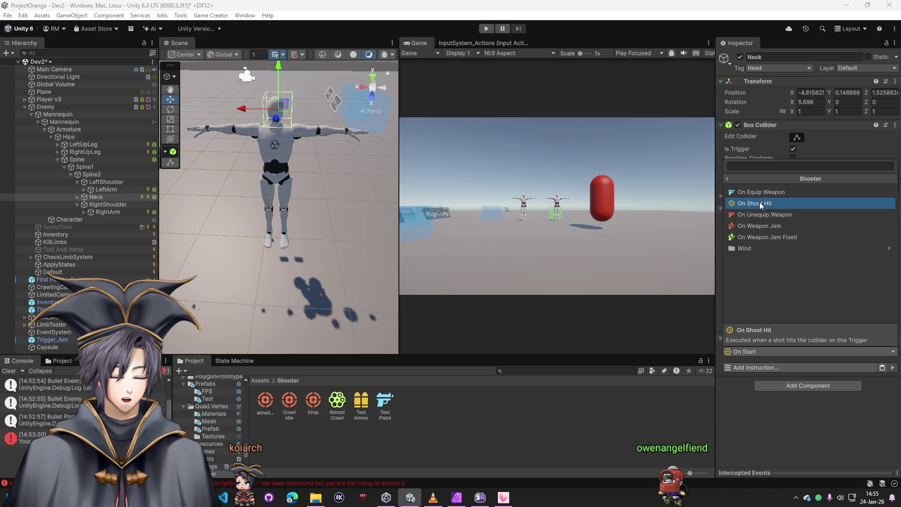
left_click(740, 248)
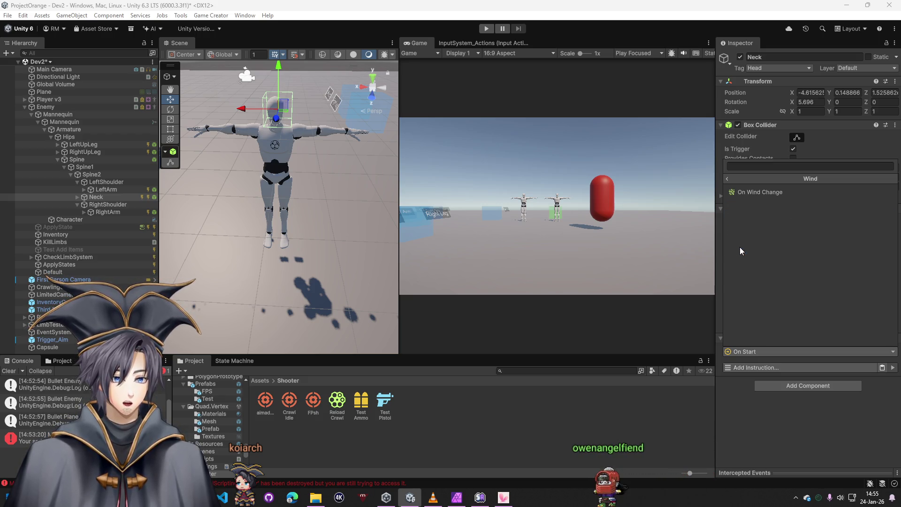
left_click(726, 179)
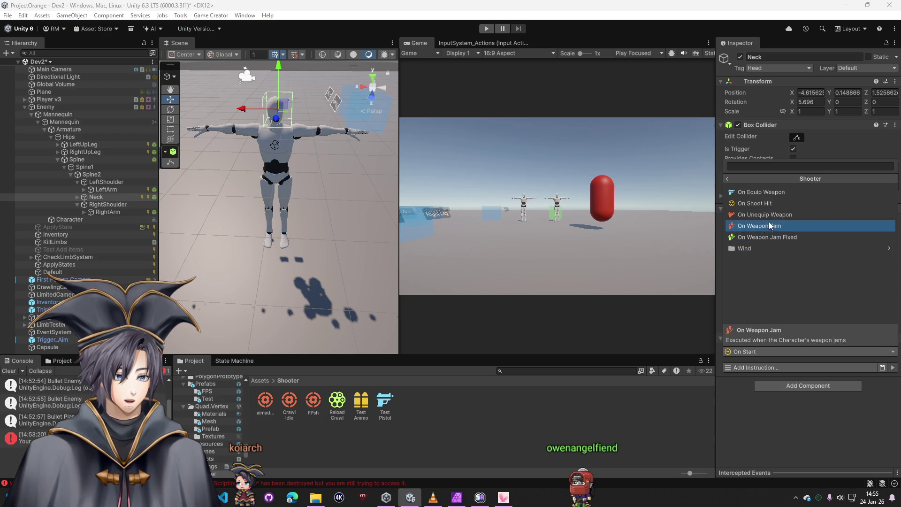
left_click(770, 341)
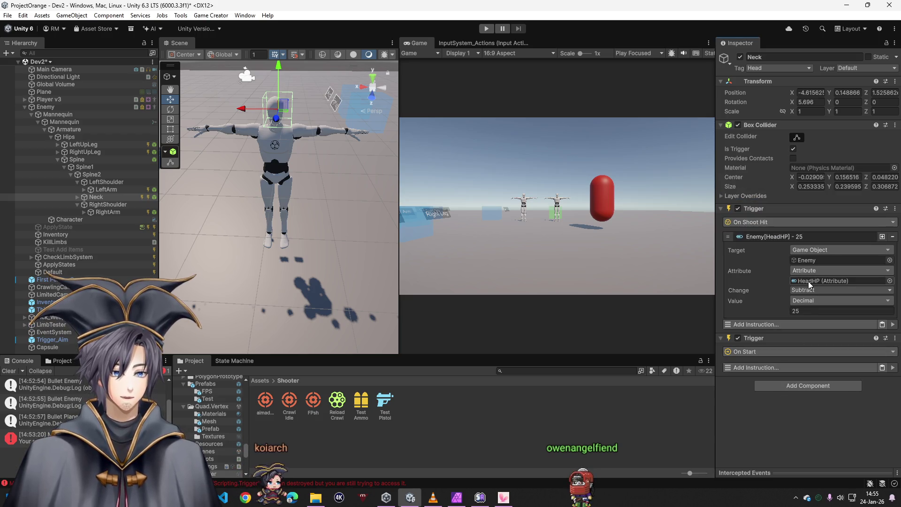
Step: Turn off Is Trigger on the Neck, RightArm and LeftArm box colliders
left_click(792, 150)
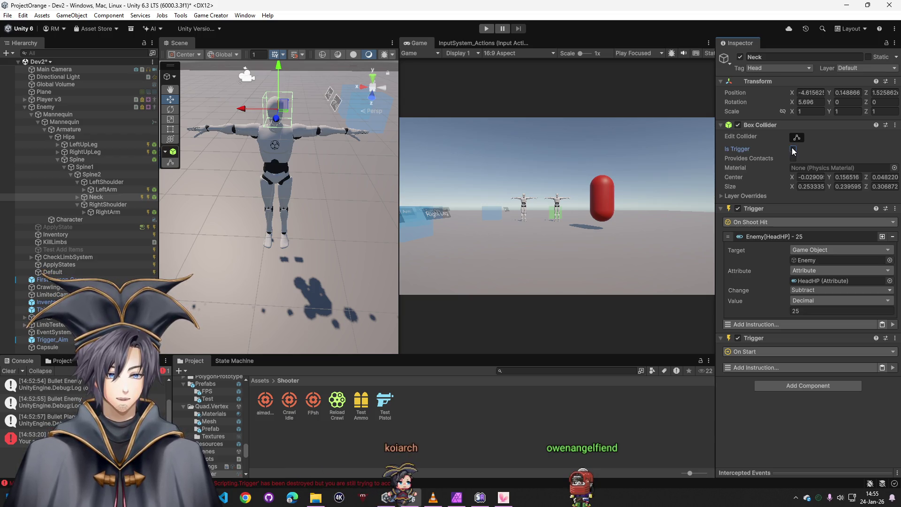
key("Down")
key("Down")
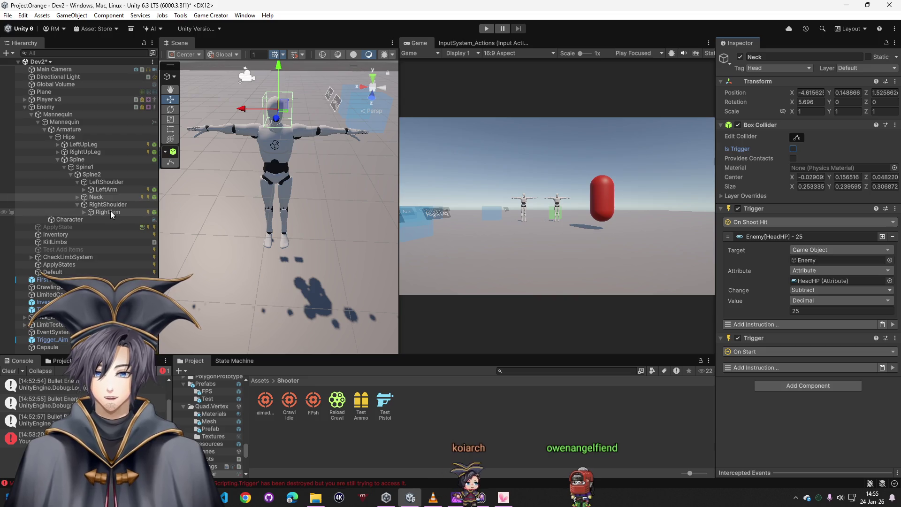
left_click(792, 149)
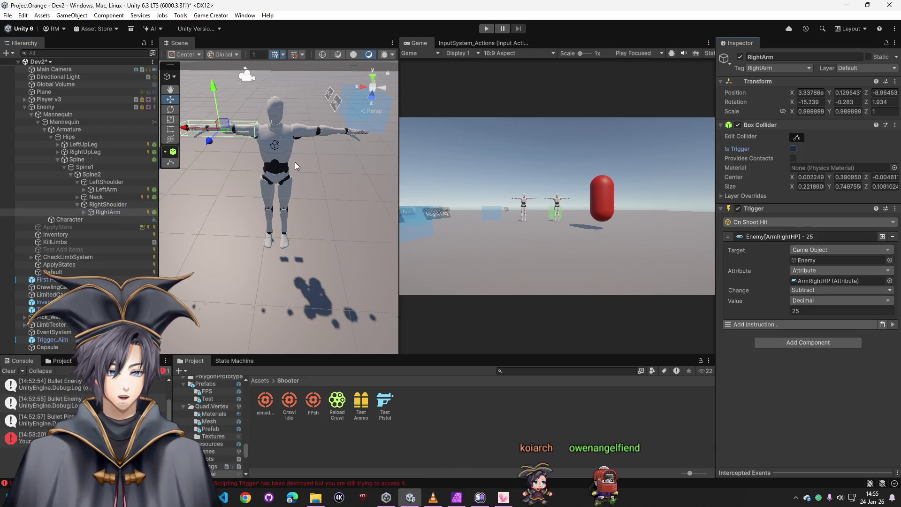
left_click(106, 182)
key("Down")
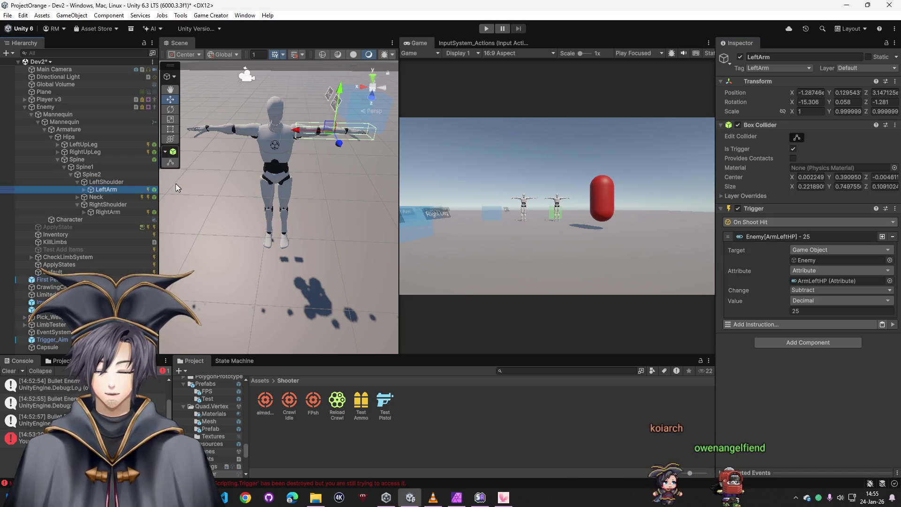
left_click(793, 149)
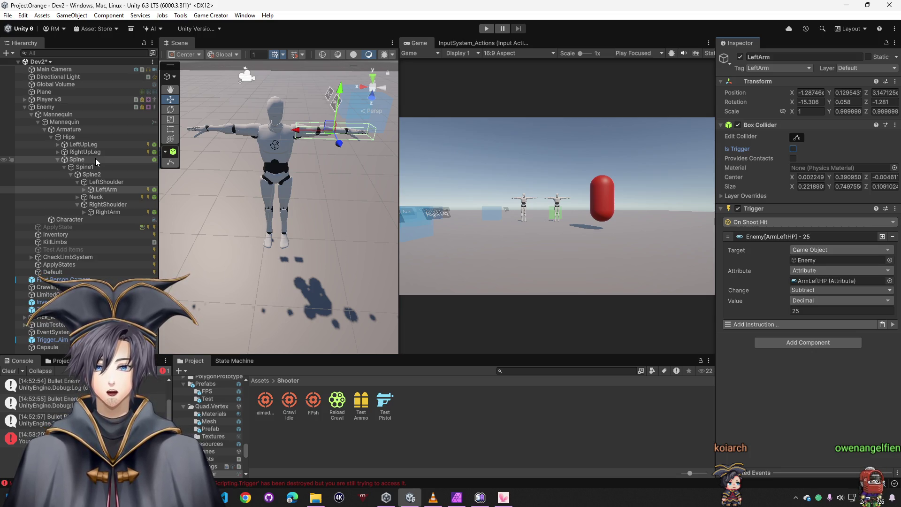
Step: Check Spine and the upper legs, expanding LeftUpLeg and RightUpLeg to reveal their child bones
left_click(84, 163)
left_click(784, 152)
left_click(84, 151)
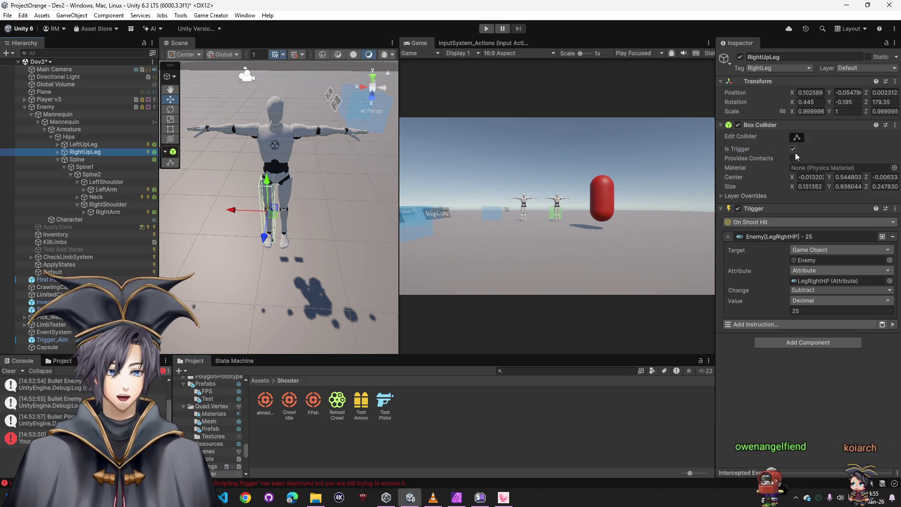
left_click(81, 145)
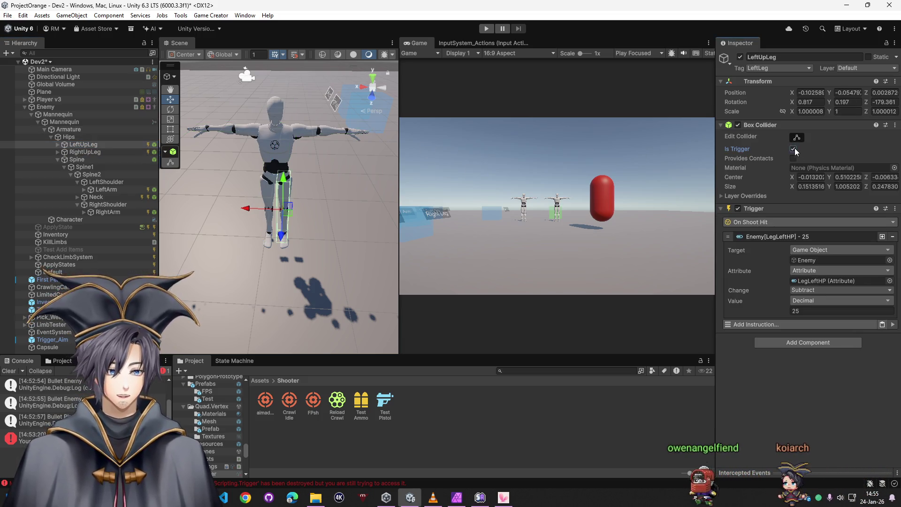
left_click(58, 152)
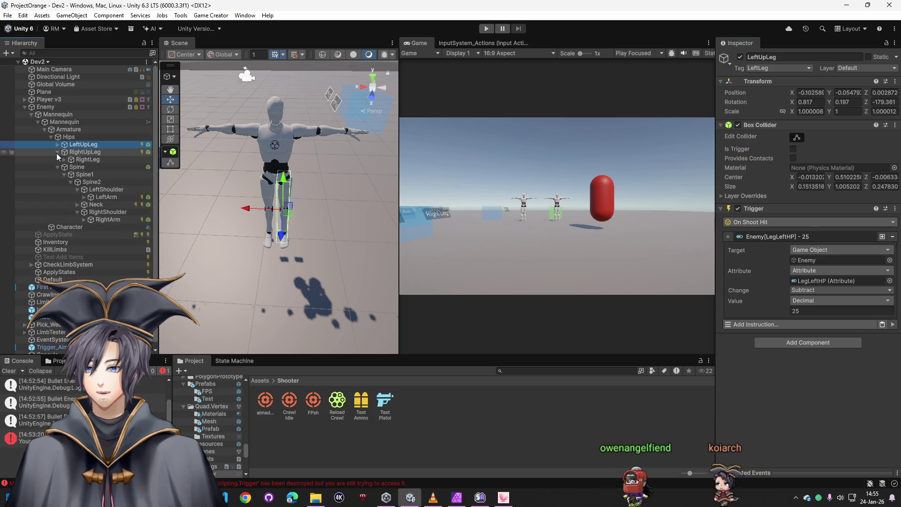
left_click(58, 145)
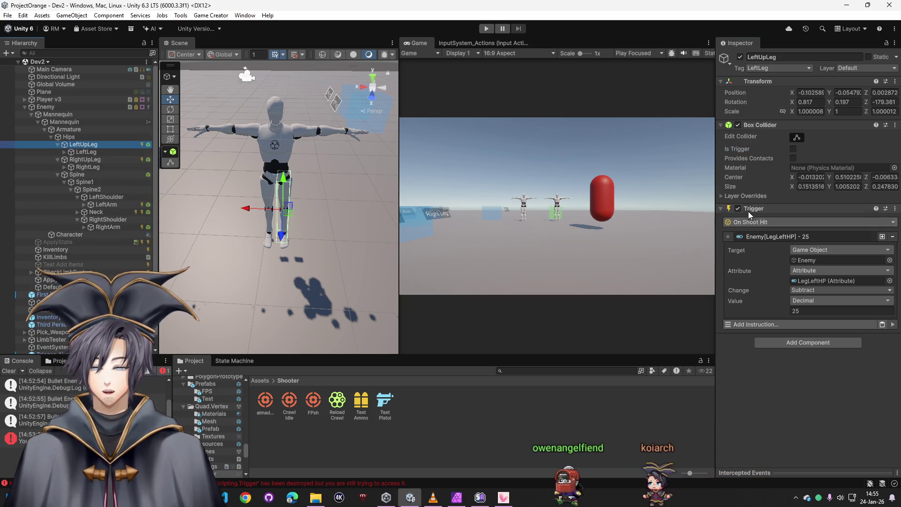
Step: Copy LeftUpLeg's Box Collider and add a Trigger component to LeftLeg
right_click(780, 128)
left_click(792, 112)
key("Down")
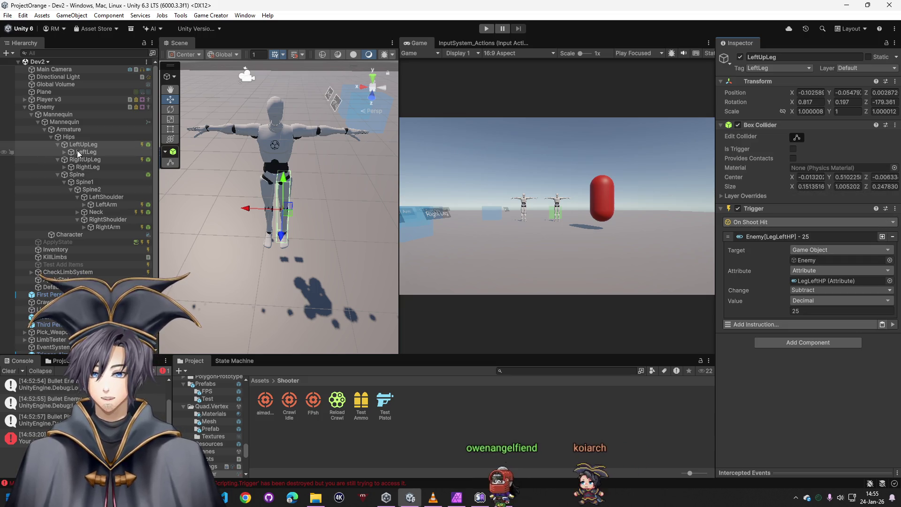
left_click(793, 129)
left_click(774, 166)
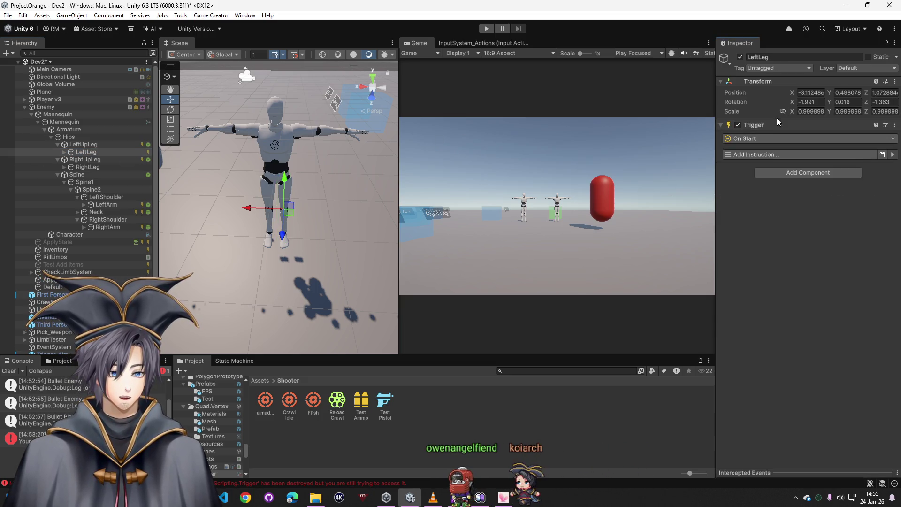
right_click(785, 132)
Step: Paste the copied box collider onto LeftLeg as a new component
left_click(808, 207)
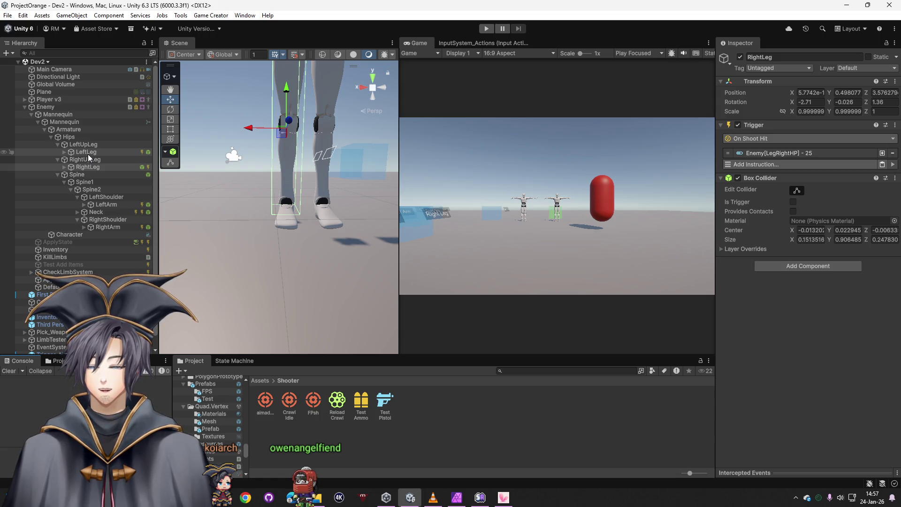
Step: Set the Enemy character's Motion radius to 0.01 and start play mode
left_click(53, 109)
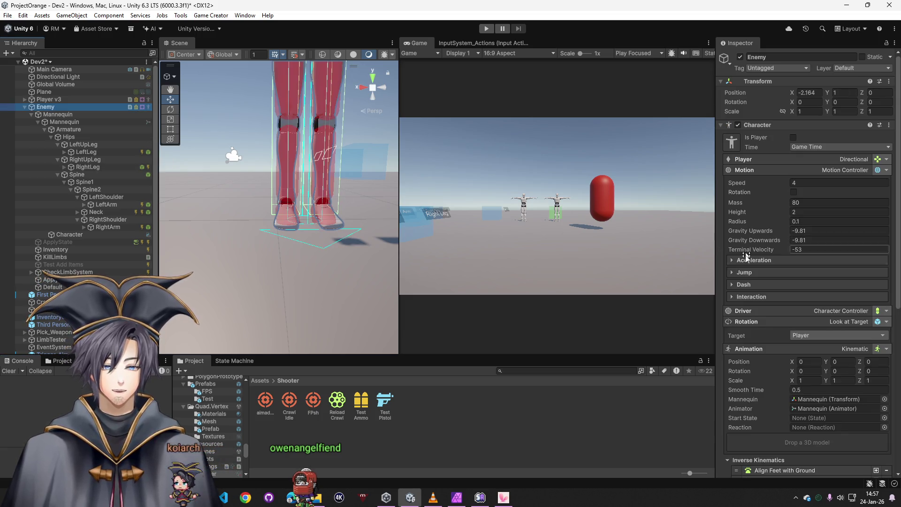
scroll(731, 305, "down", 10)
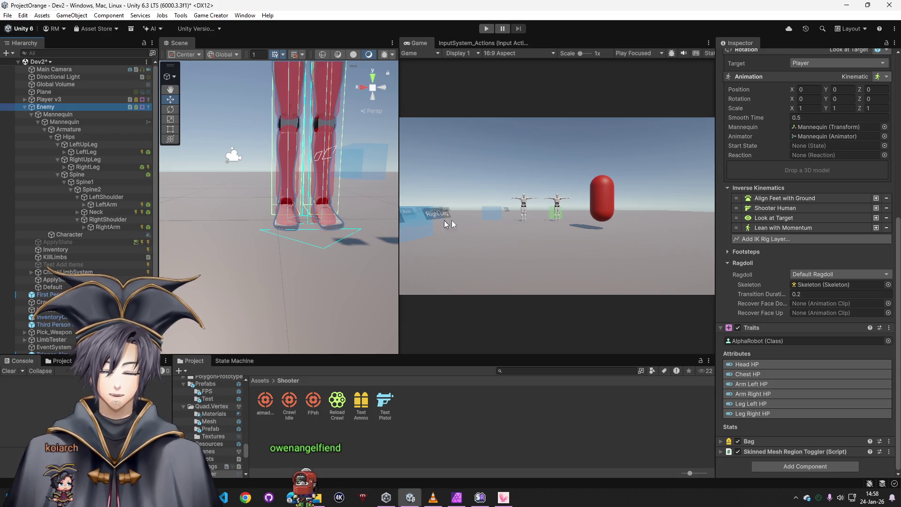
scroll(781, 253, "up", 6)
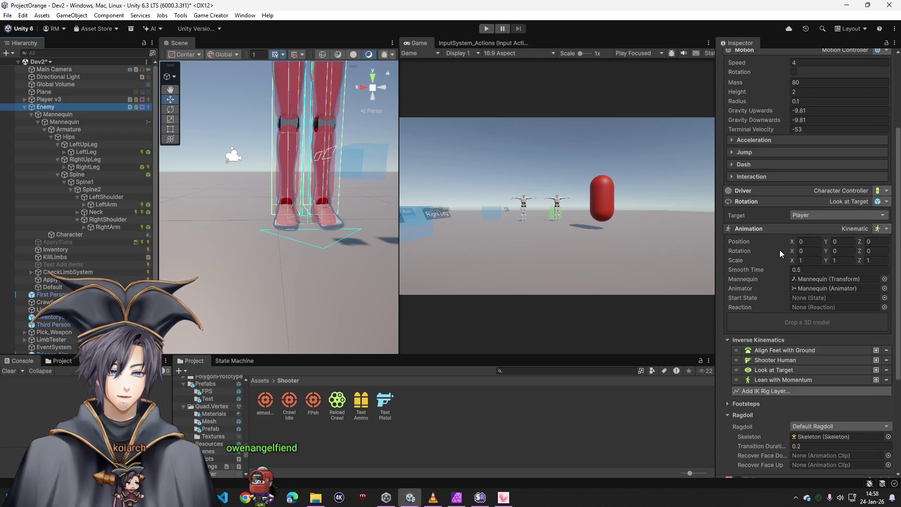
scroll(781, 253, "up", 3)
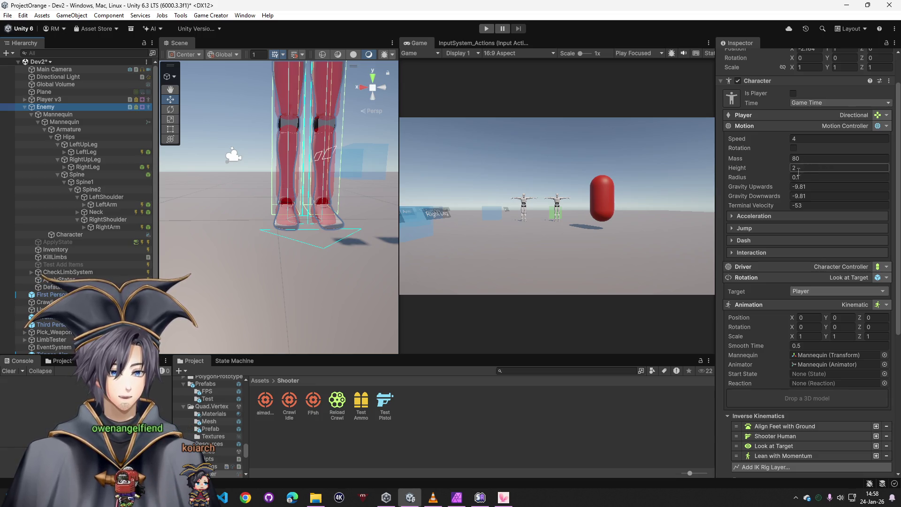
type("0")
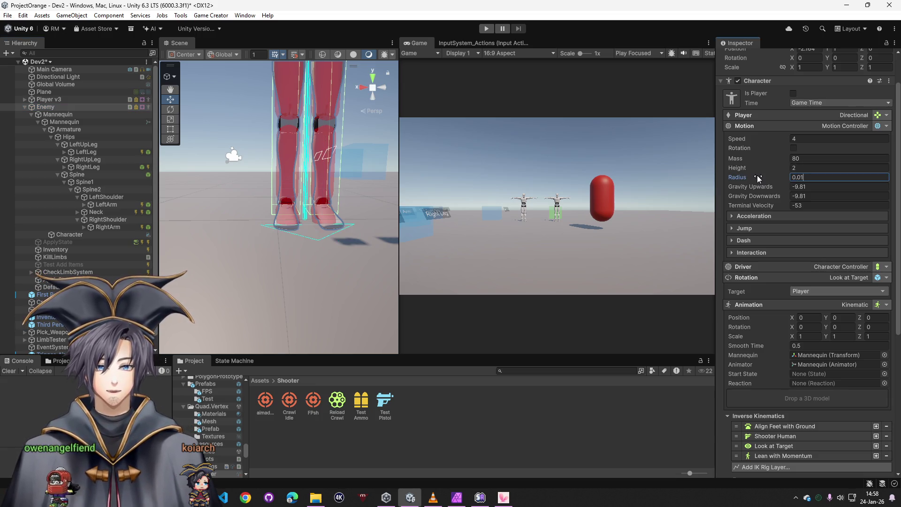
left_click(486, 29)
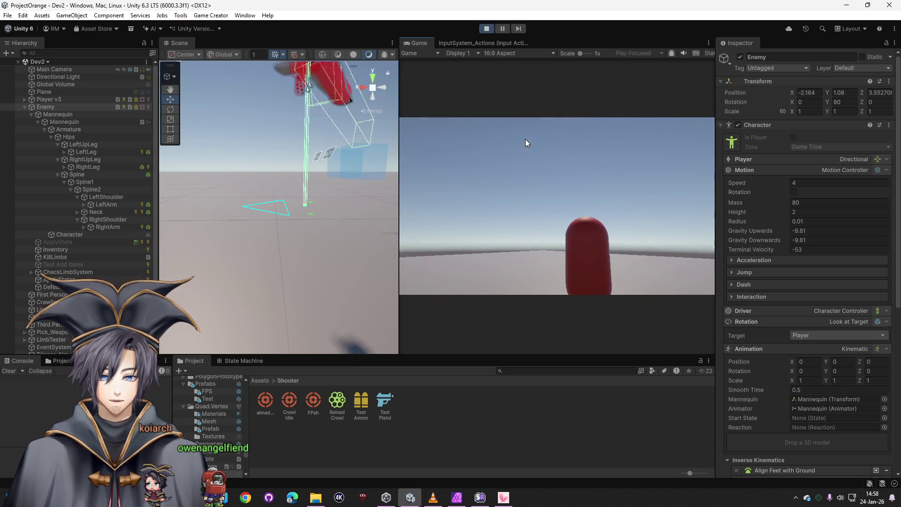
Step: Inspect Mannequin during play, stop the game, then select the RightLeg bone
key("super")
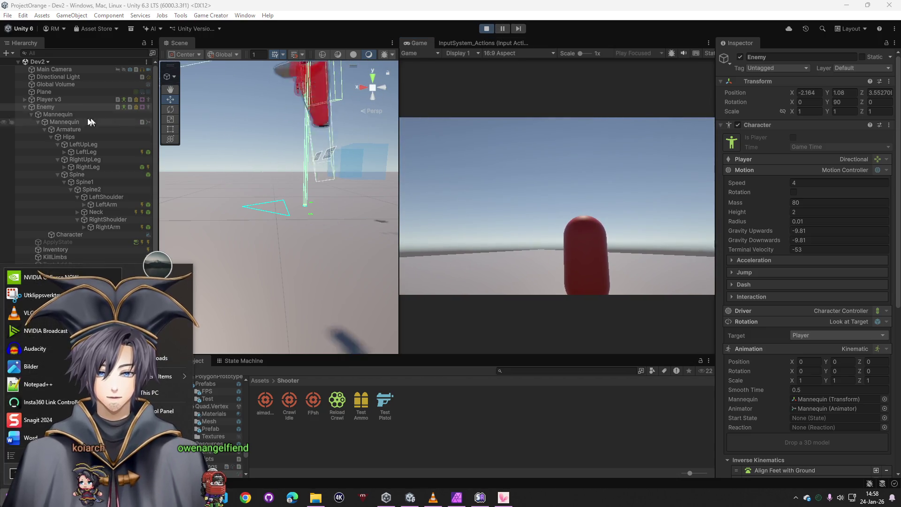
left_click(56, 117)
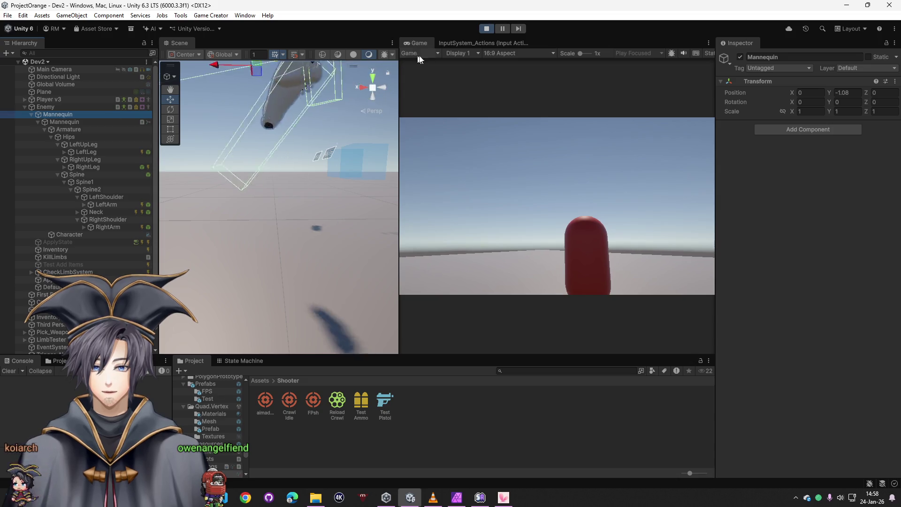
left_click(485, 29)
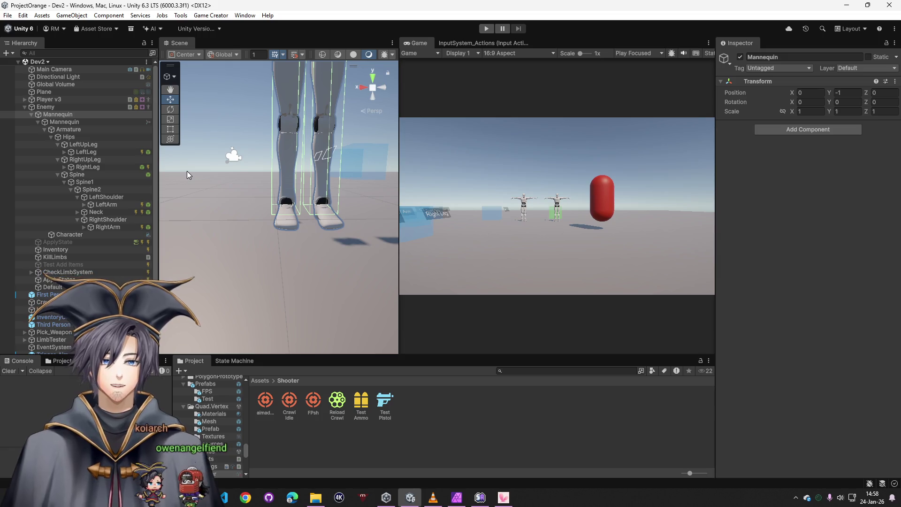
left_click(97, 167)
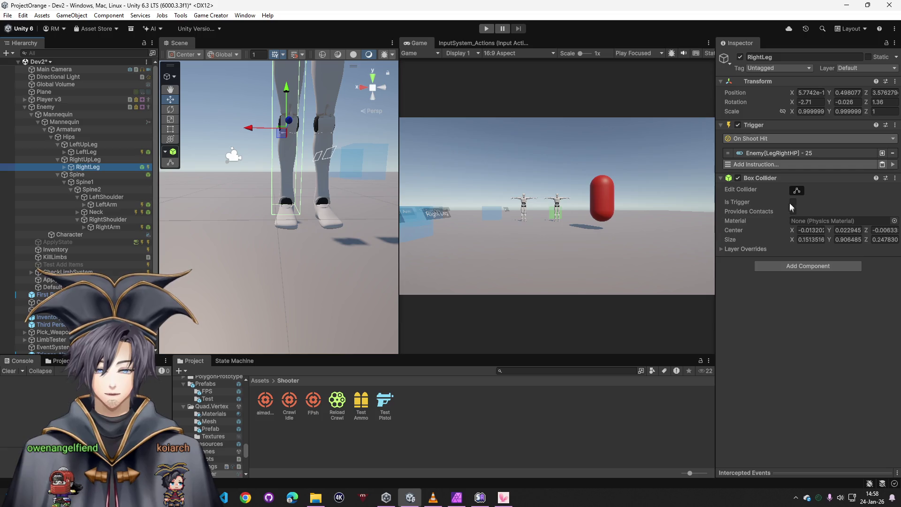
Step: Trim the RightLeg and LeftLeg colliders above the feet (LeftLeg size Y 0.499075), then play
left_click(796, 190)
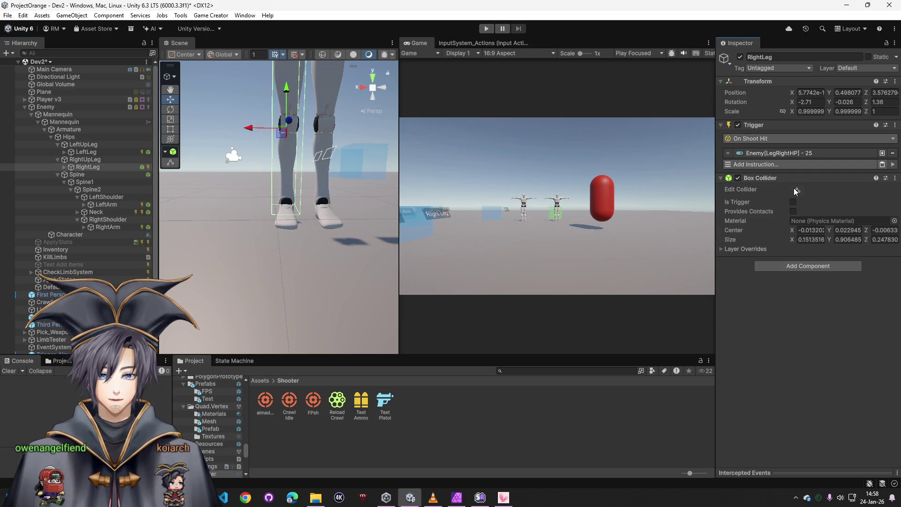
scroll(323, 254, "up", 3)
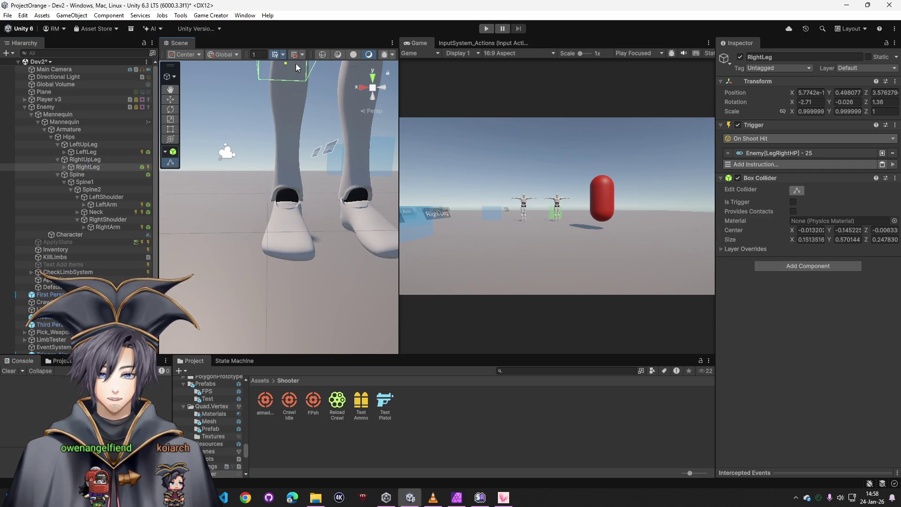
left_click(86, 151)
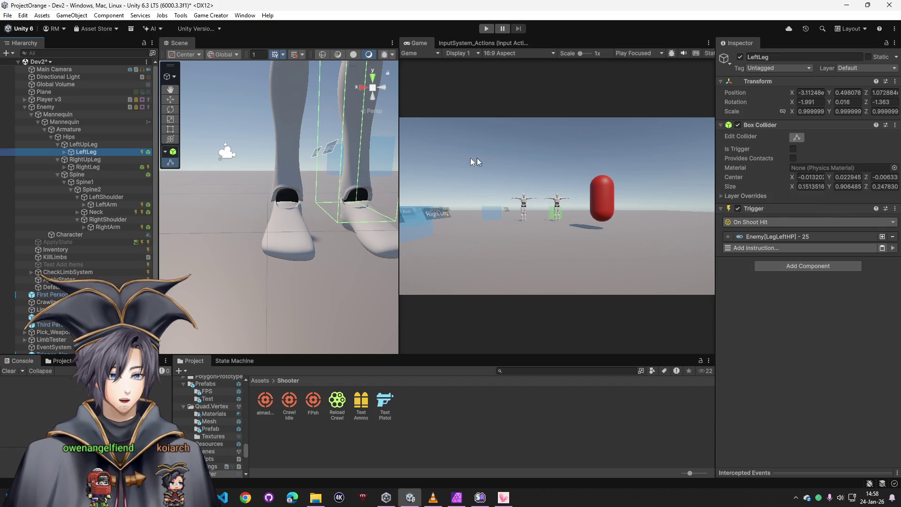
left_click_drag(341, 211, 355, 112)
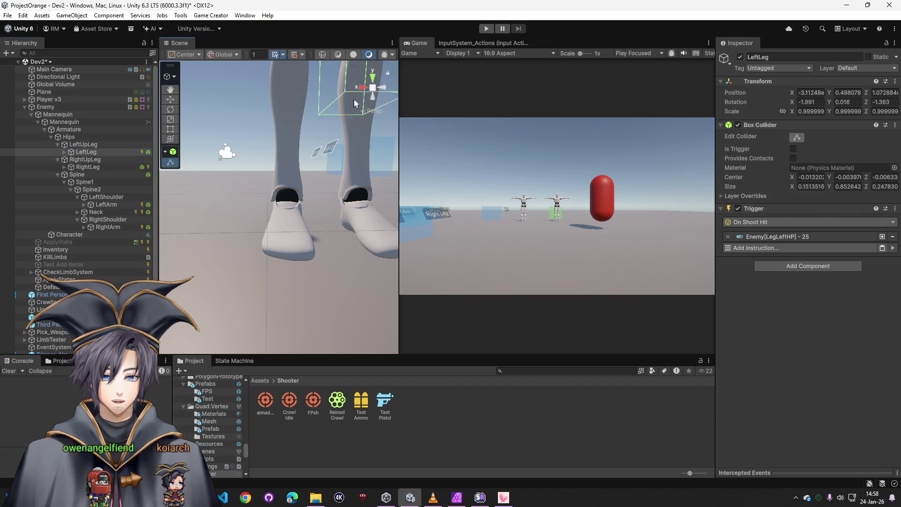
left_click(487, 29)
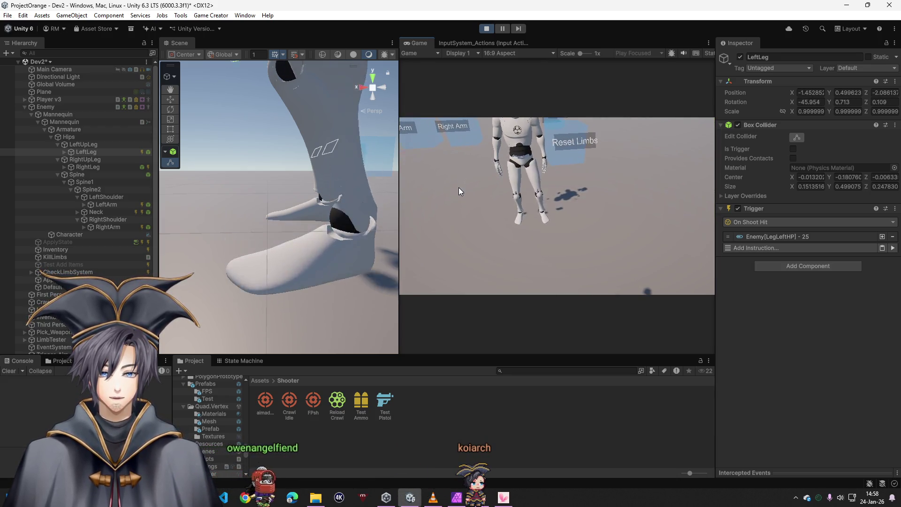
Step: Stop the running game, then restart Play mode to retest the trimmed leg colliders
key("ctrl+p")
left_click_drag(346, 80, 324, 150)
left_click(486, 29)
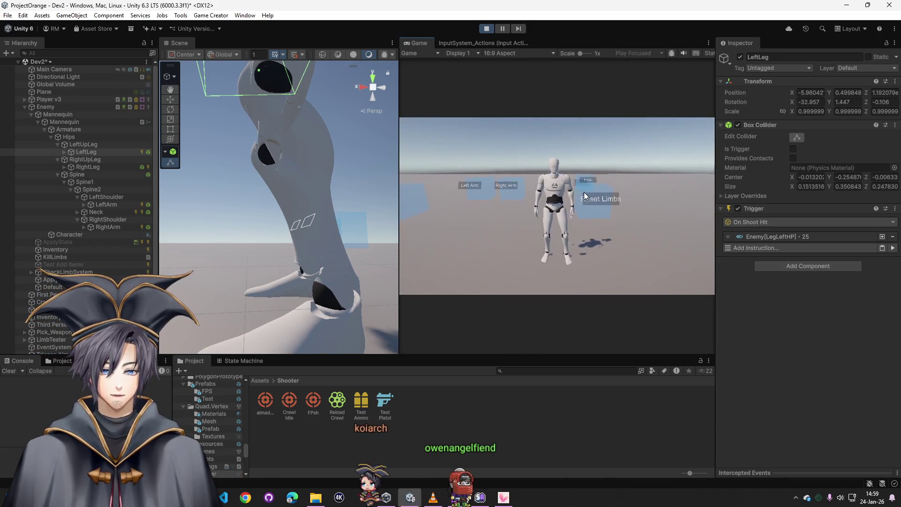
Step: Shift the Enemy's Position X back and forth while playing, then stop the game
key("super")
left_click(63, 104)
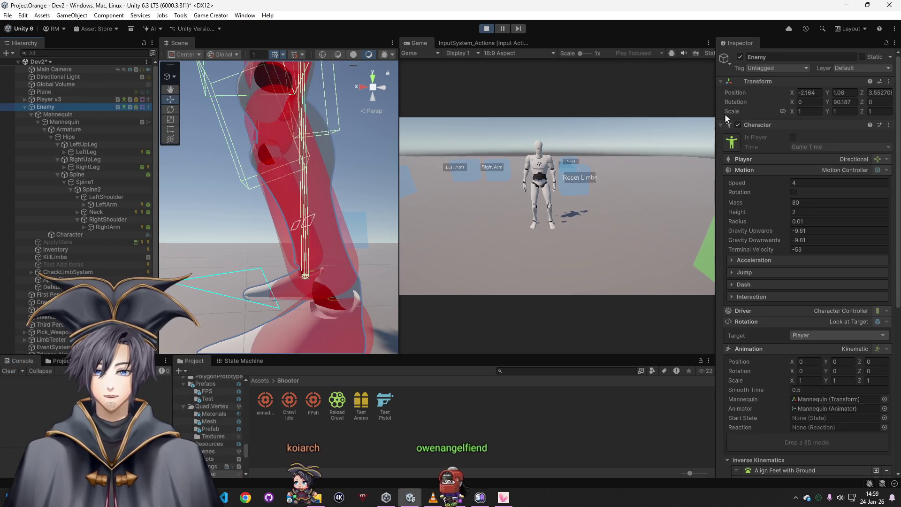
mouse_move(784, 91)
left_mouse_down()
mouse_move(716, 90)
mouse_move(826, 94)
mouse_move(810, 91)
left_mouse_up()
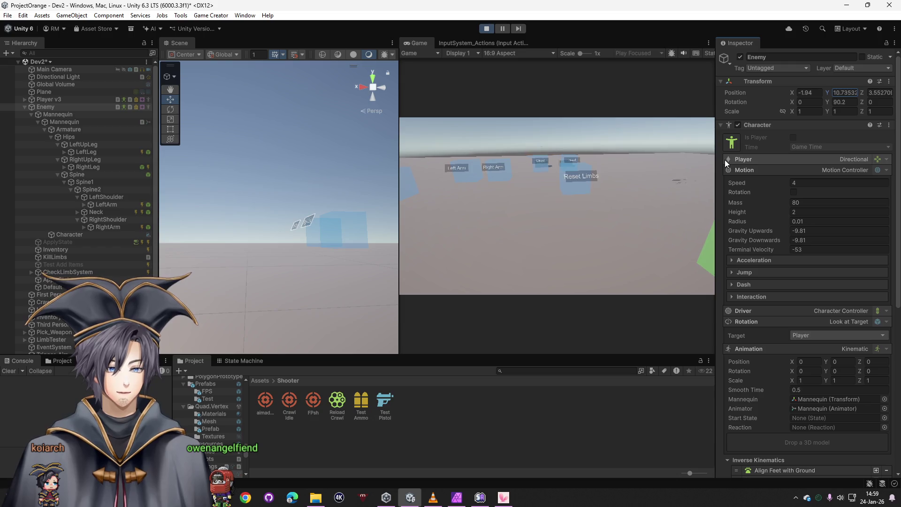
mouse_move(793, 93)
left_mouse_down()
mouse_move(770, 97)
mouse_move(791, 92)
left_mouse_up()
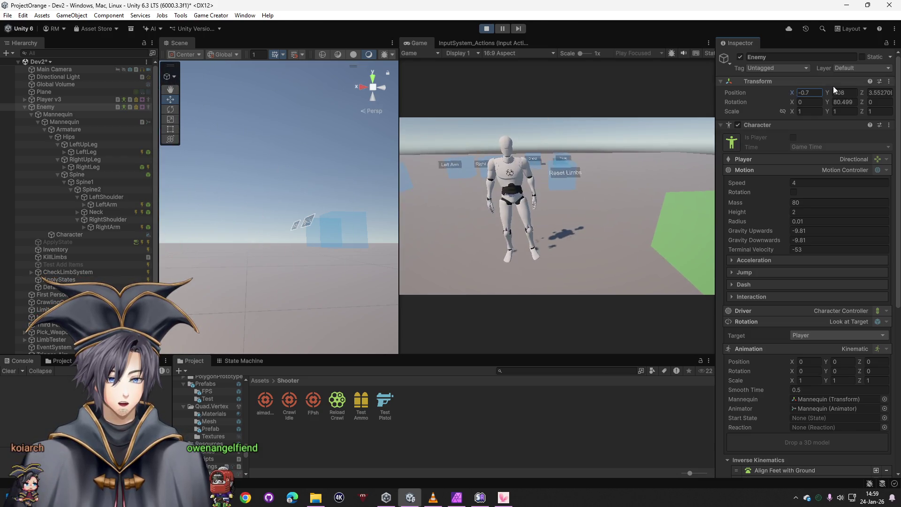
mouse_move(801, 91)
left_mouse_down()
mouse_move(788, 90)
mouse_move(837, 79)
mouse_move(724, 87)
mouse_move(809, 93)
left_mouse_up()
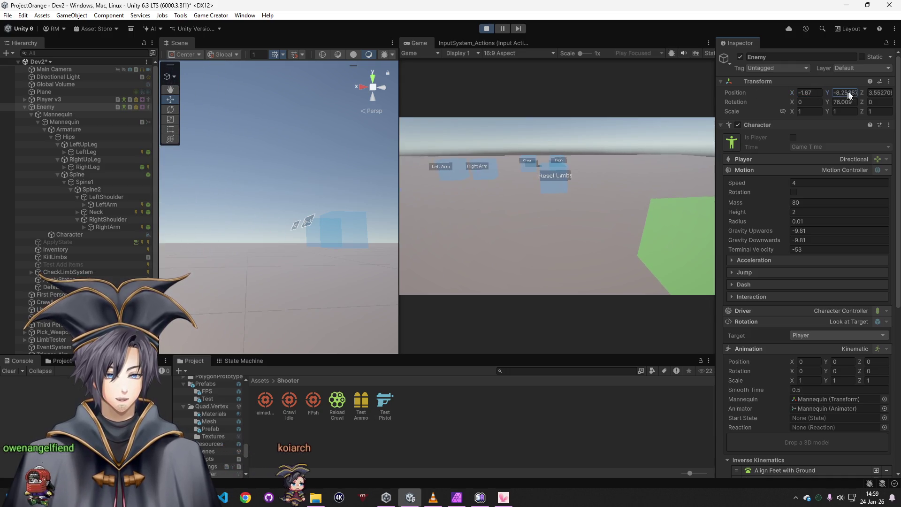
left_click(486, 28)
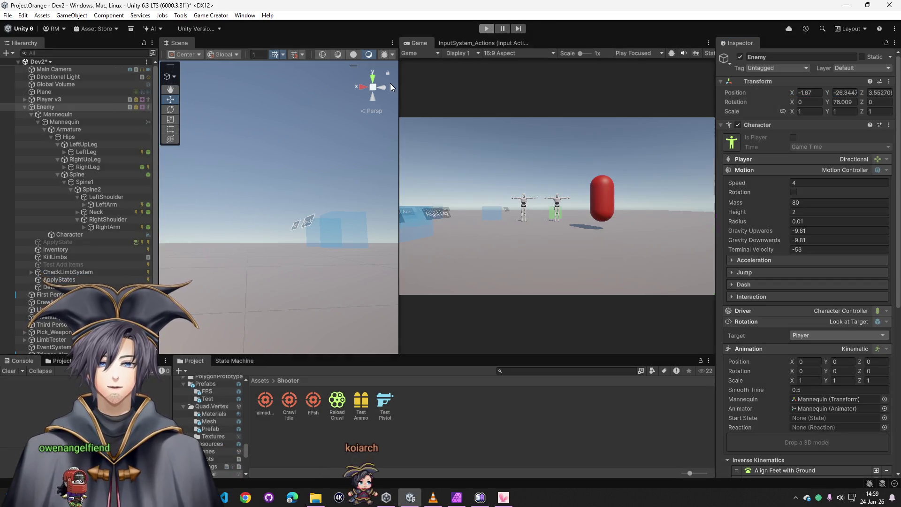